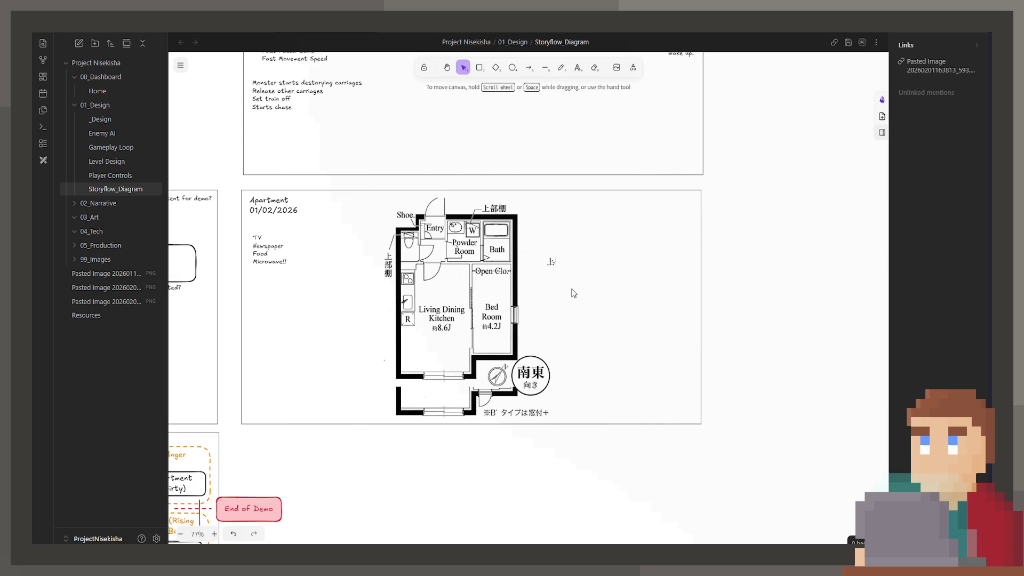
Select and deselect the canvas floor-plan image, then view Reference.png with its 3.8m label in Paint.NET.
click(552, 263)
click(584, 292)
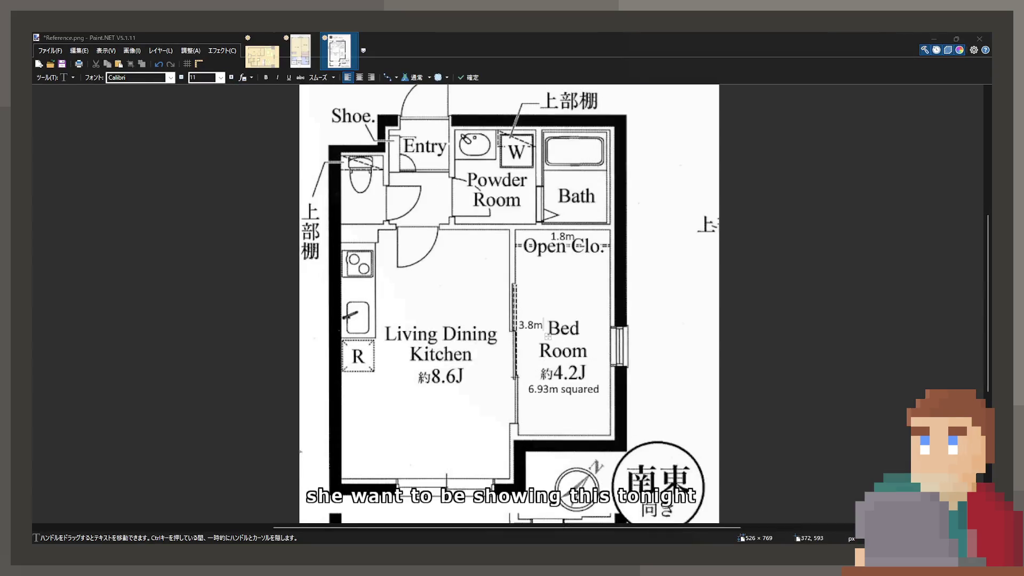
ctrl+scroll(549, 329, up, 4)
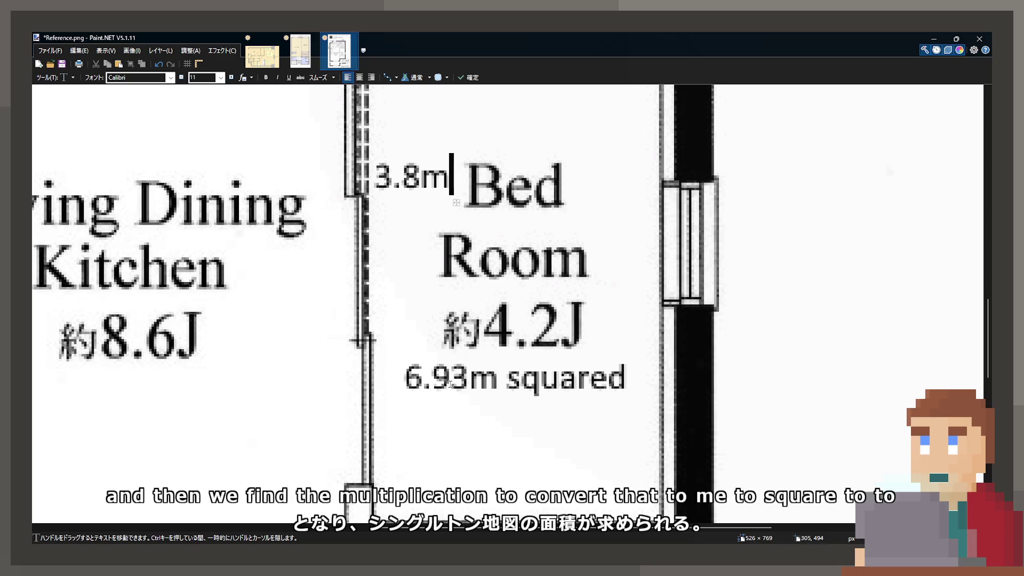
ctrl+scroll(535, 340, down, 2)
scroll(489, 296, up, 3)
middle_drag(489, 296, 498, 356)
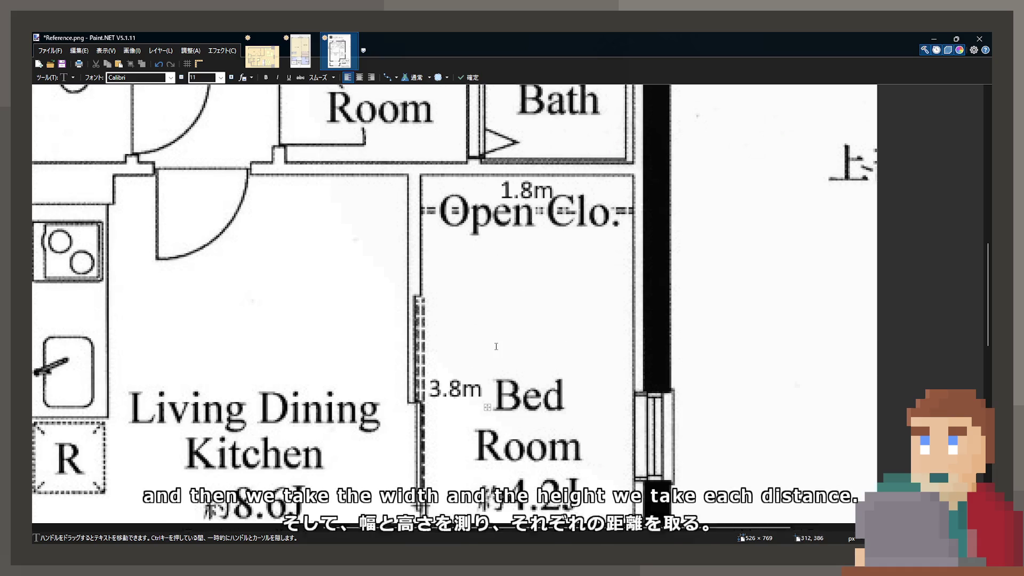
ctrl+scroll(454, 365, down, 2)
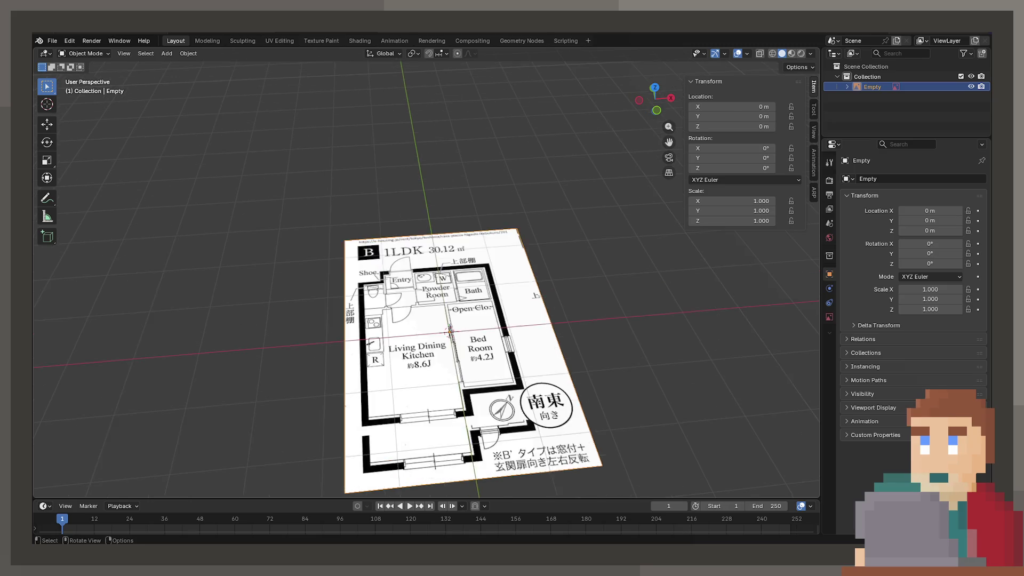
Add a 2 m Mesh > Plane at the origin on top of the floor-plan reference.
scroll(518, 379, up, 5)
key(shift+a)
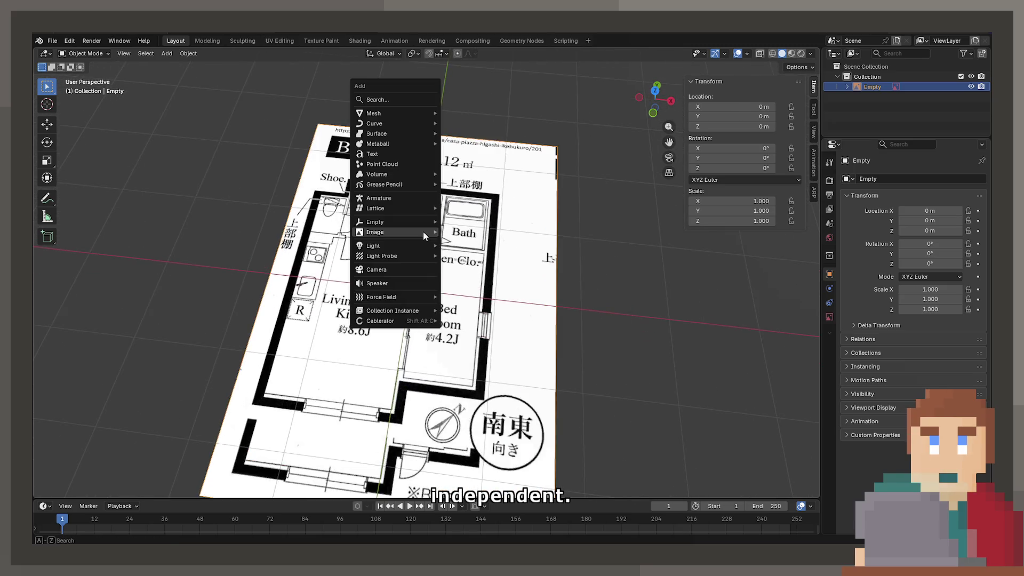
mouse_move(430, 112)
click(475, 116)
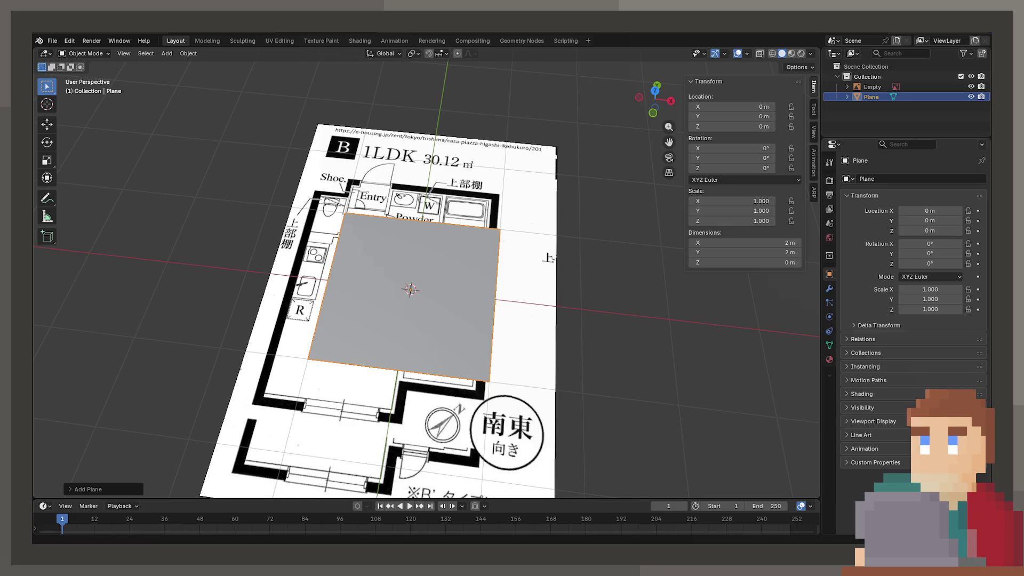
Set the plane's Dimensions to X 1.8 m and Y 3.8 m, leaving Z scale at 1.000.
click(716, 242)
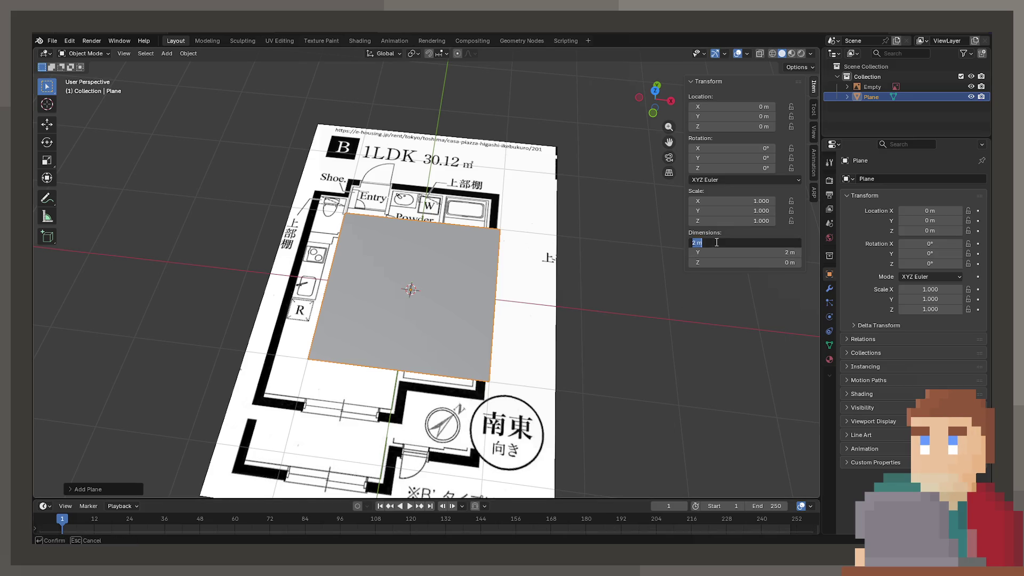
text(1.8)
key(Tab)
text(3.)
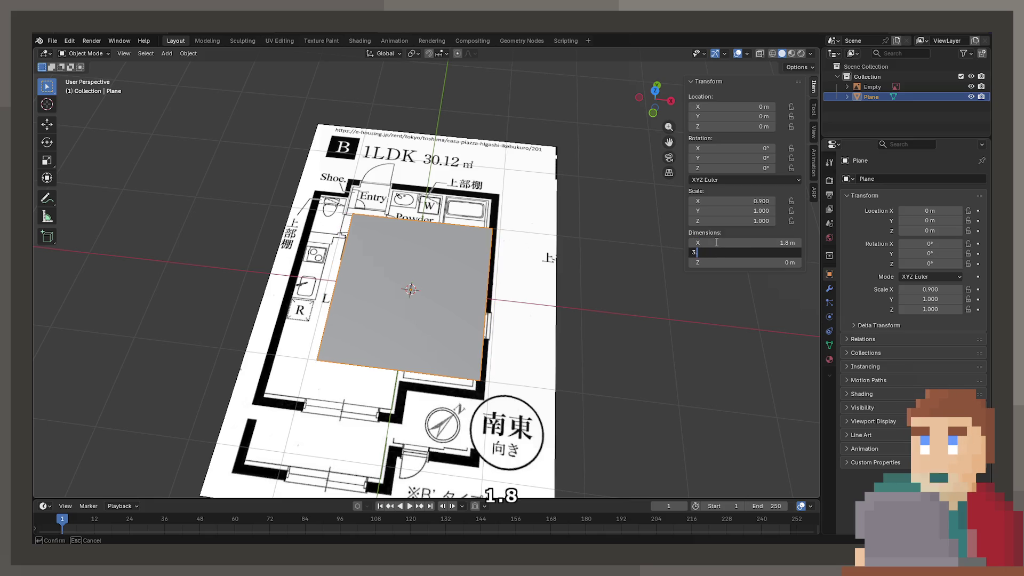
key(Return)
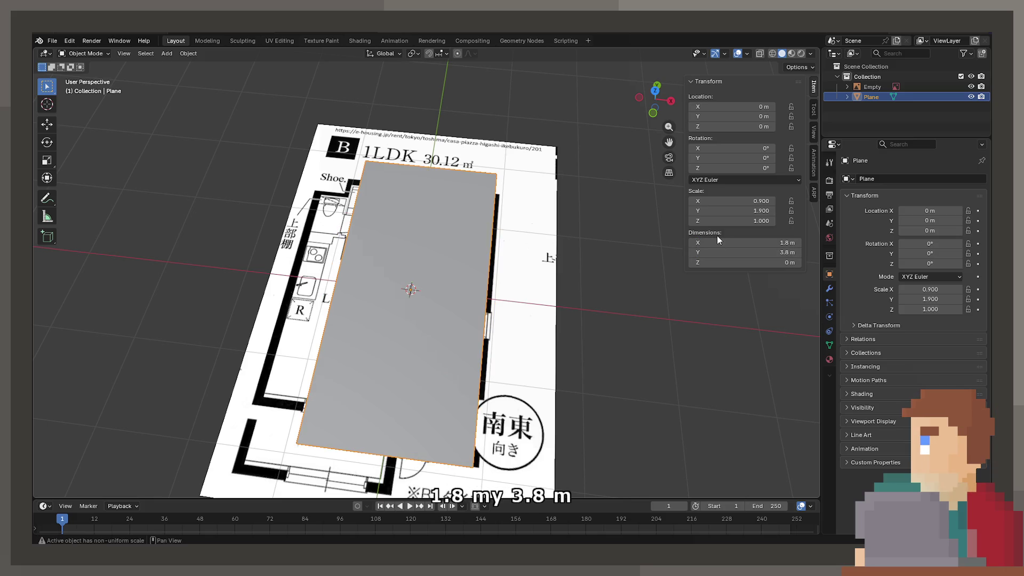
click(719, 222)
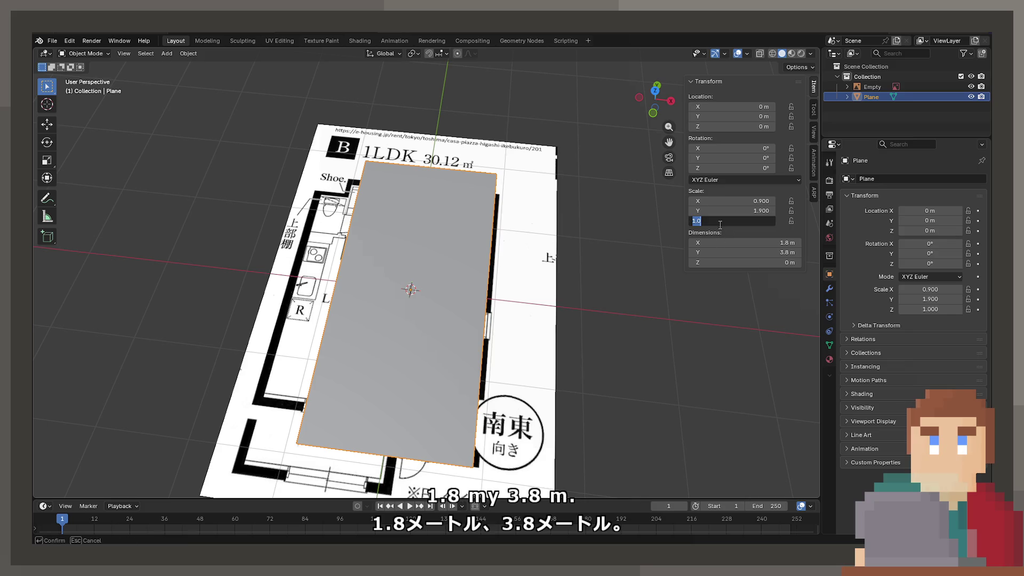
key(Return)
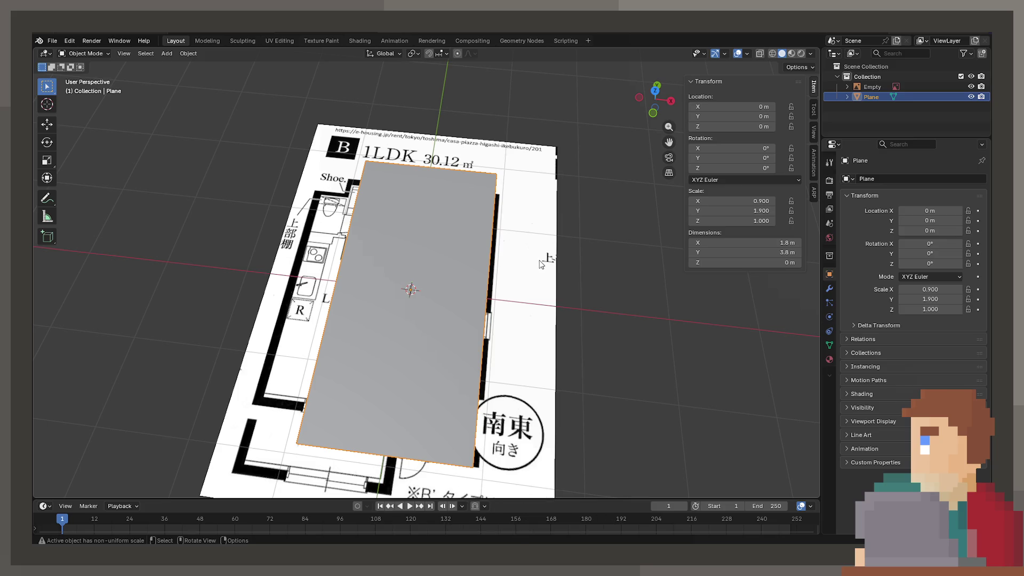
click(540, 261)
scroll(532, 257, down, 4)
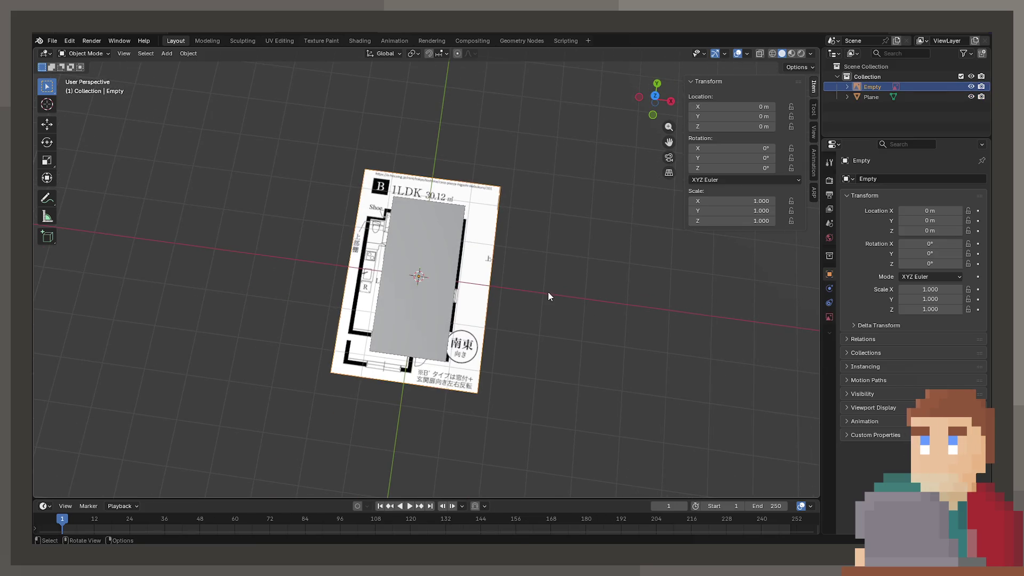
Switch to top view with X-ray and enlarge the floor-plan reference image.
key(KP_7)
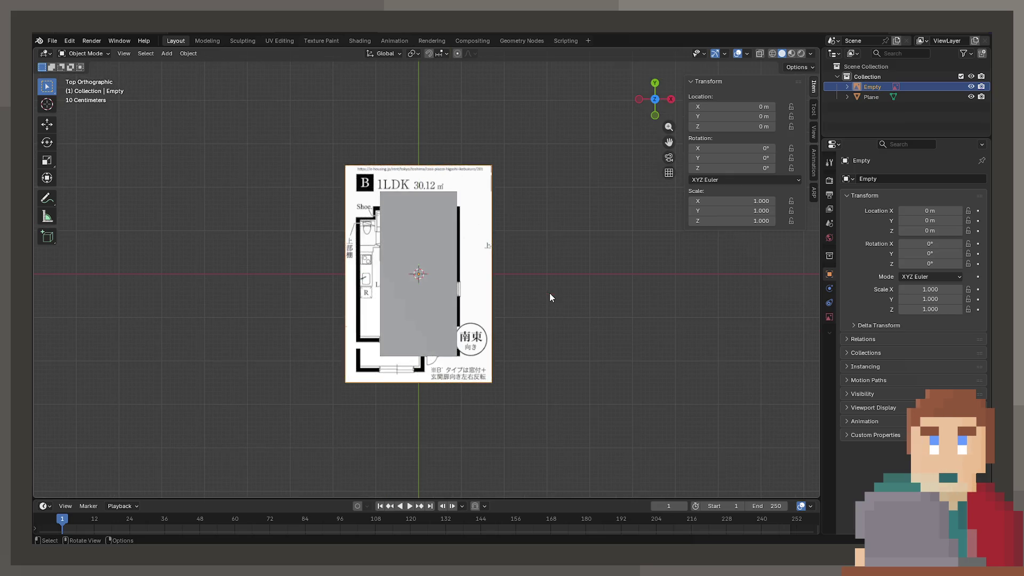
key(shift+z)
key(s)
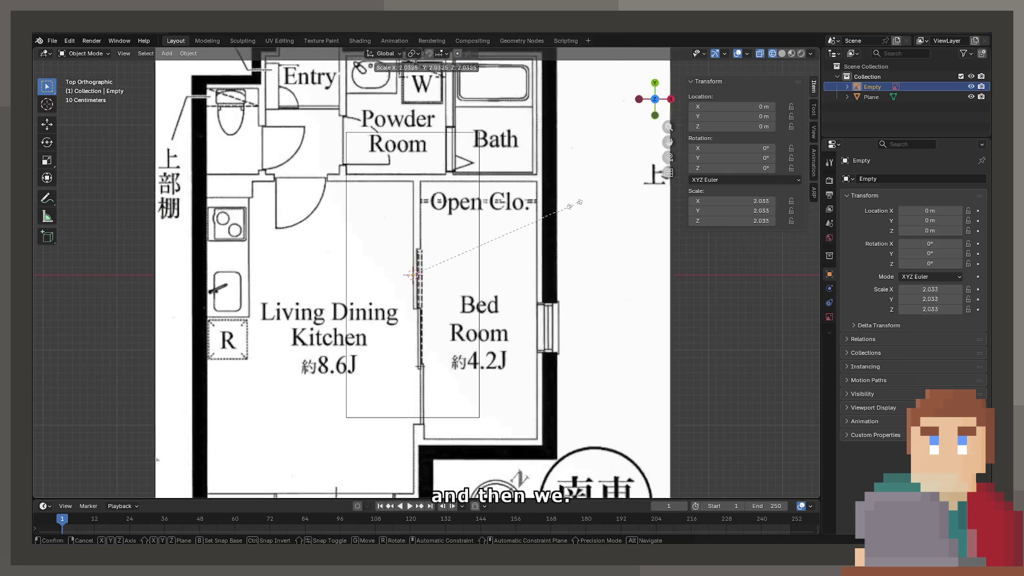
click(585, 200)
key(g)
key(x)
key(Escape)
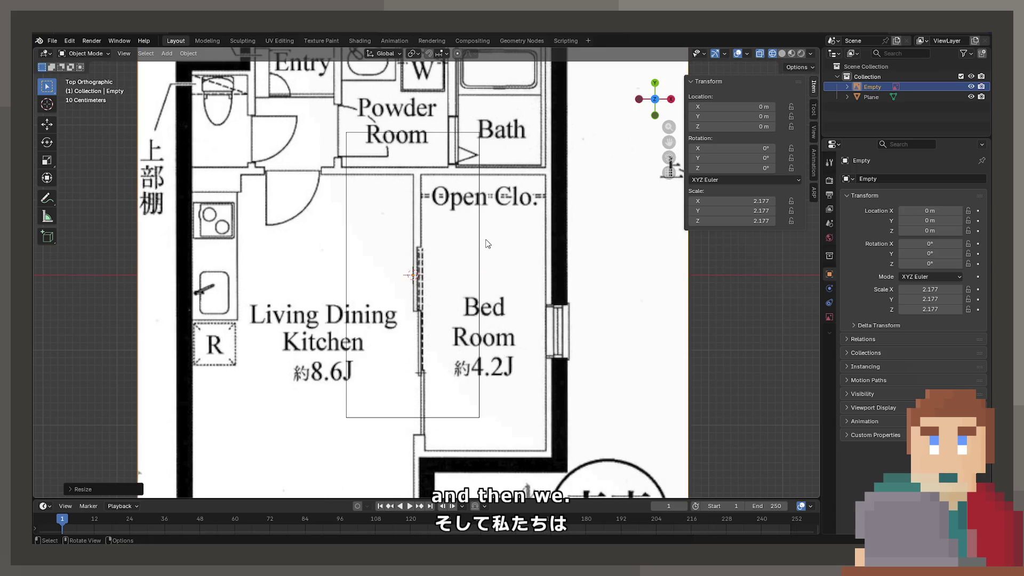
Move the plane over the Bed Room and rescale the reference image to fit.
click(480, 244)
key(g)
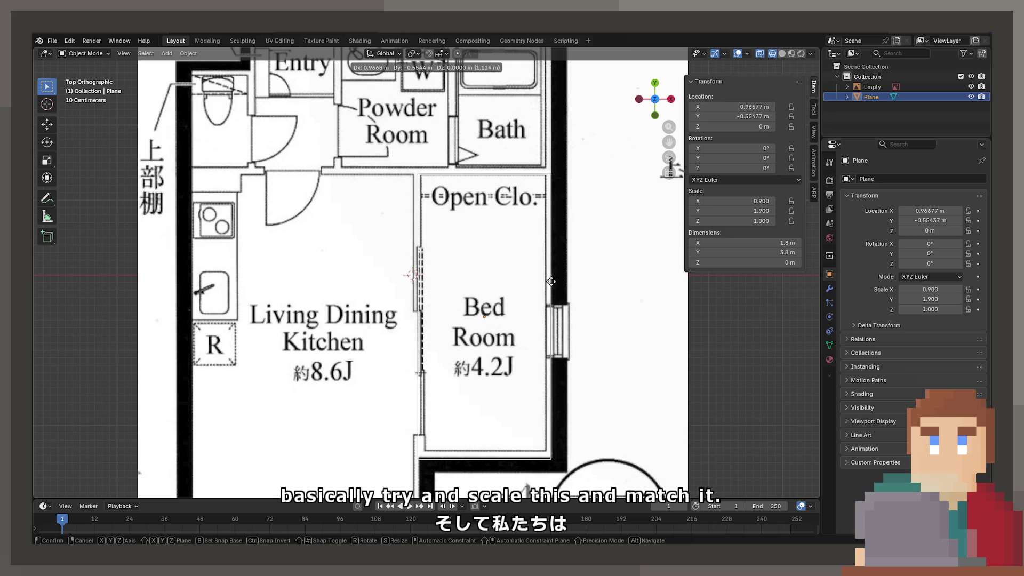
click(549, 281)
click(594, 294)
key(s)
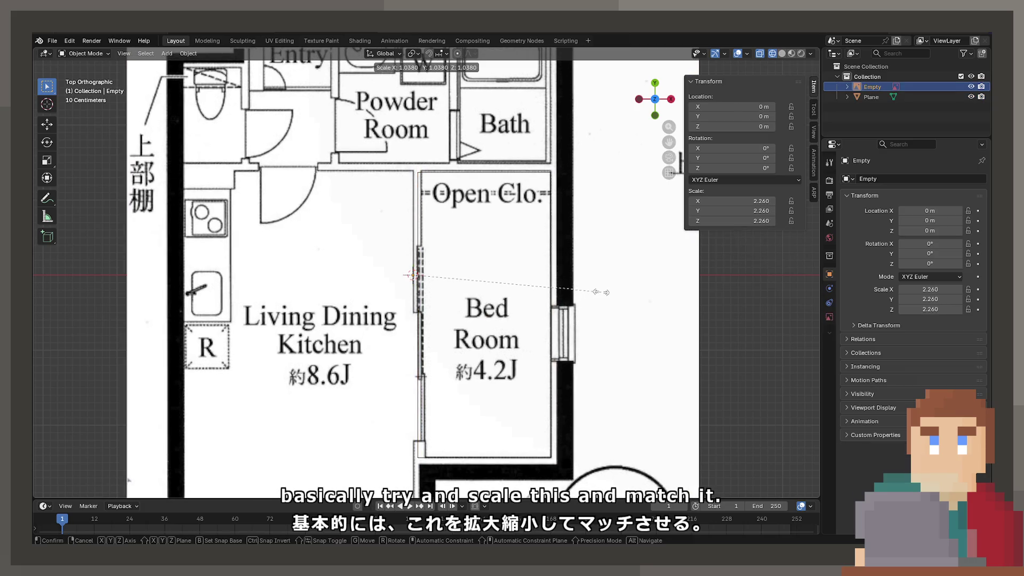
click(597, 293)
Nudge the plane to line up with the bedroom closet.
click(551, 229)
key(g)
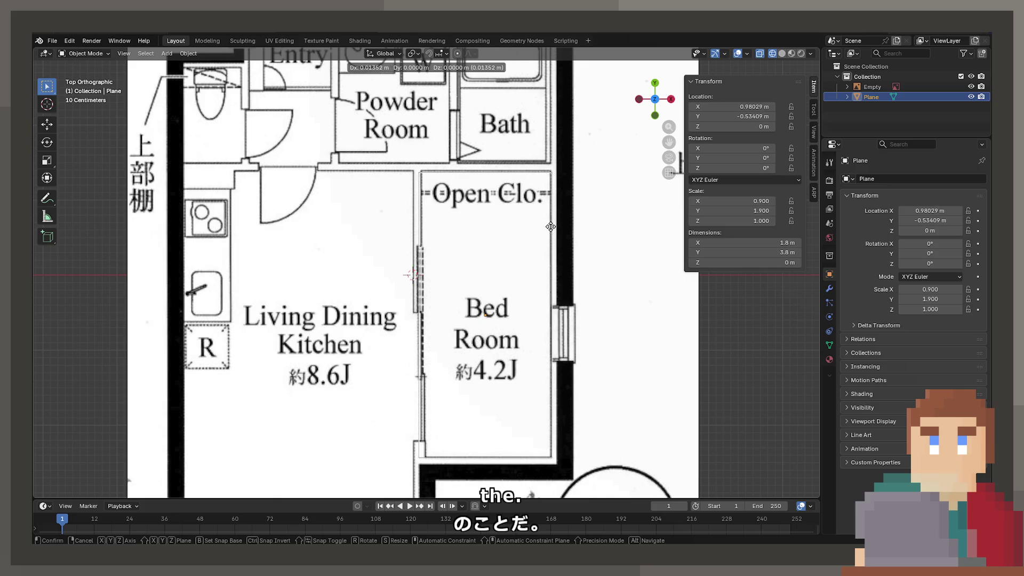
scroll(553, 230, up, 3)
mouse_move(532, 224)
shift+middle_down()
mouse_move(445, 338)
mouse_move(502, 309)
shift+middle_up()
scroll(616, 259, up, 3)
scroll(616, 259, down, 3)
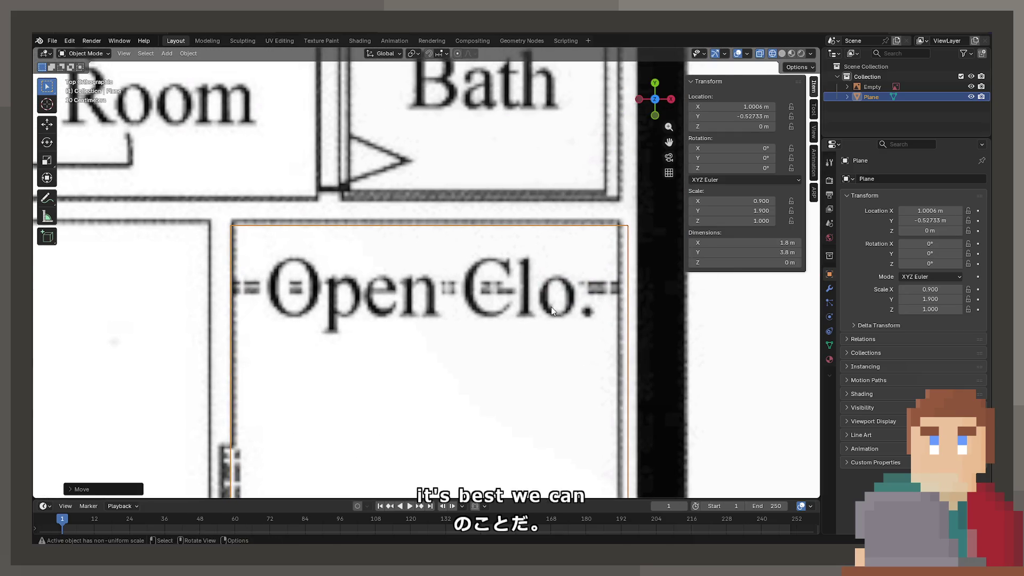
key(g)
click(534, 348)
scroll(535, 200, down, 3)
mouse_move(559, 469)
shift+middle_down()
mouse_move(528, 238)
mouse_move(582, 372)
shift+middle_up()
Adjust the plane's axis-constrained position against the Bed Room and check it from an angle.
click(552, 264)
shift+middle_drag(502, 189, 504, 227)
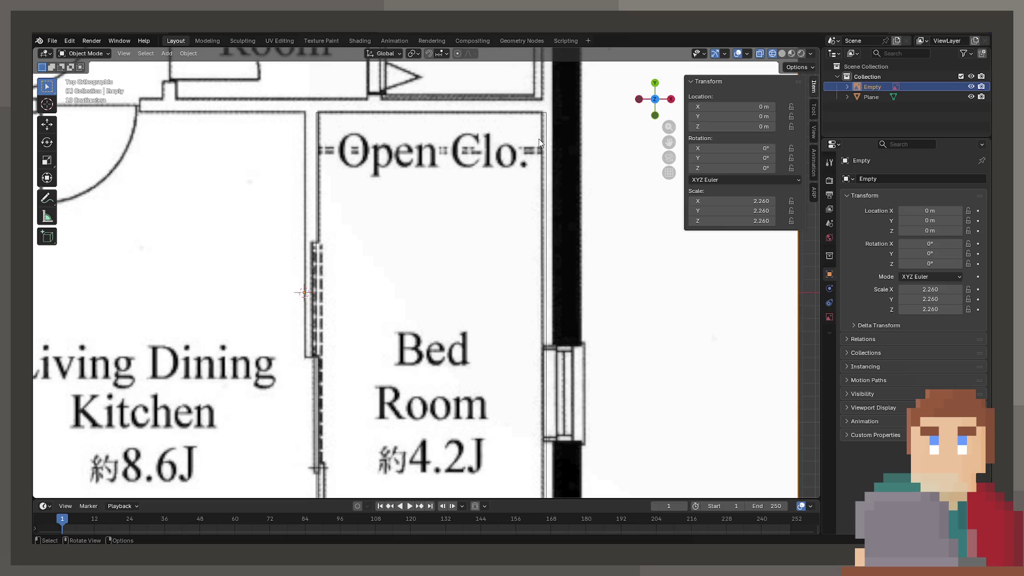
click(546, 132)
key(g)
key(x)
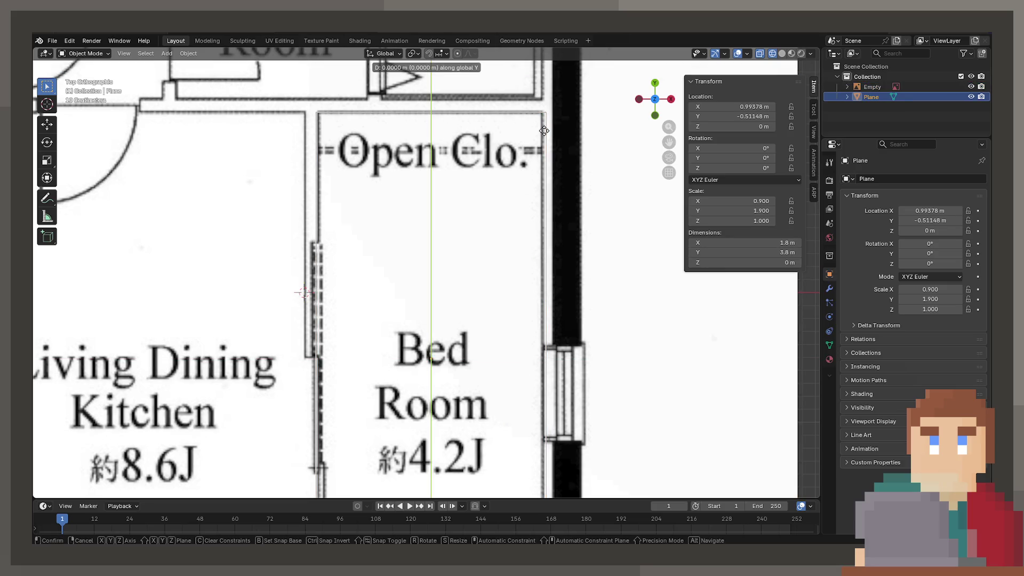
click(539, 132)
middle_drag(526, 286, 527, 192)
key(KP_7)
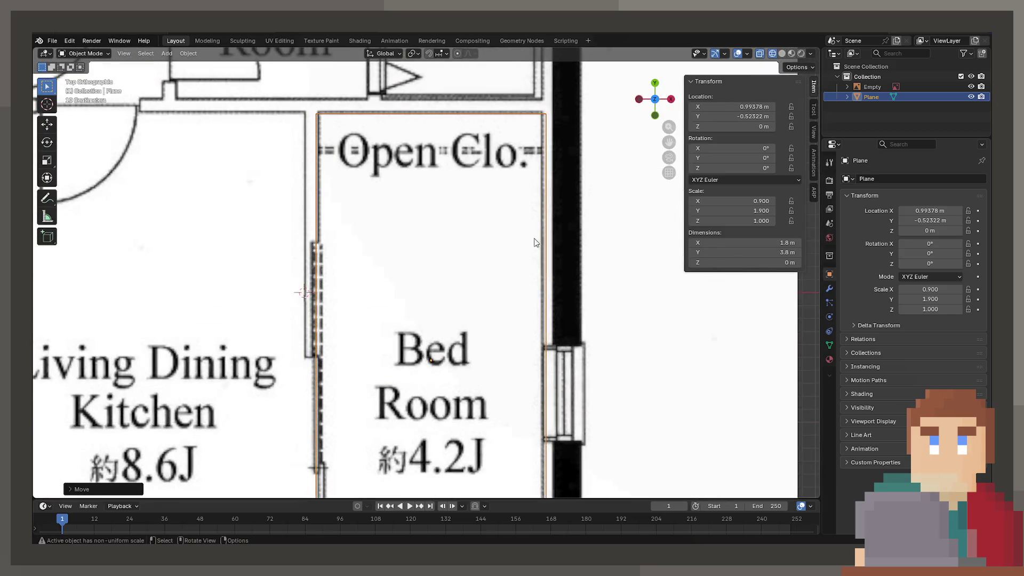
shift+middle_drag(536, 240, 583, 64)
Widen the reference image along X and shift the plane along X to match.
click(646, 396)
shift+middle_drag(610, 141, 609, 290)
scroll(609, 290, down, 2)
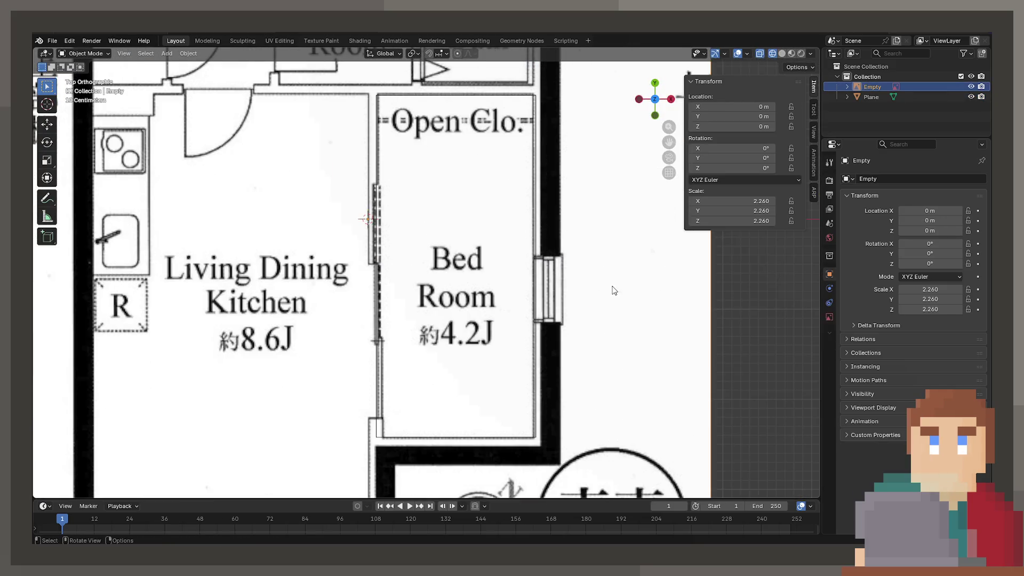
key(s)
key(x)
key(Escape)
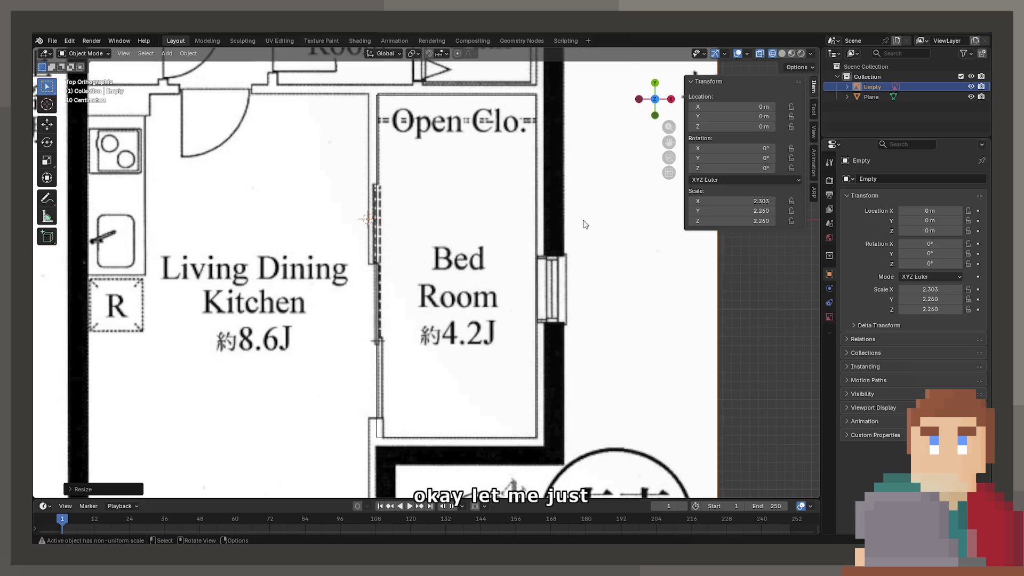
click(536, 187)
key(g)
key(x)
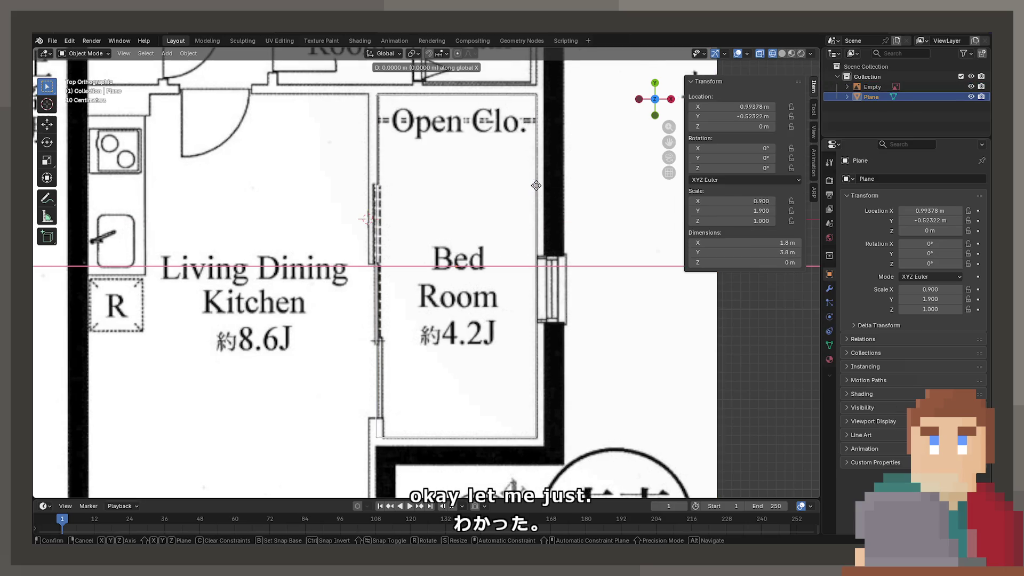
click(538, 188)
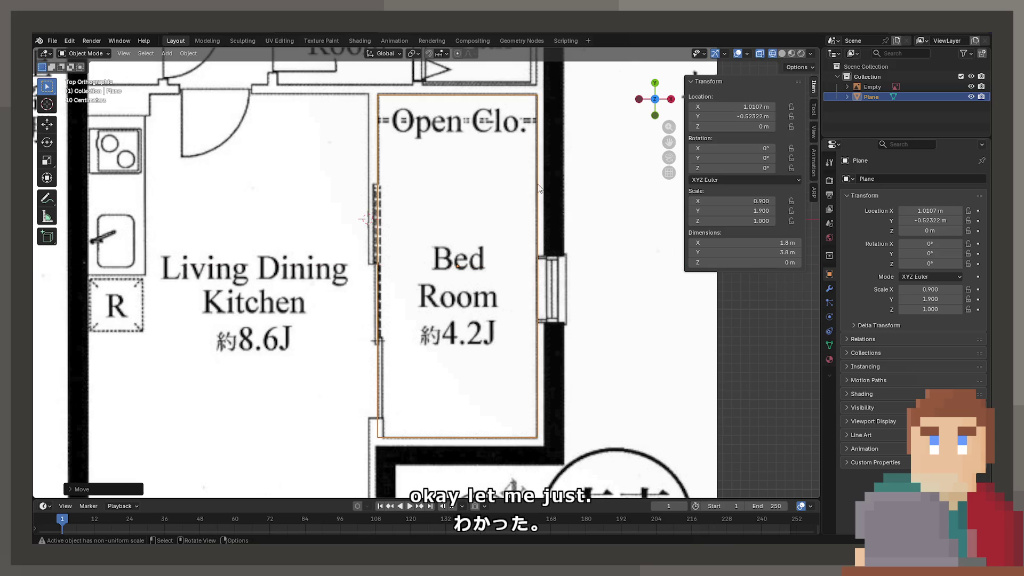
Scale the reference image to X 2.321 and realign the plane along X.
click(538, 187)
key(s)
key(x)
click(555, 191)
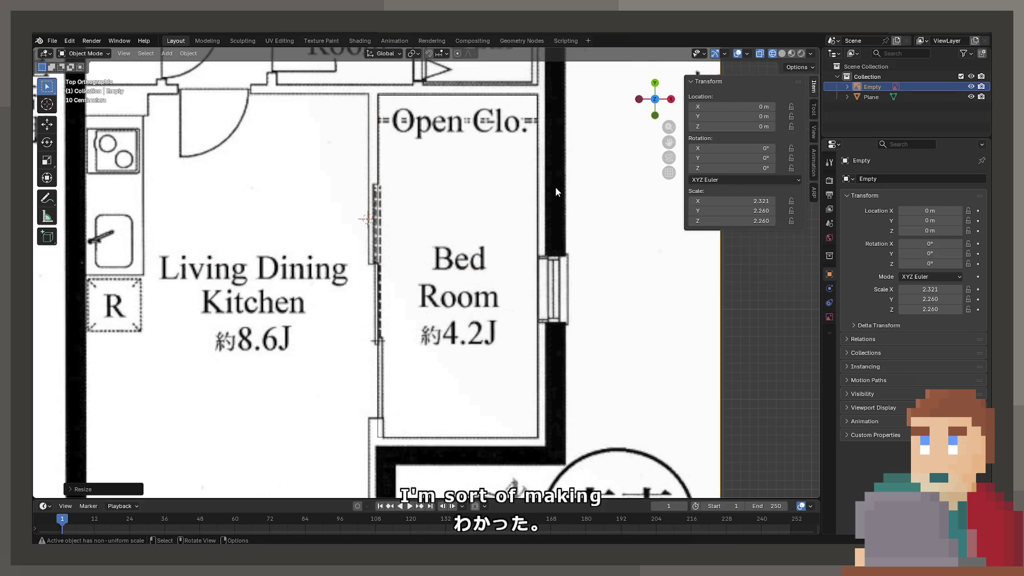
click(540, 184)
key(g)
key(x)
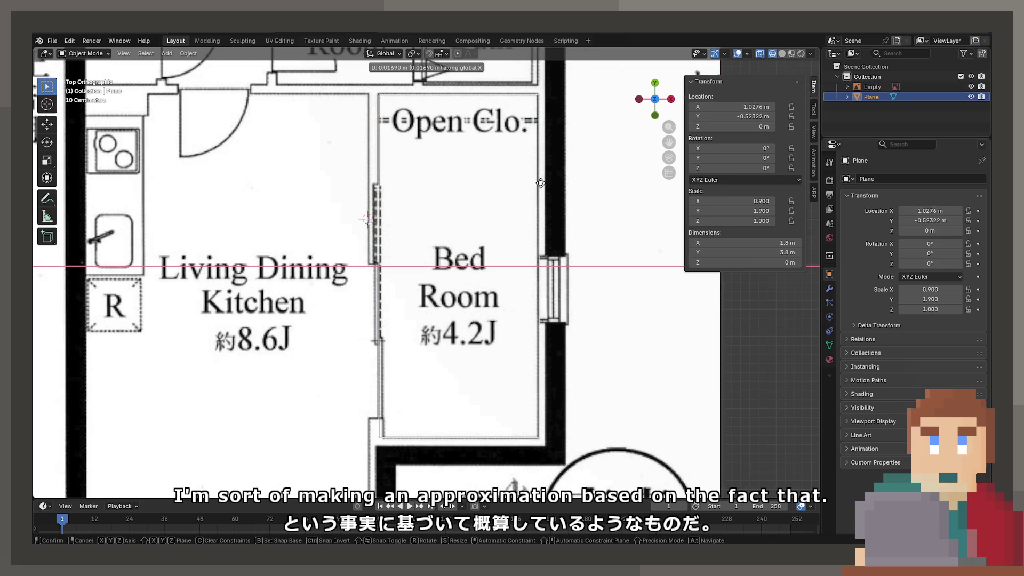
click(538, 184)
Reselect the bedroom plane and duplicate it.
click(598, 295)
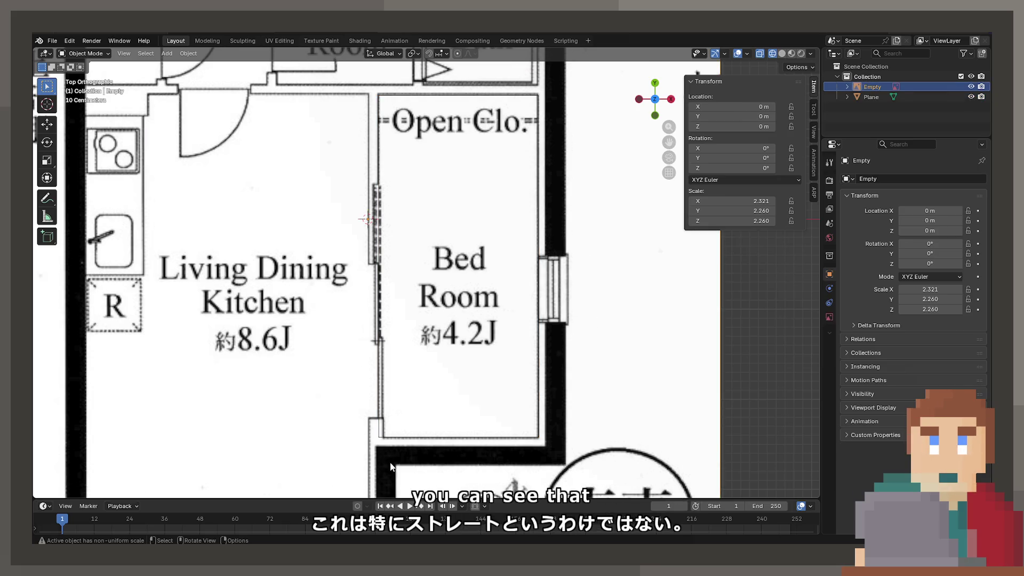
click(394, 438)
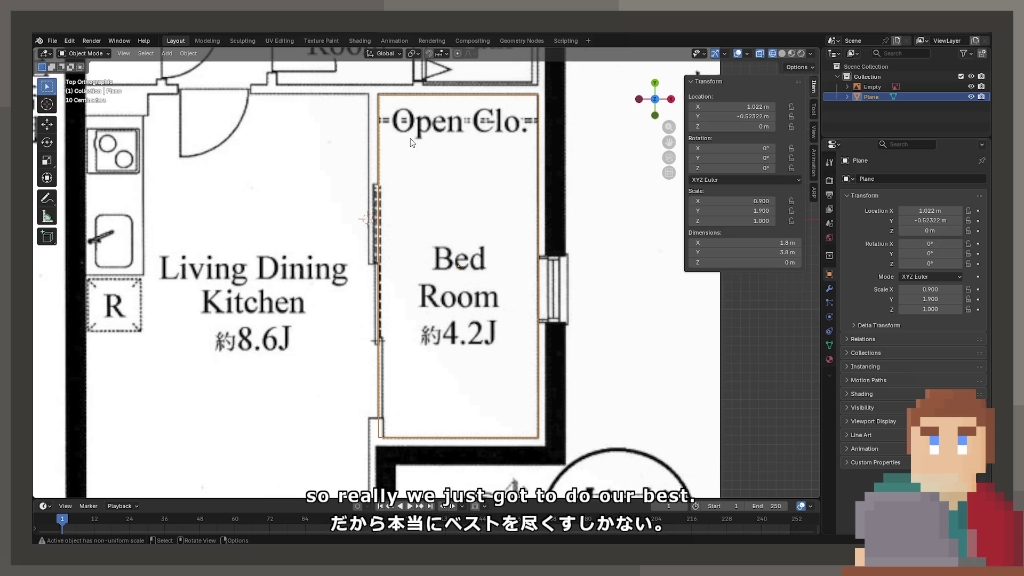
scroll(412, 140, down, 3)
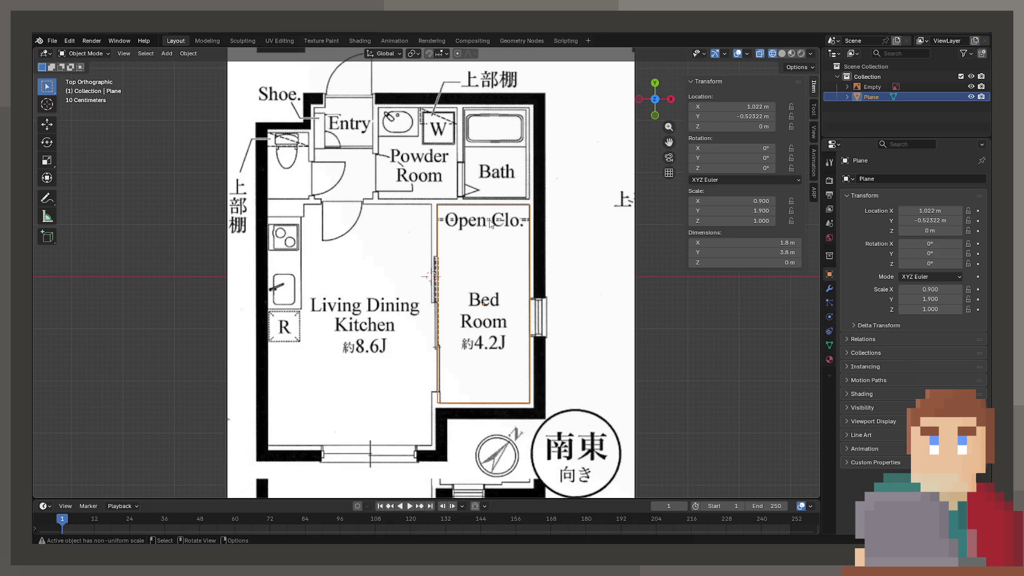
key(shift+d)
Move the duplicate plane along X over the kitchen and roughly resize its width.
key(x)
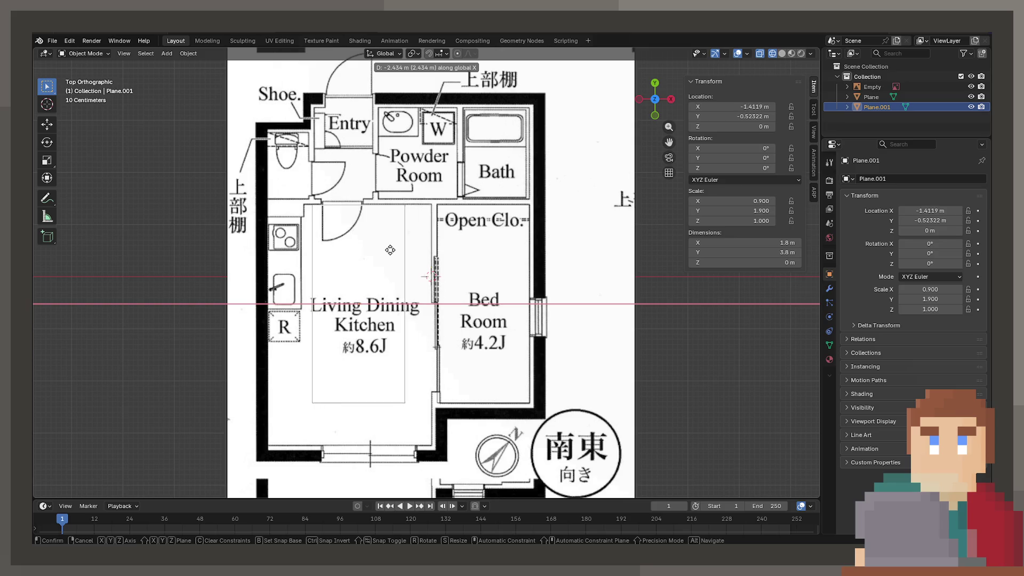
click(388, 249)
key(s)
key(x)
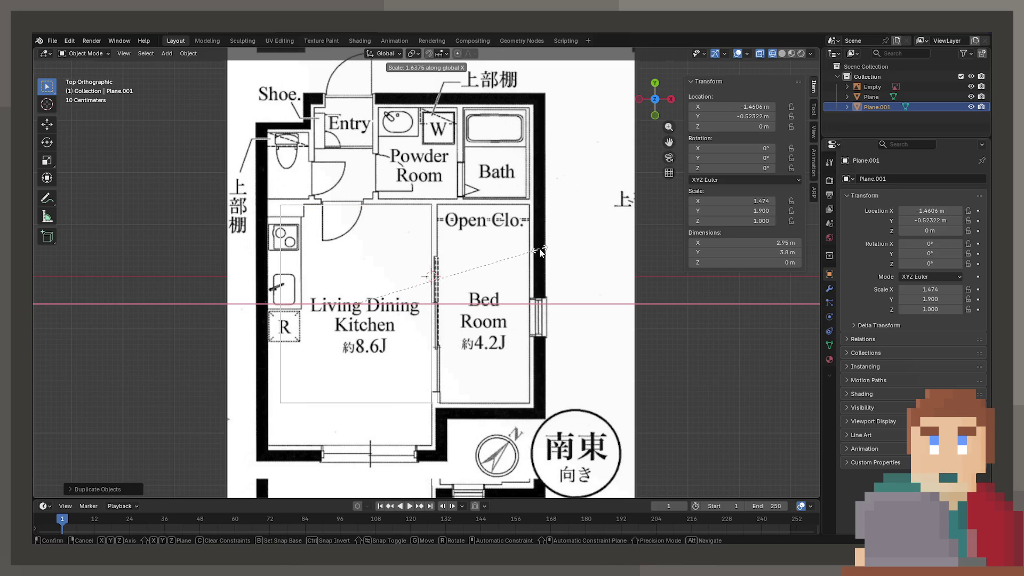
click(541, 252)
key(g)
key(x)
click(541, 251)
key(s)
key(x)
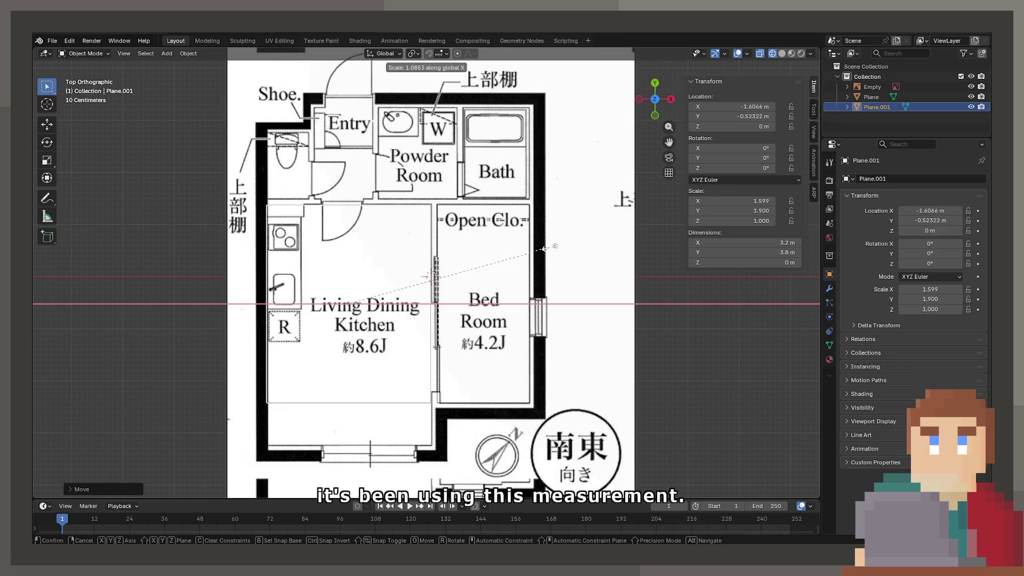
click(543, 248)
Refine the kitchen plane's X position and settle its width at 3.2 m.
key(g)
key(x)
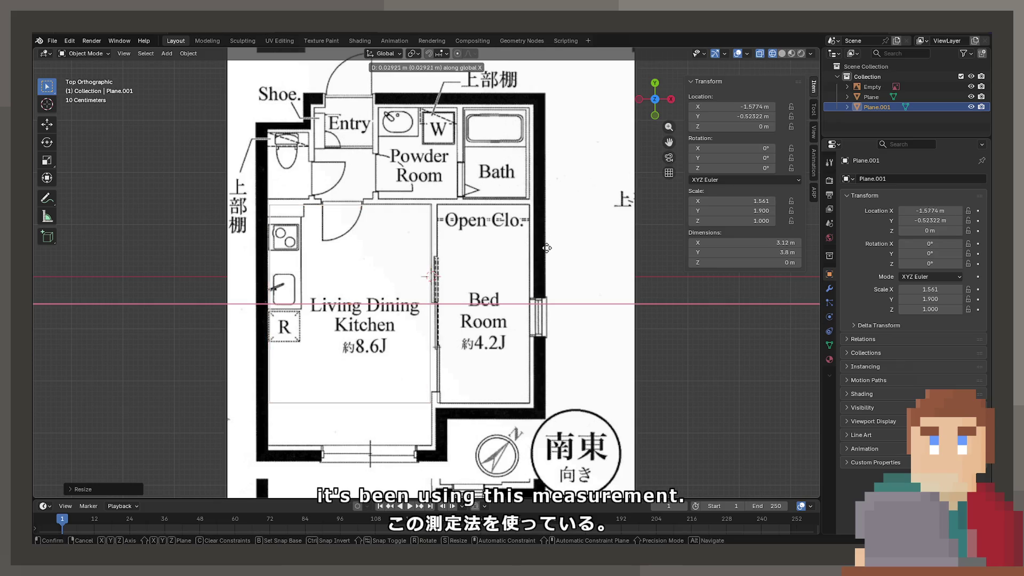
click(545, 248)
key(s)
key(x)
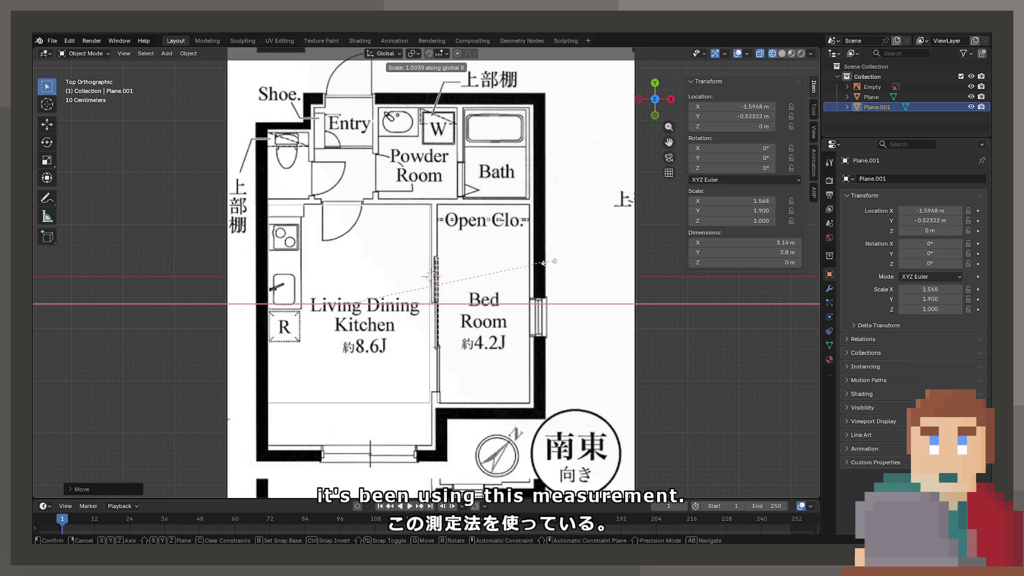
click(542, 256)
key(s)
key(x)
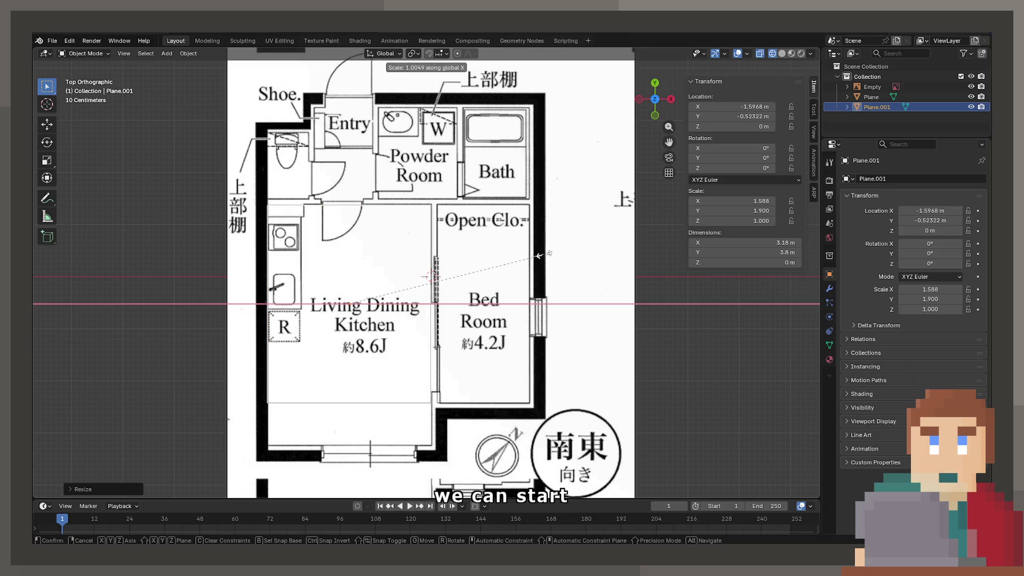
click(540, 256)
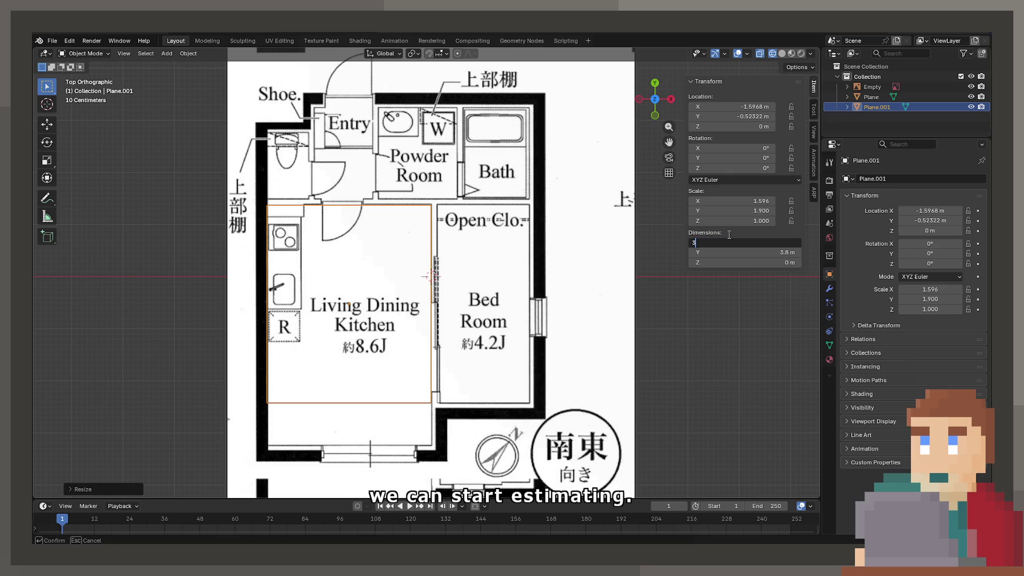
Nudge the kitchen plane sideways along X and then vertically along Y into place.
scroll(450, 216, up, 4)
shift+middle_drag(450, 216, 503, 294)
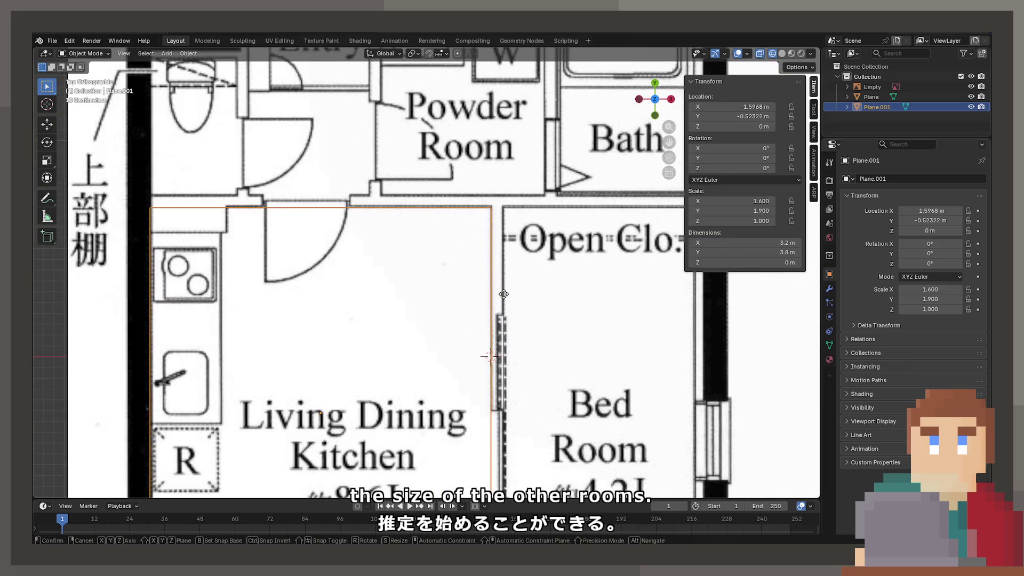
key(g)
key(x)
click(503, 294)
scroll(504, 293, down, 4)
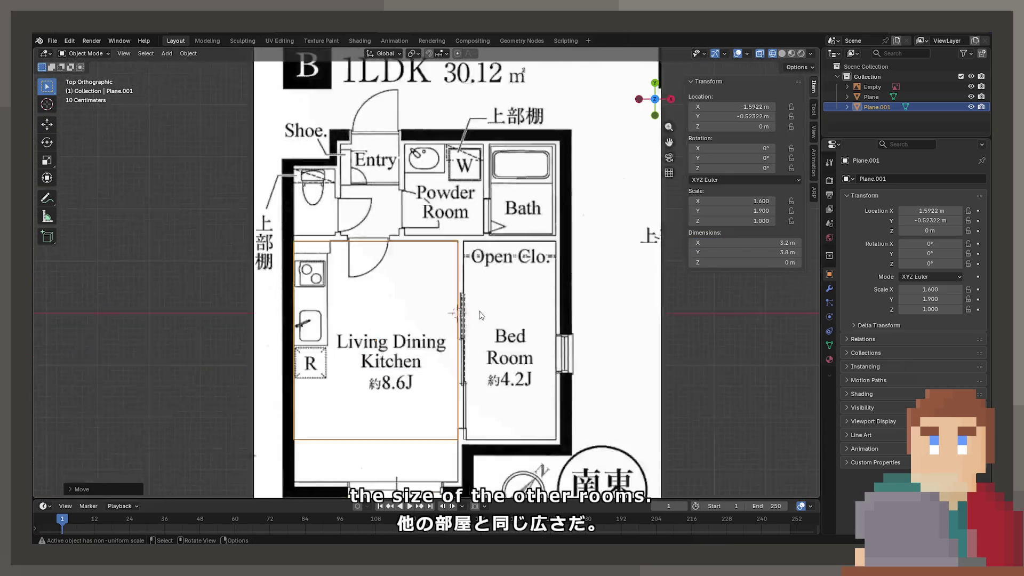
shift+middle_drag(435, 360, 446, 229)
key(y)
click(444, 259)
Stretch the kitchen plane along Y to the kitchen walls and set Dimensions Y to 4.6 m.
key(s)
key(y)
click(460, 260)
key(g)
key(y)
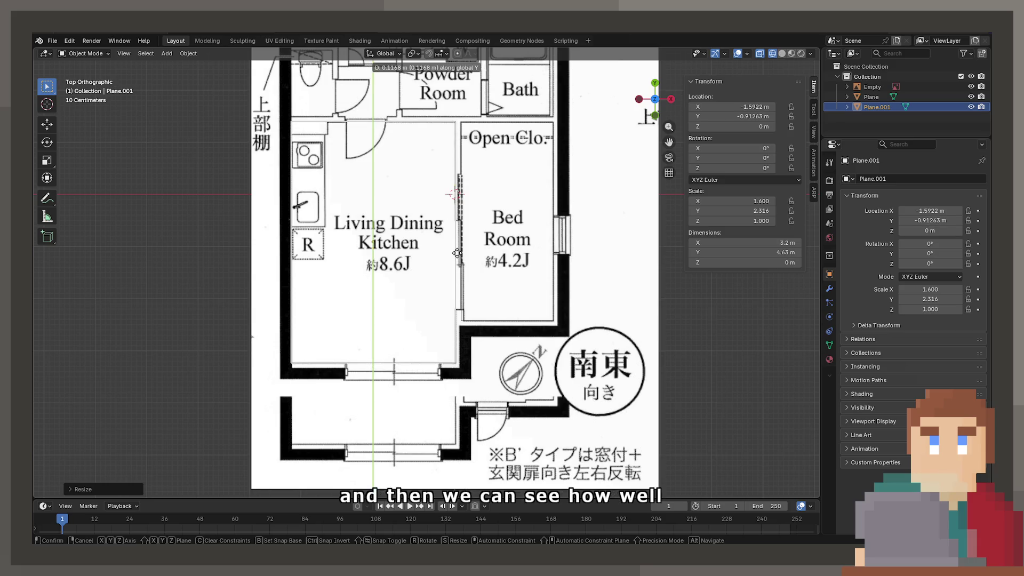
click(458, 253)
click(745, 252)
text(4.6)
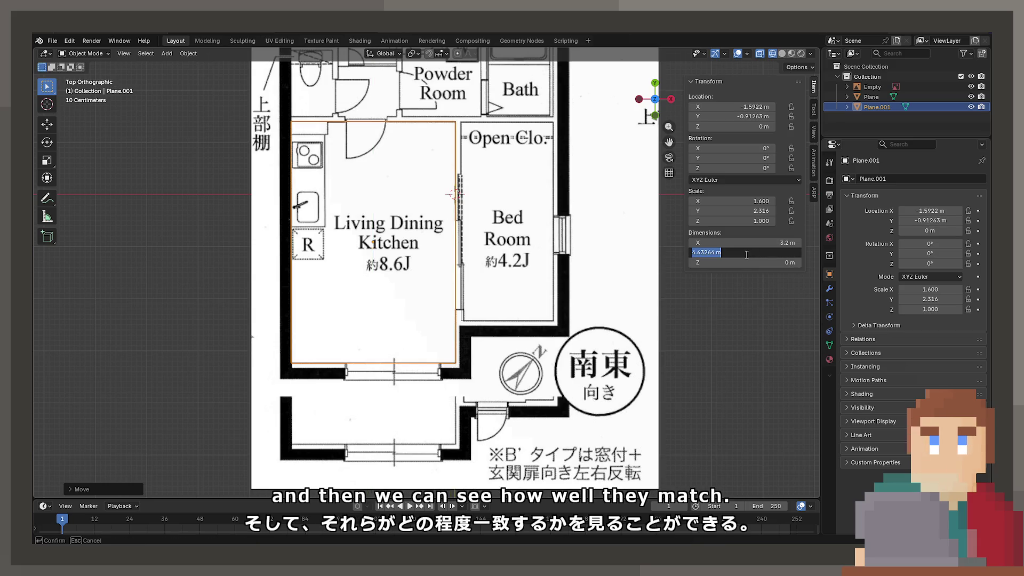
key(Return)
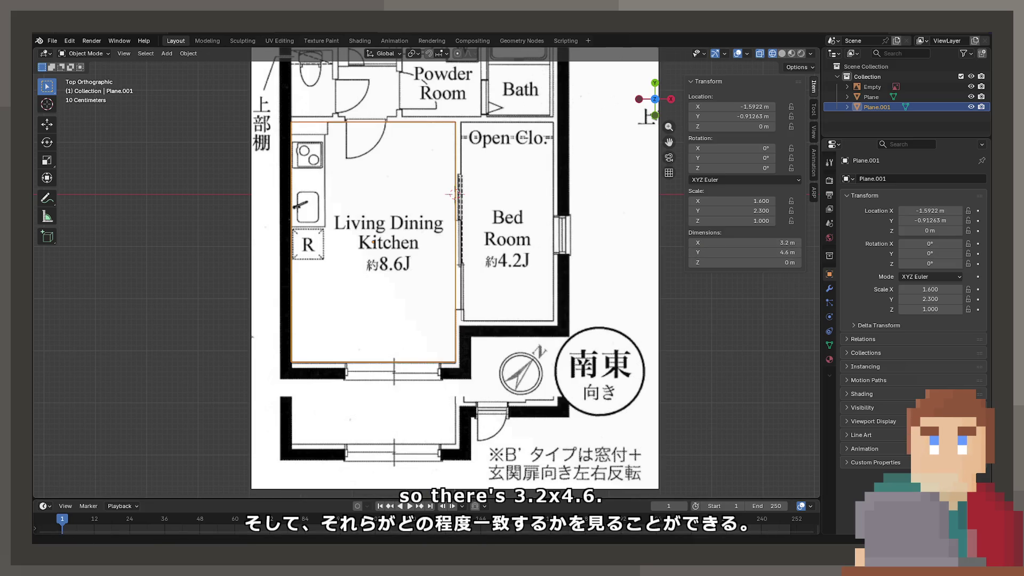
Enter Edit Mode on the kitchen plane and start a vertical loop cut.
shift+middle_drag(305, 125, 391, 257)
scroll(418, 245, up, 6)
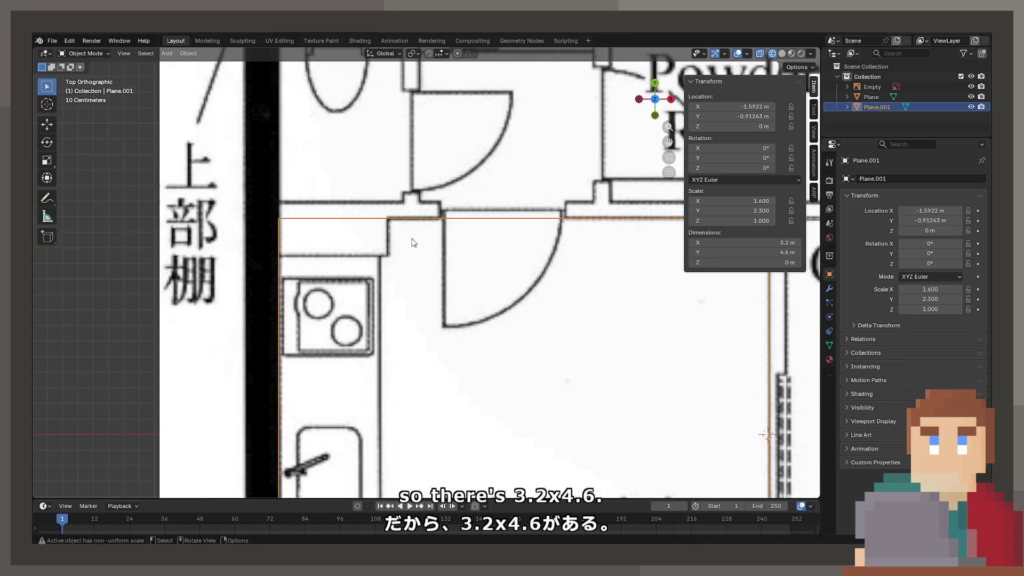
key(Tab)
key(ctrl+r)
click(405, 218)
Place vertical and horizontal loop cuts at the wall jog by the door.
click(278, 234)
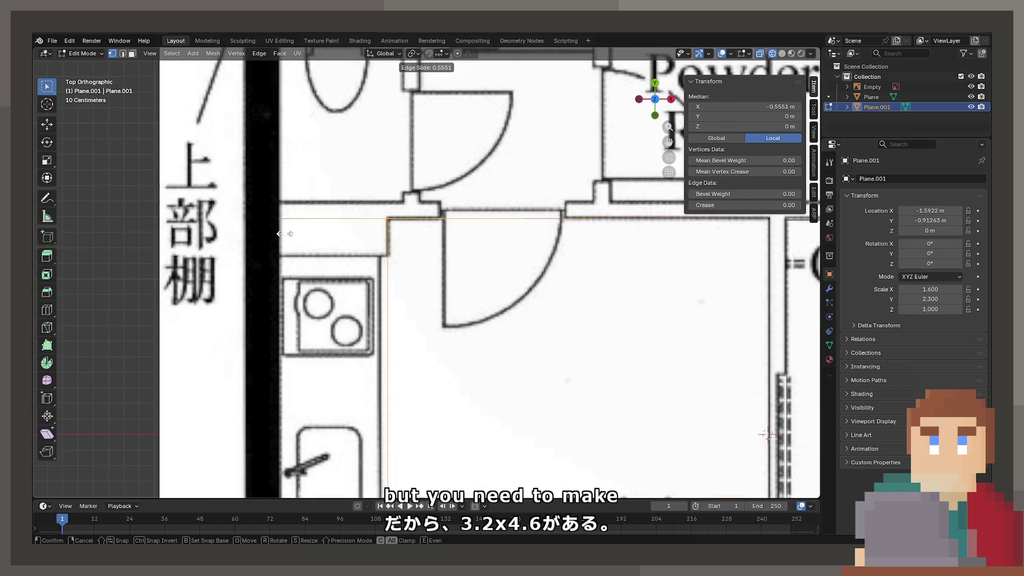
key(ctrl+r)
click(270, 267)
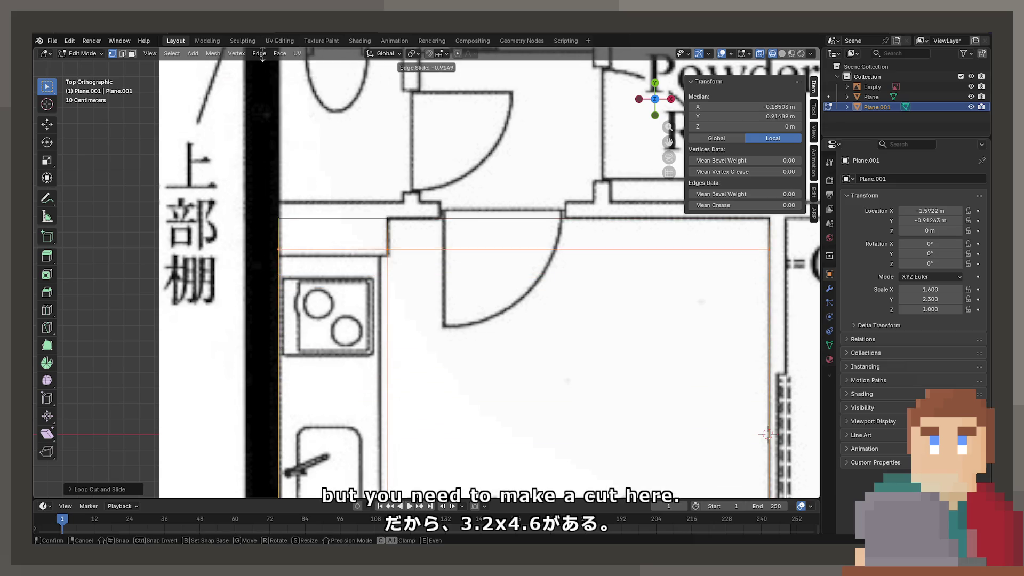
click(263, 65)
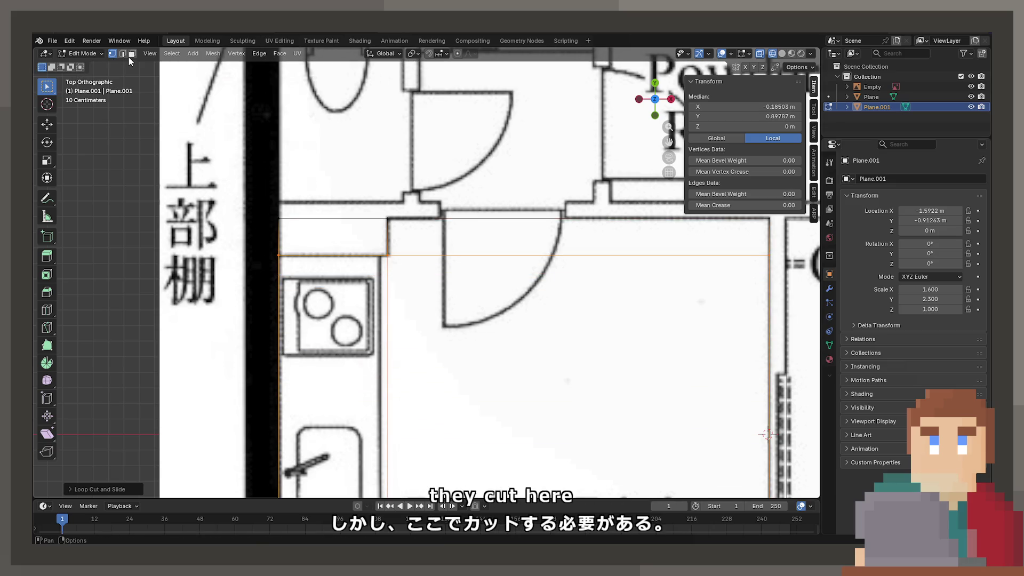
Delete the small top-left corner face, return to Object Mode and select the bedroom plane.
key(alt+a)
click(331, 238)
key(x)
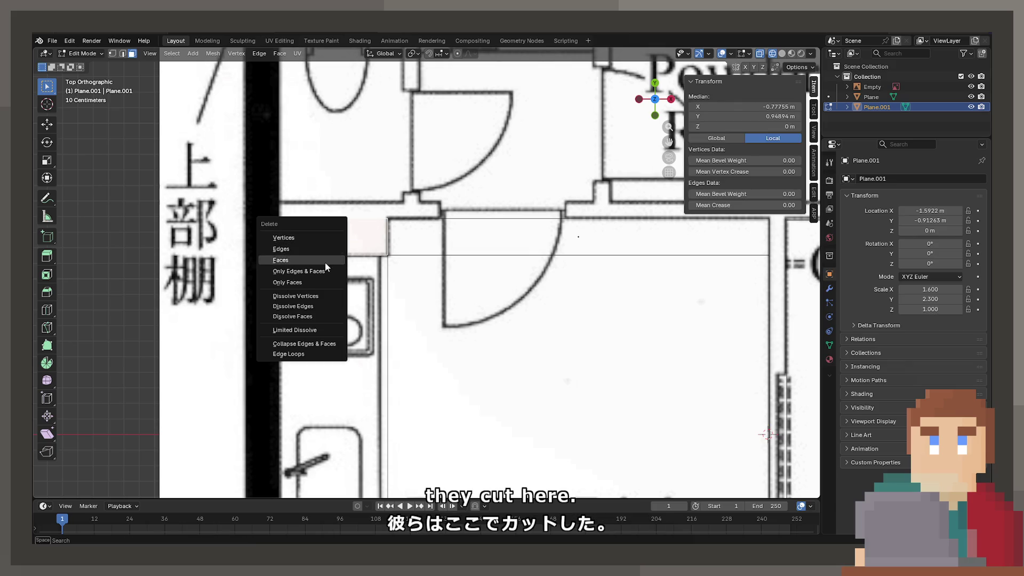
click(332, 266)
scroll(333, 265, down, 5)
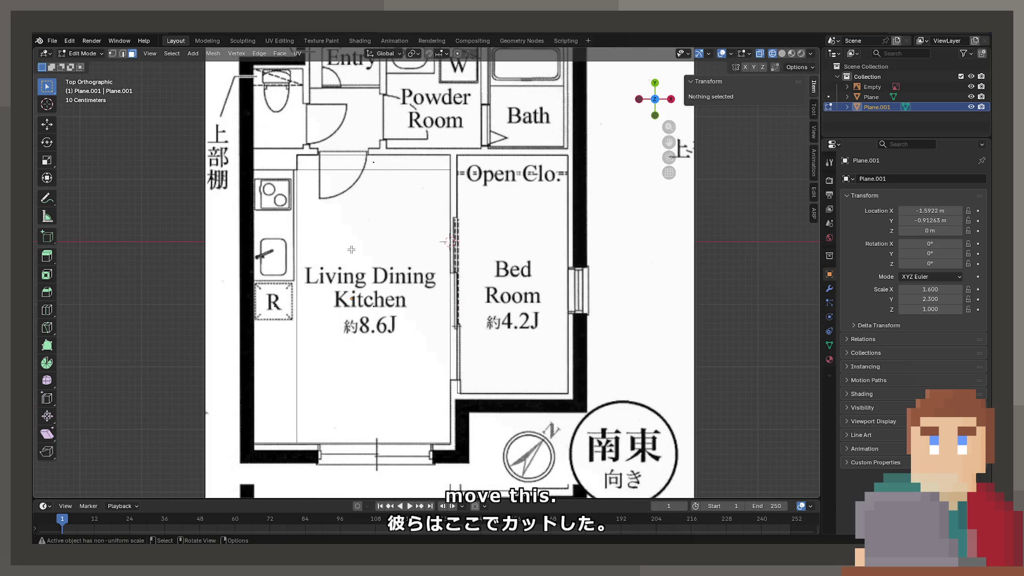
key(Tab)
click(471, 214)
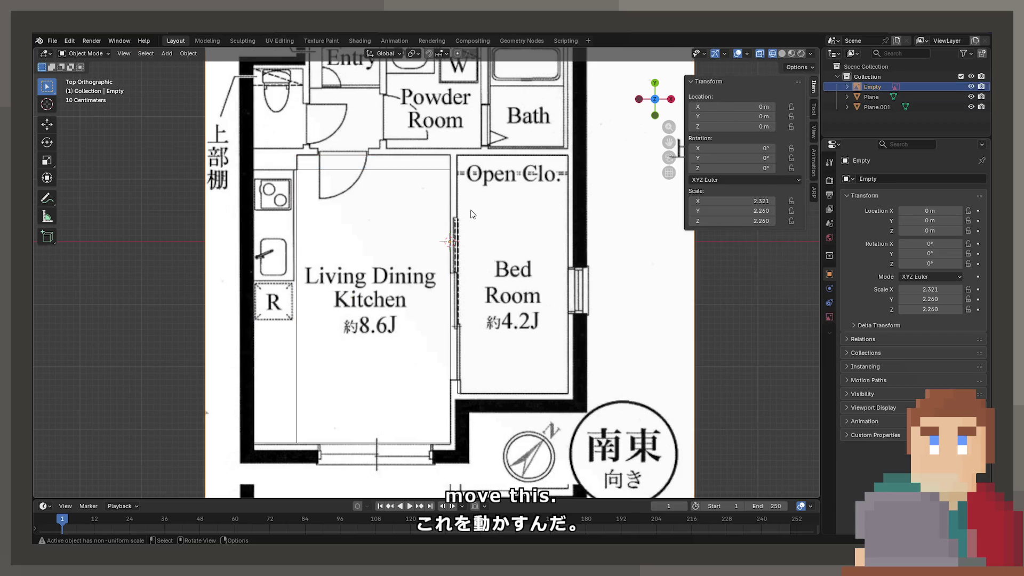
click(454, 198)
Duplicate the bedroom plane and shrink the copy down to roughly hall size.
key(shift+d)
shift+middle_drag(383, 128, 449, 339)
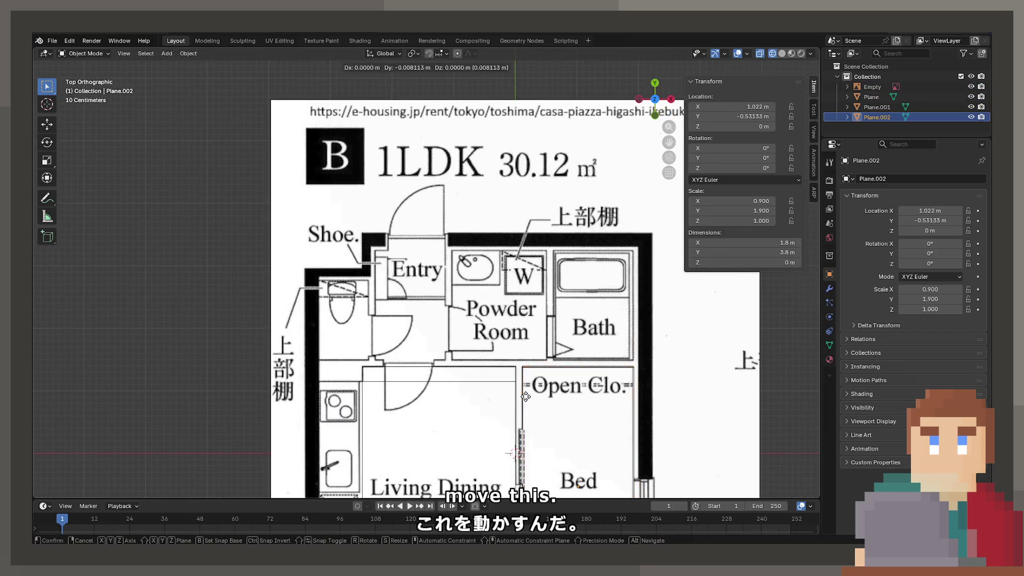
click(367, 276)
scroll(529, 321, up, 5)
key(s)
key(y)
shift+middle_drag(452, 381, 459, 203)
key(c)
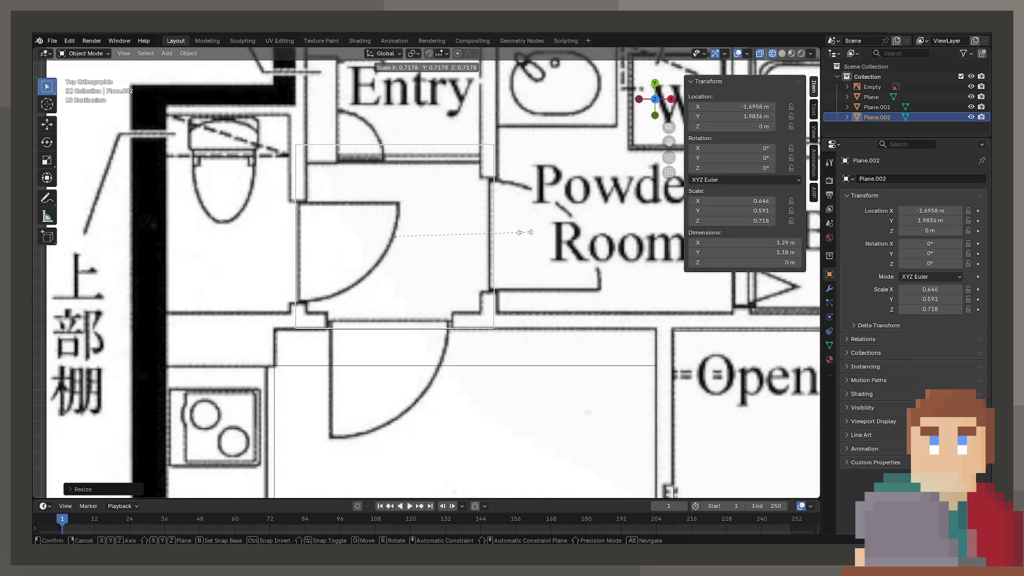
click(512, 232)
scroll(510, 232, up, 2)
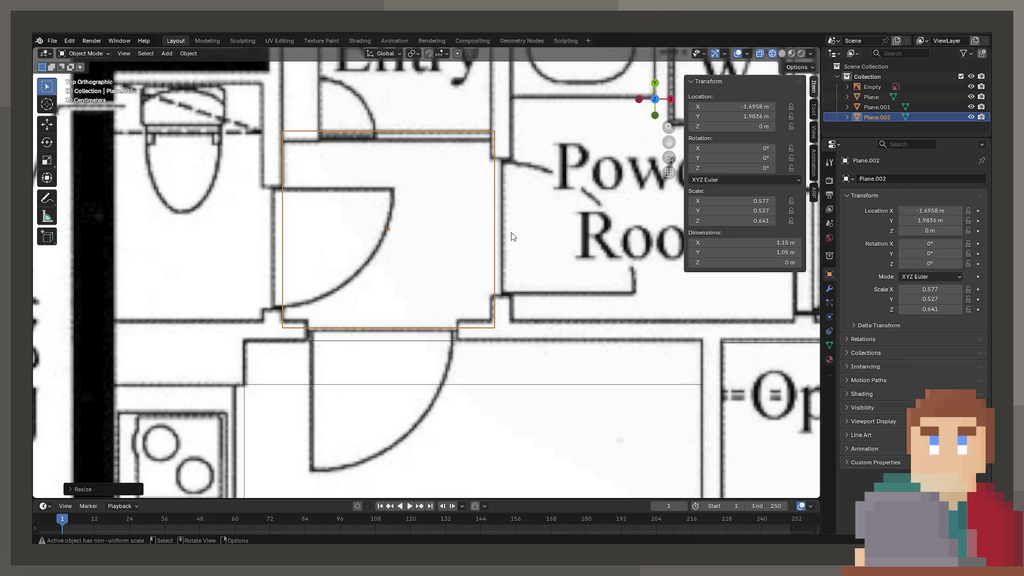
Narrow the hall plane slightly along X and move it into place along X and Y.
key(g)
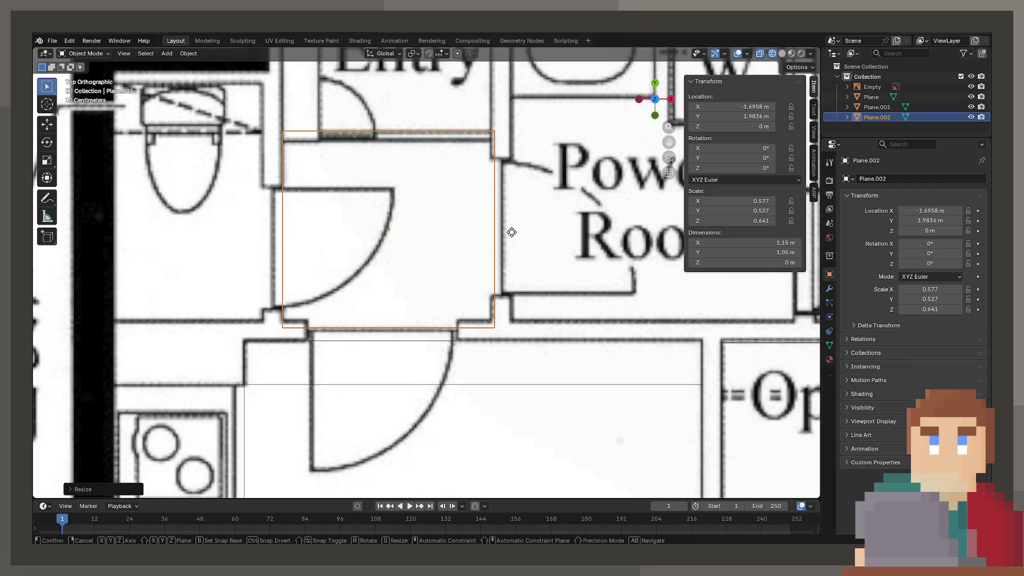
key(s)
key(x)
key(g)
click(507, 227)
key(g)
key(y)
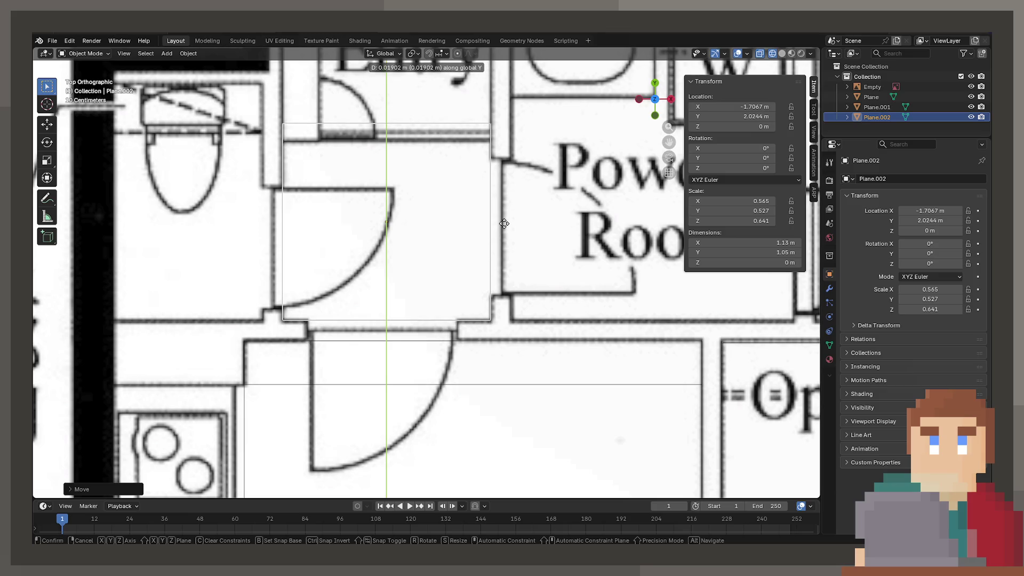
click(504, 224)
Shorten the hall plane along Y and fit it between the walls at 1.13 m by 0.966 m.
shift+middle_drag(471, 212, 354, 206)
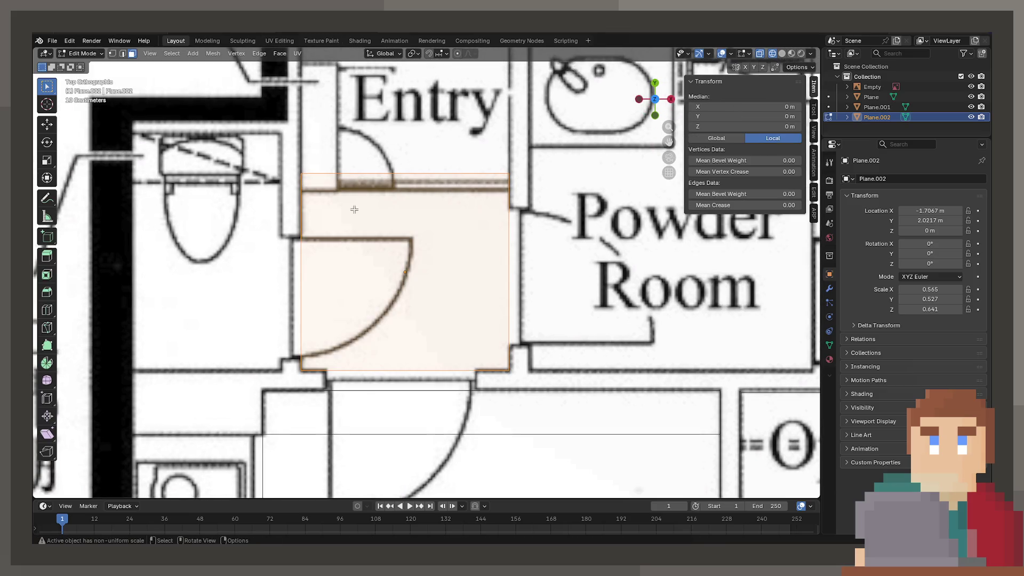
key(s)
key(y)
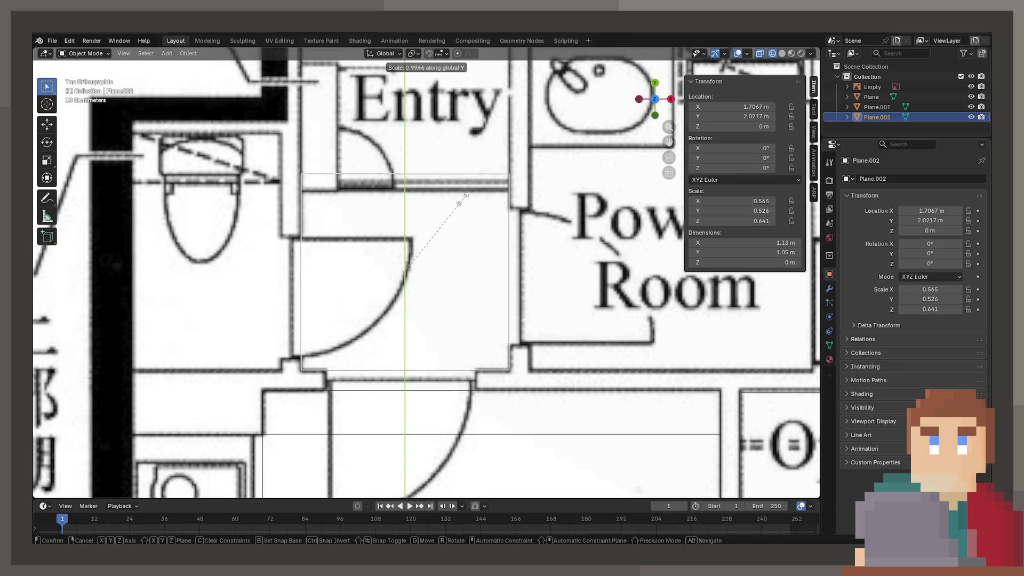
click(456, 202)
key(g)
key(y)
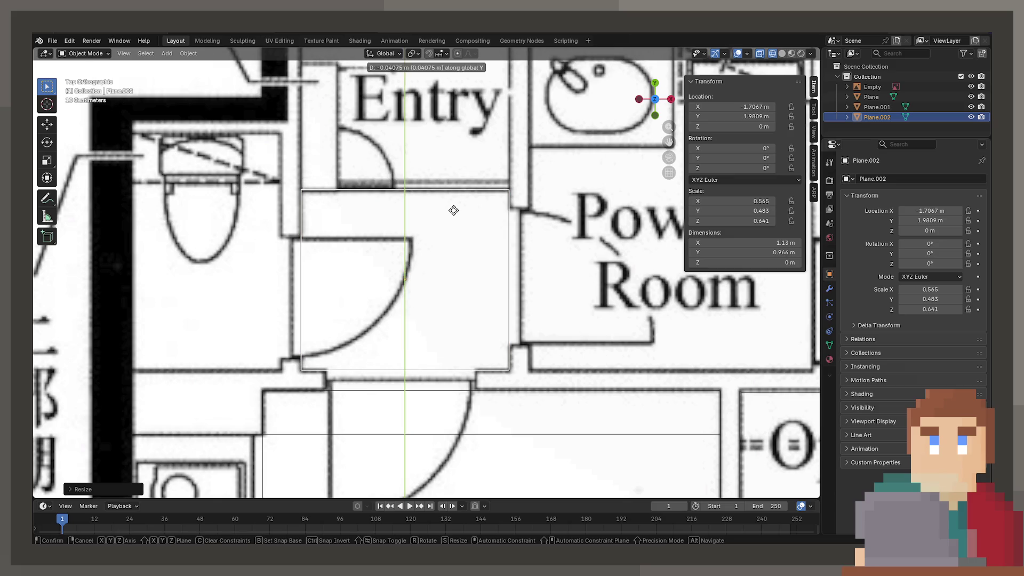
click(454, 209)
Duplicate the hall plane and move the copy along Y toward the Entry.
shift+middle_drag(456, 200, 484, 312)
key(shift+d)
key(y)
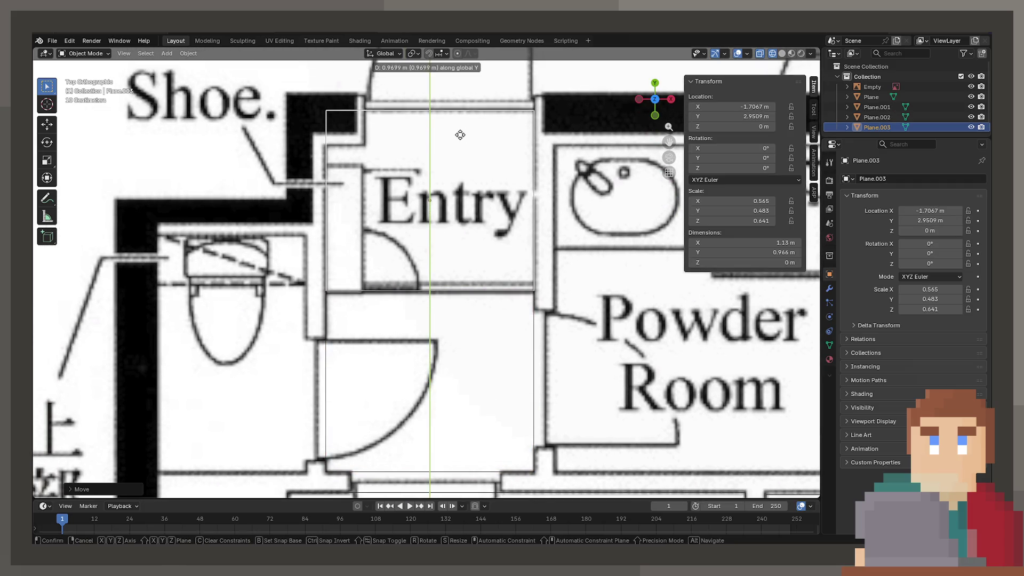
Set the copy over the Entry and cut a vertical edge loop by the wall corner.
click(458, 135)
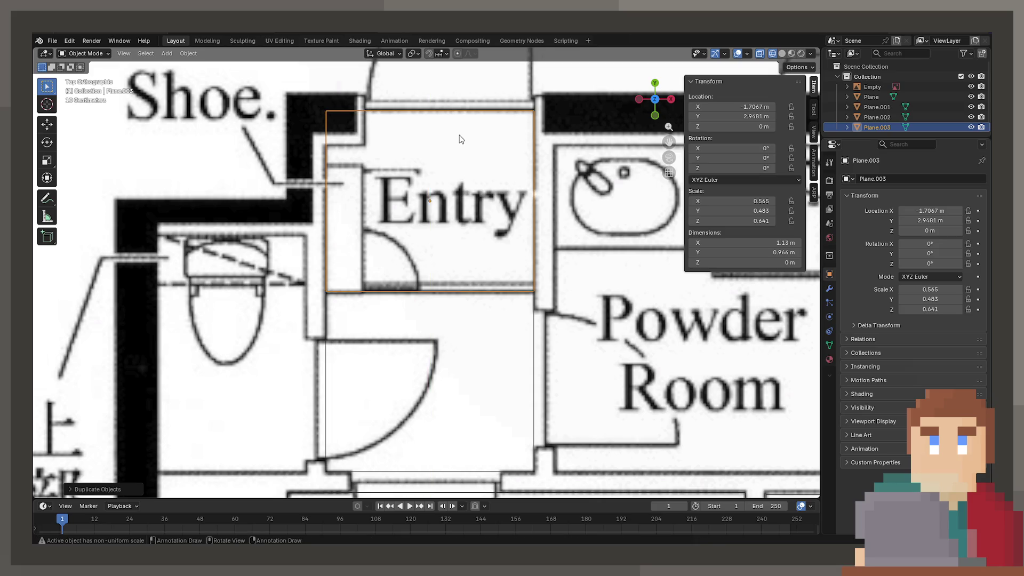
key(Tab)
key(ctrl+r)
click(347, 126)
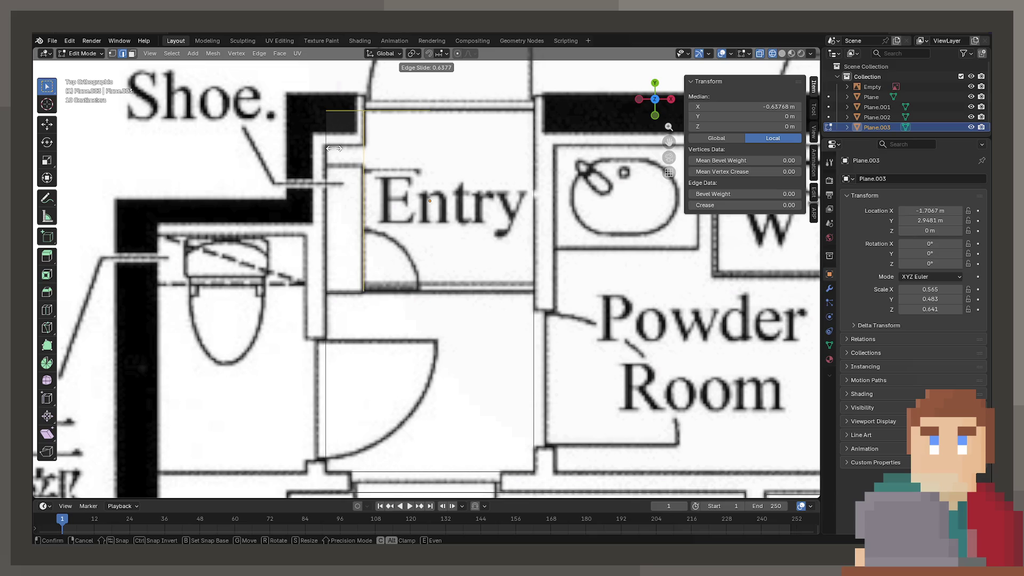
click(334, 148)
key(ctrl+r)
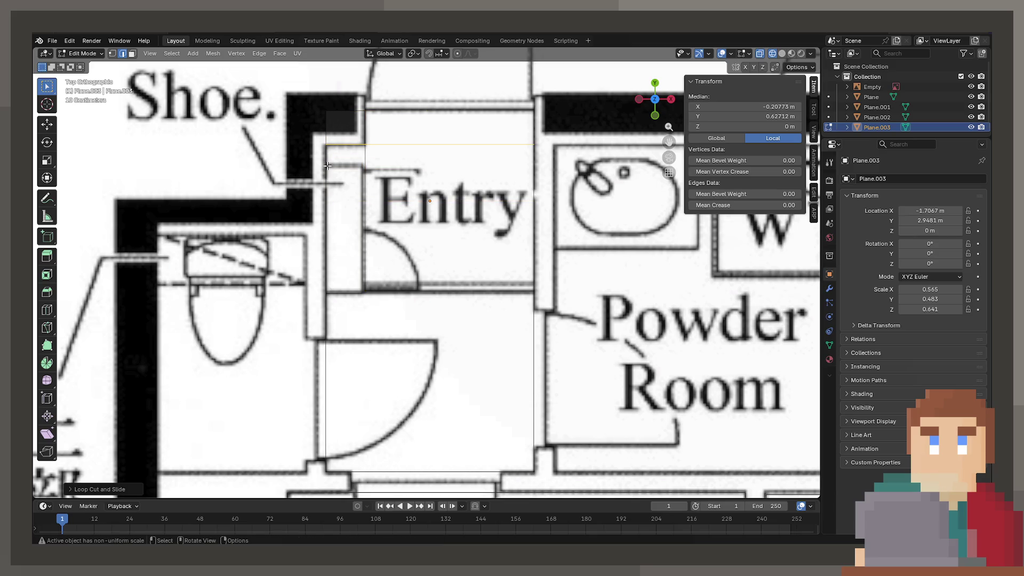
Delete the small face to leave a doorway gap, then return to Object Mode.
click(133, 53)
click(339, 128)
key(x)
click(336, 129)
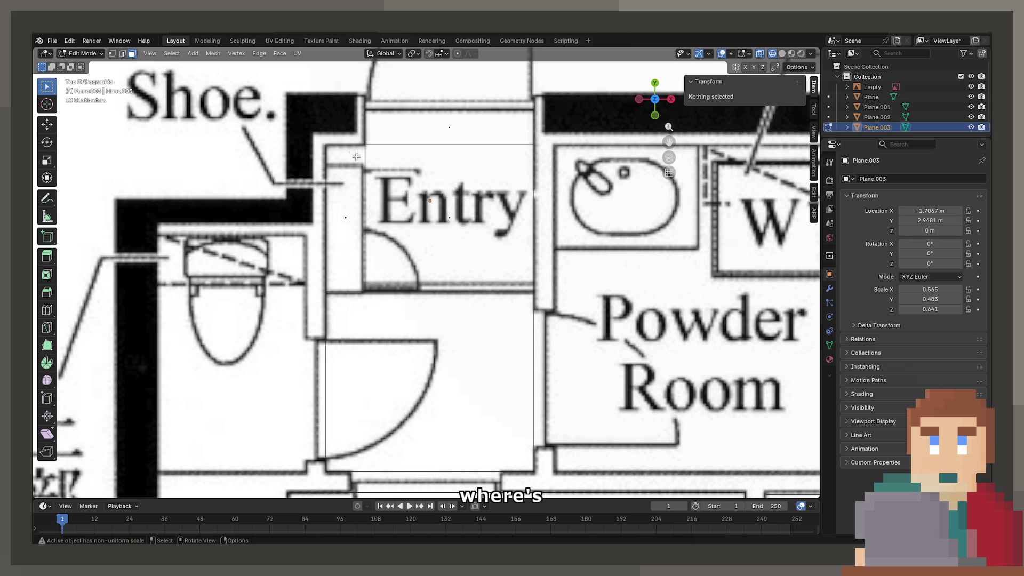
scroll(440, 319, down, 3)
key(Tab)
click(440, 318)
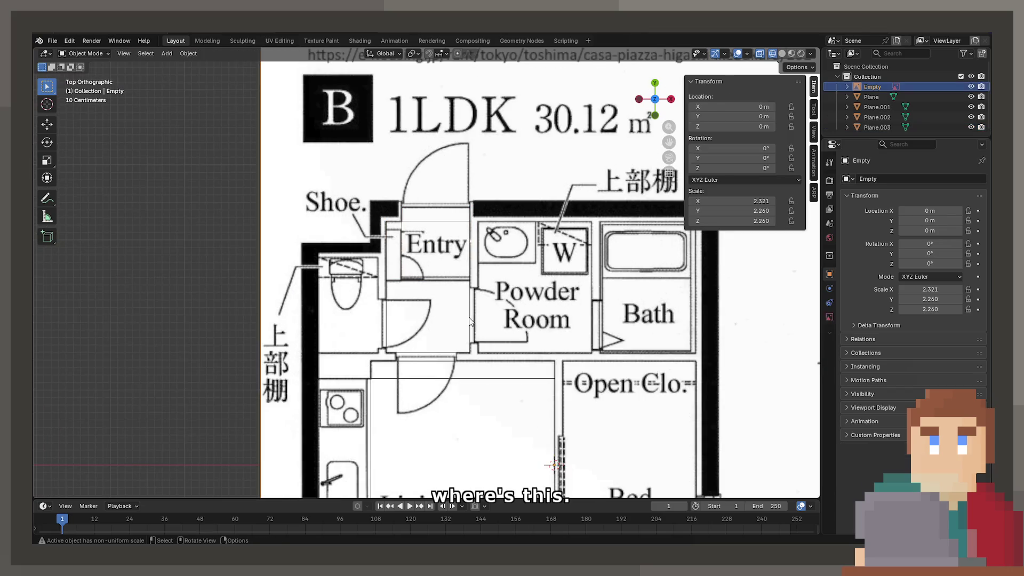
Select the hallway plane below the Entry and add a loop cut at the first doorway edge.
shift+middle_drag(468, 322, 432, 252)
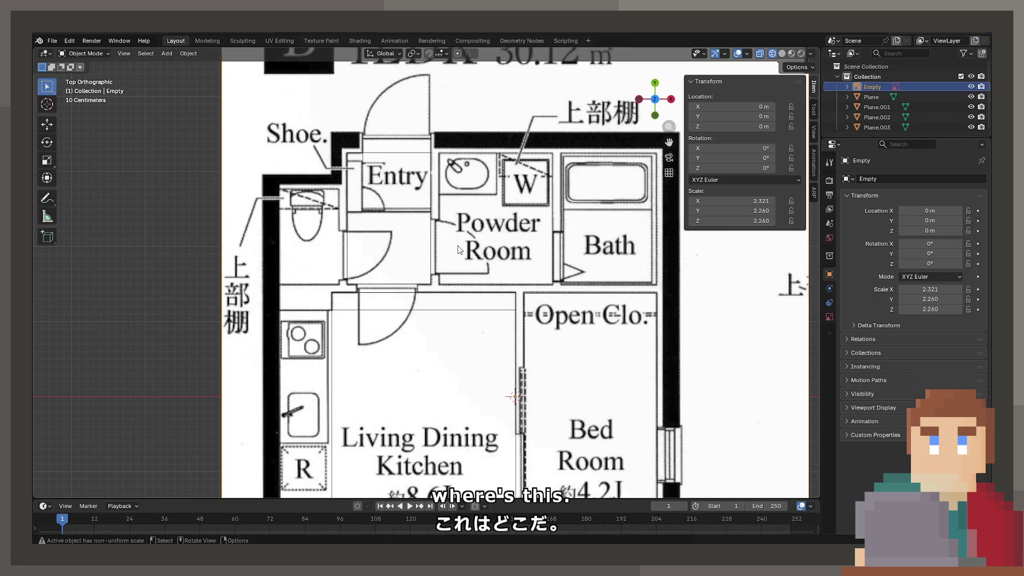
key(KP_Decimal)
scroll(458, 249, up, 3)
mouse_move(454, 249)
shift+middle_down()
mouse_move(428, 243)
mouse_move(424, 196)
mouse_move(431, 255)
shift+middle_up()
scroll(393, 190, up, 3)
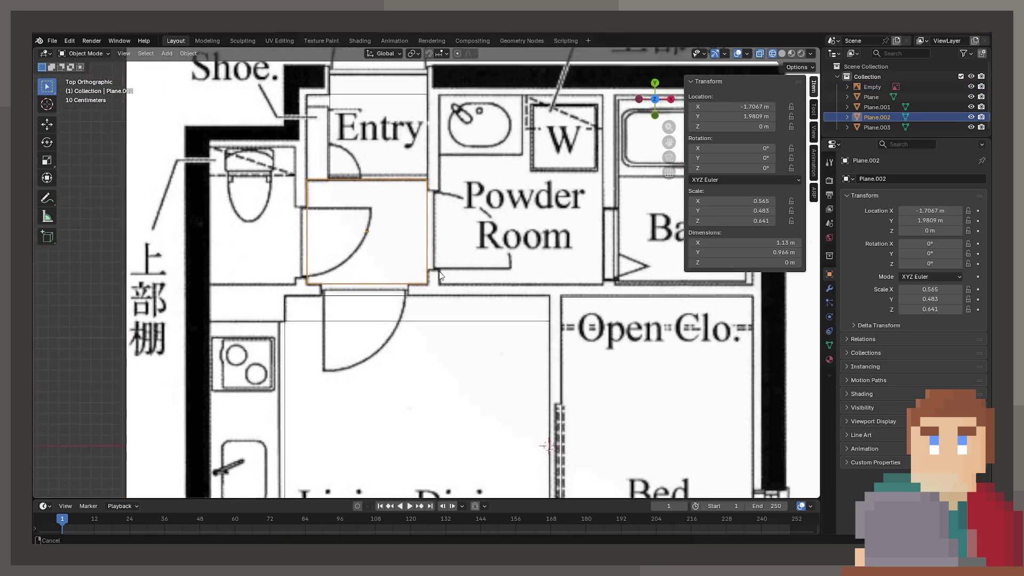
scroll(431, 255, up, 2)
click(395, 277)
key(Tab)
key(ctrl+r)
click(486, 235)
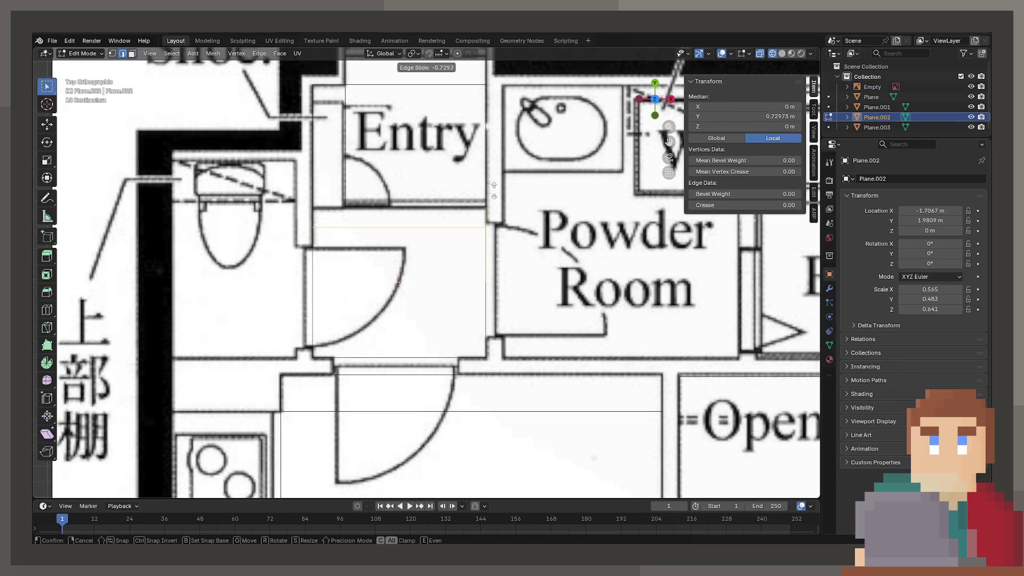
click(485, 187)
Add two more loop cuts slid to the doorway lines, then leave Edit Mode.
key(ctrl+r)
click(501, 269)
mouse_move(501, 270)
mouse_down()
mouse_move(514, 320)
mouse_move(312, 353)
mouse_up()
key(ctrl+r)
click(341, 235)
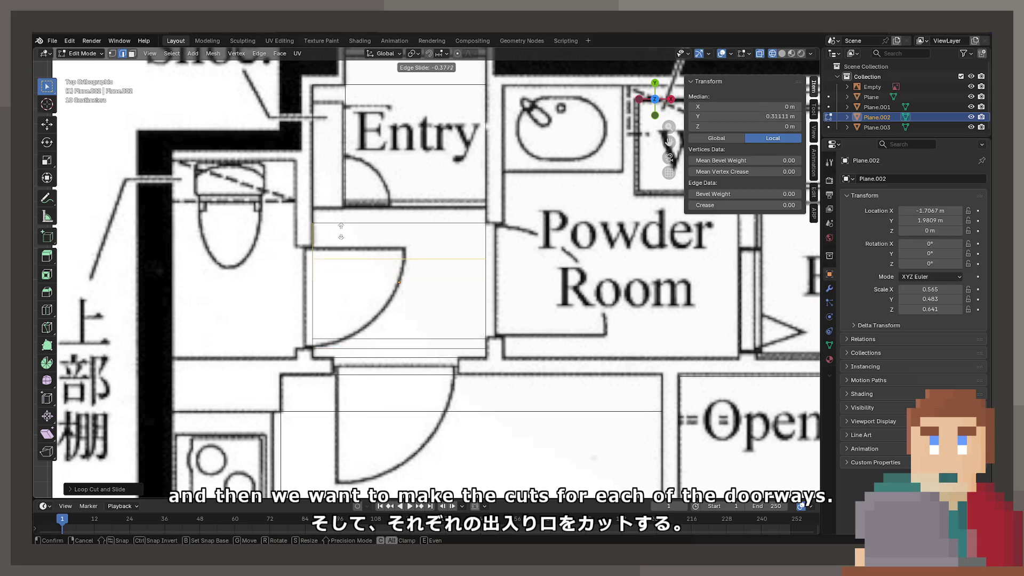
click(341, 220)
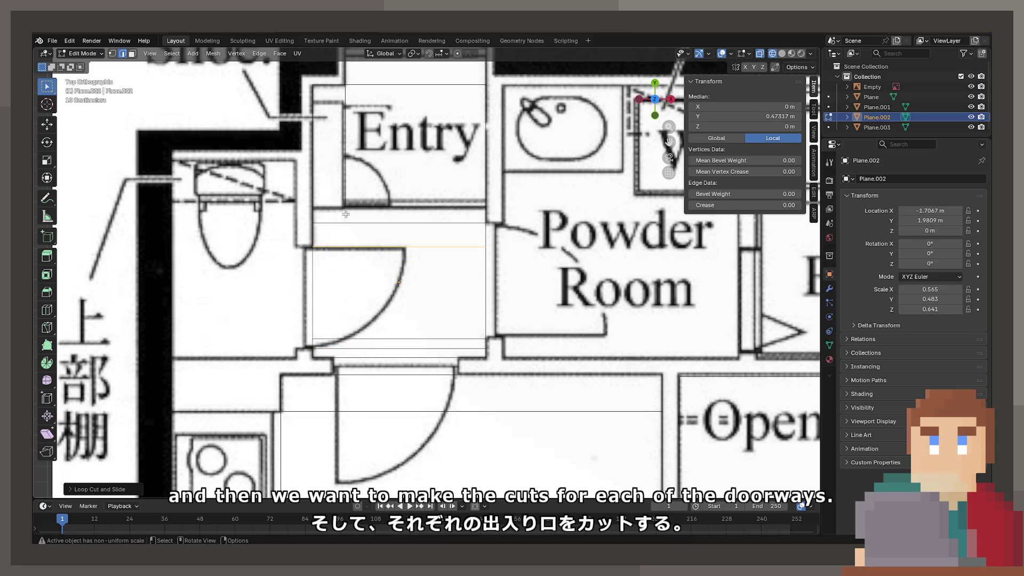
shift+middle_drag(345, 214, 353, 293)
key(Tab)
Reselect the hallway plane and add a centred vertical loop cut through it.
click(417, 140)
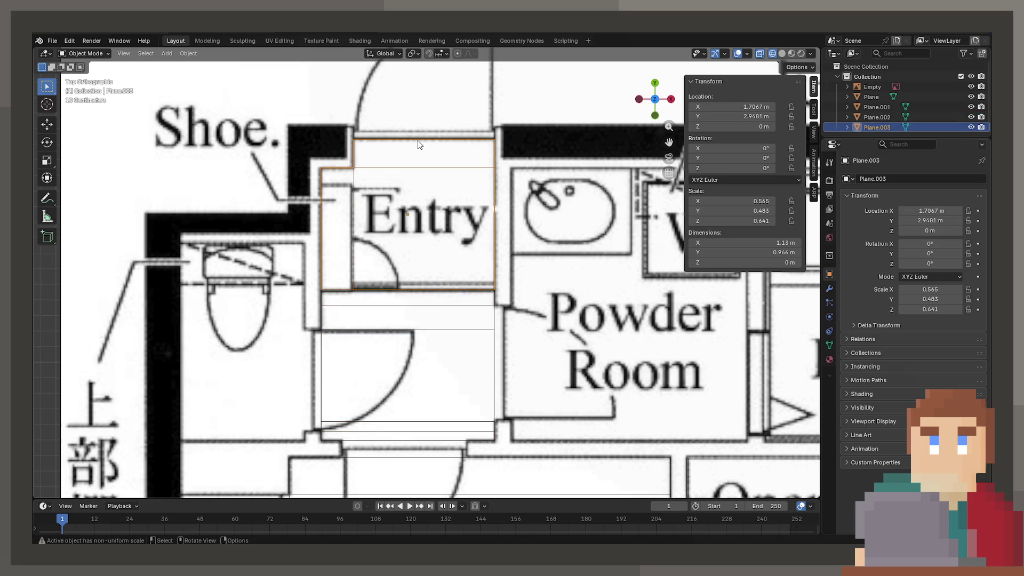
shift+middle_drag(419, 361, 429, 247)
click(455, 318)
key(Tab)
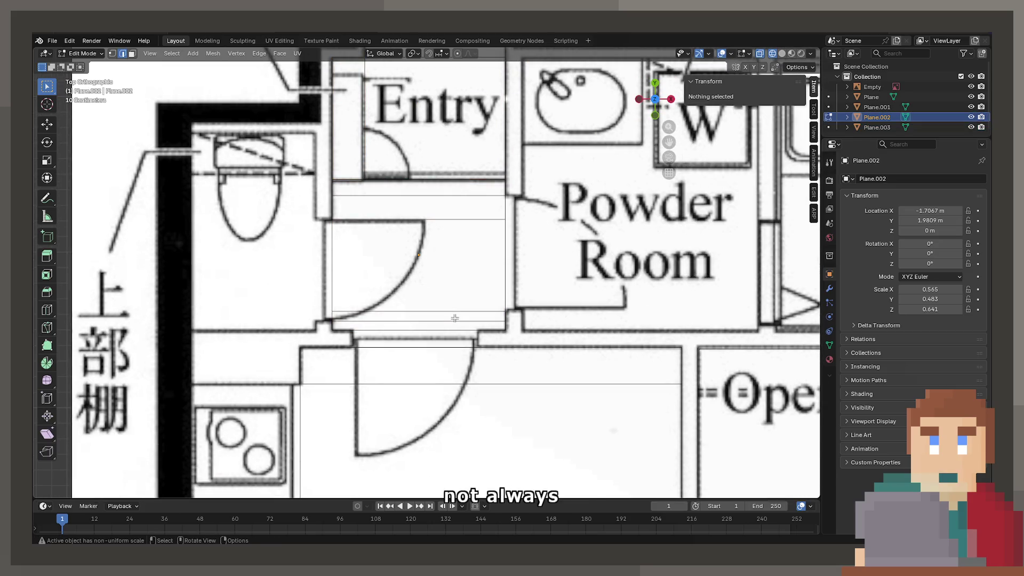
key(ctrl+r)
click(459, 317)
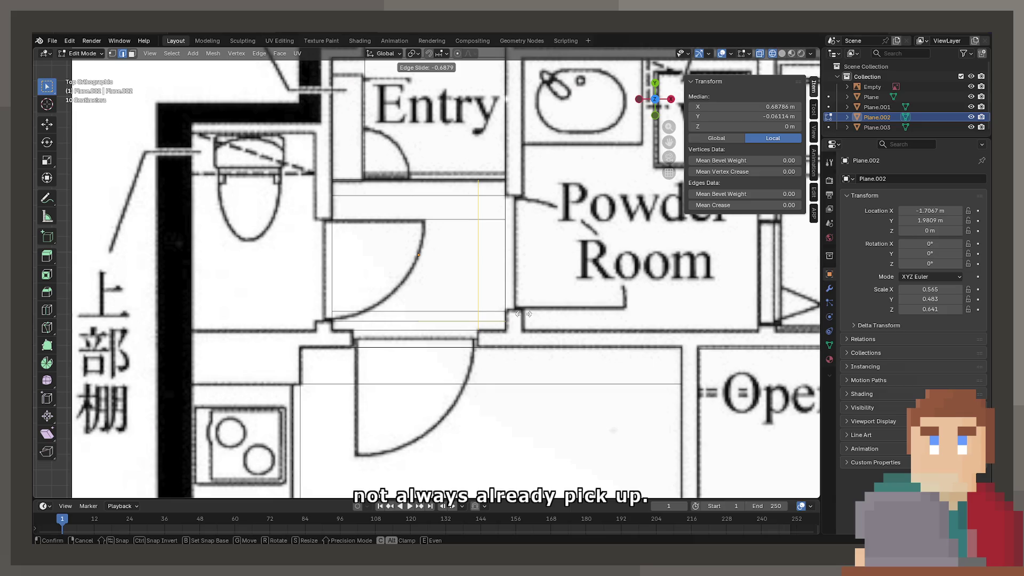
right_click(454, 312)
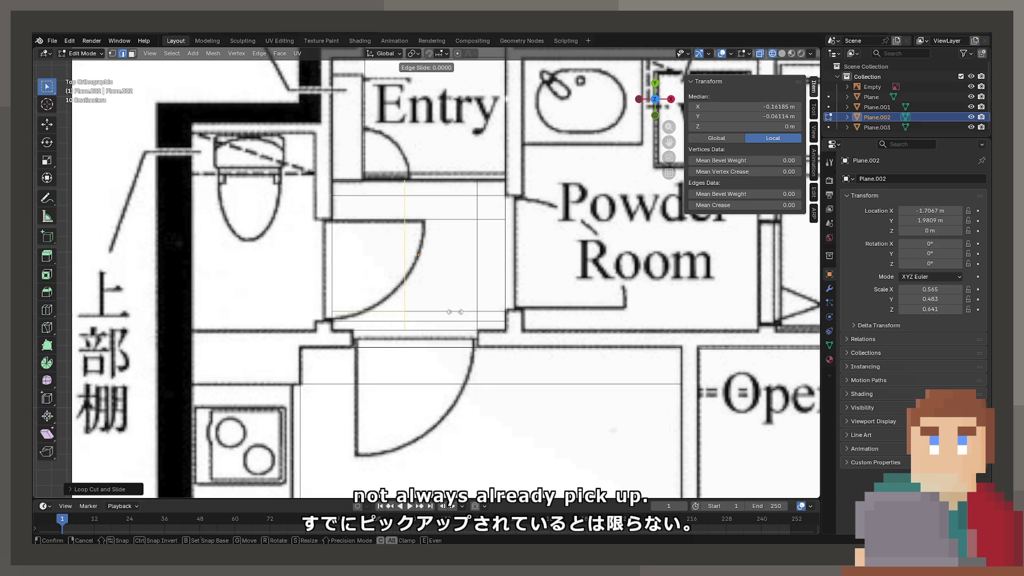
click(402, 313)
key(Tab)
Select the Living Dining Kitchen plane.
click(402, 353)
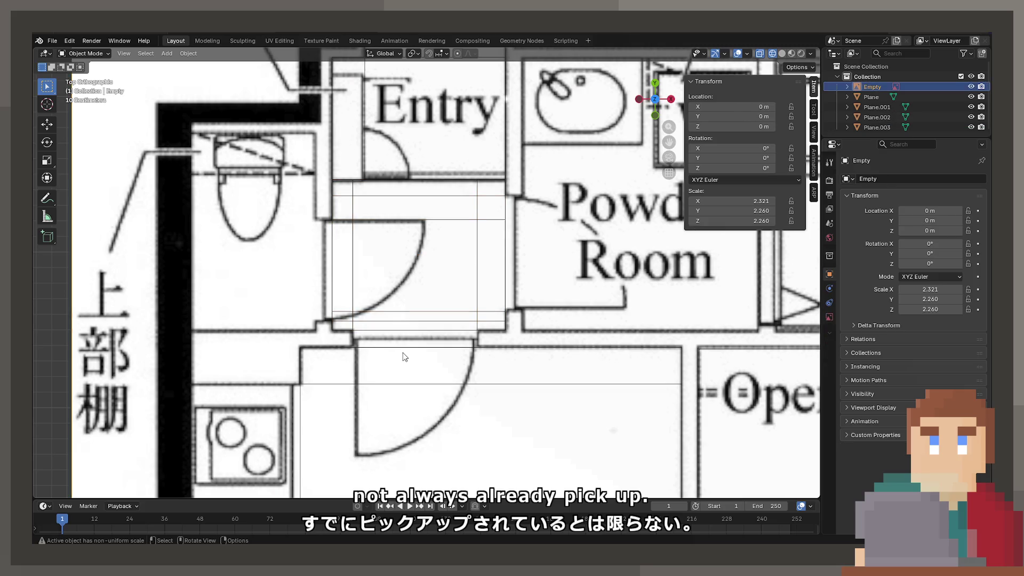
scroll(402, 353, down, 2)
click(418, 327)
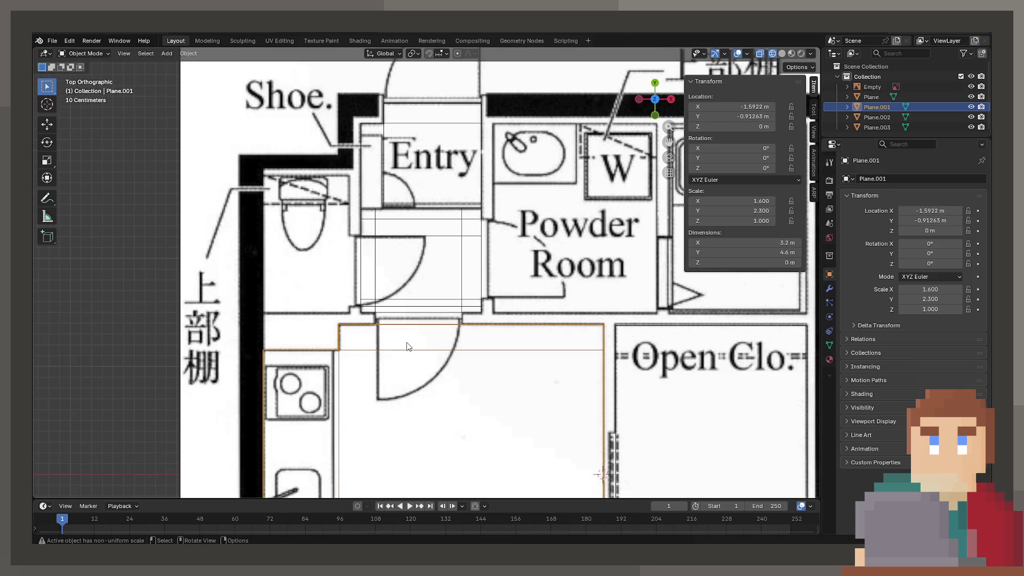
Add vertical loop cuts to the kitchen plane at the doorway edge.
shift+middle_drag(409, 346, 408, 304)
key(Tab)
key(ctrl+r)
click(501, 288)
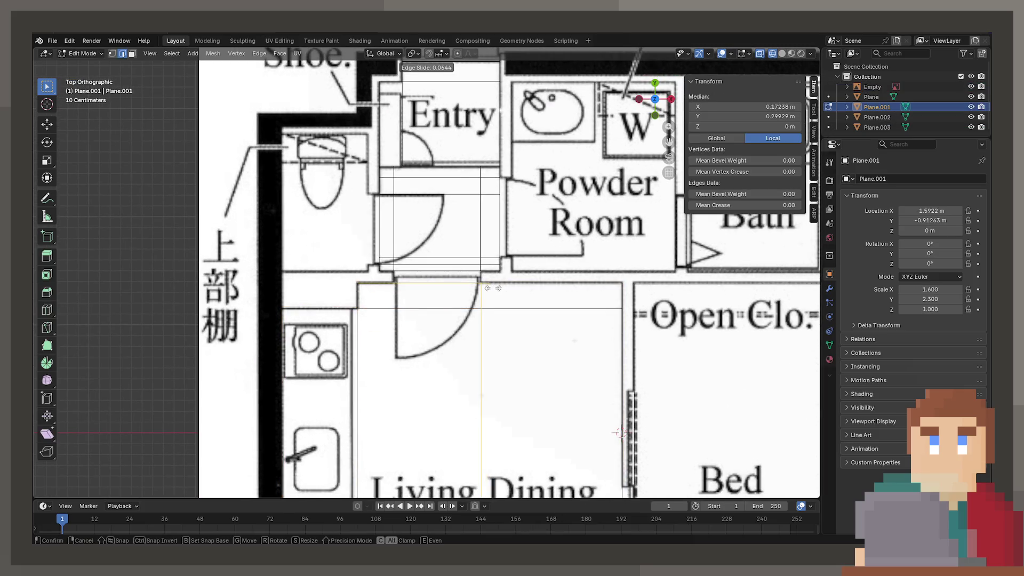
click(453, 284)
key(g)
key(g)
click(428, 289)
Add two horizontal loop cuts across the lower living area and return to Object Mode.
shift+middle_drag(650, 487, 526, 219)
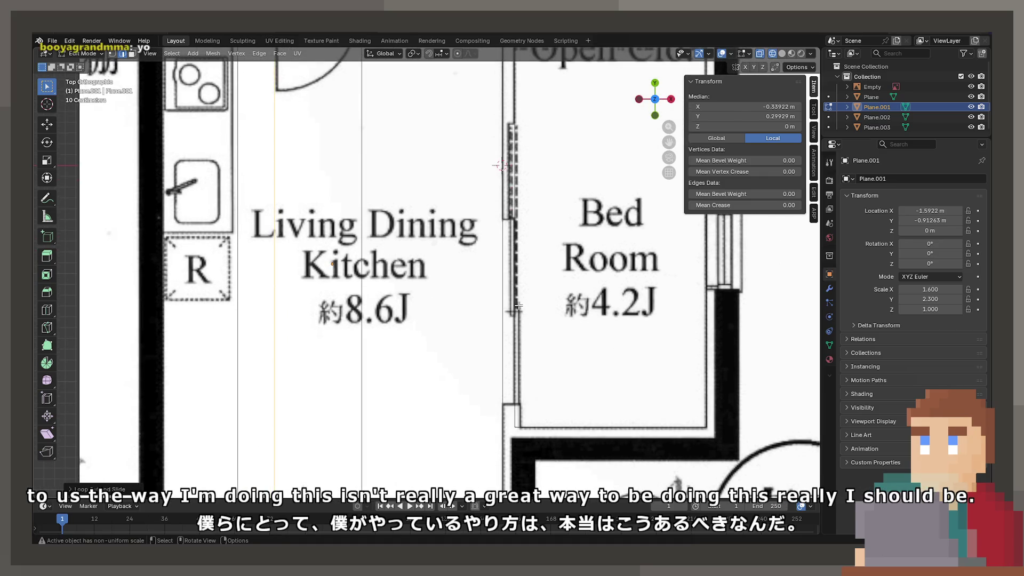
scroll(518, 306, up, 1)
scroll(518, 305, down, 1)
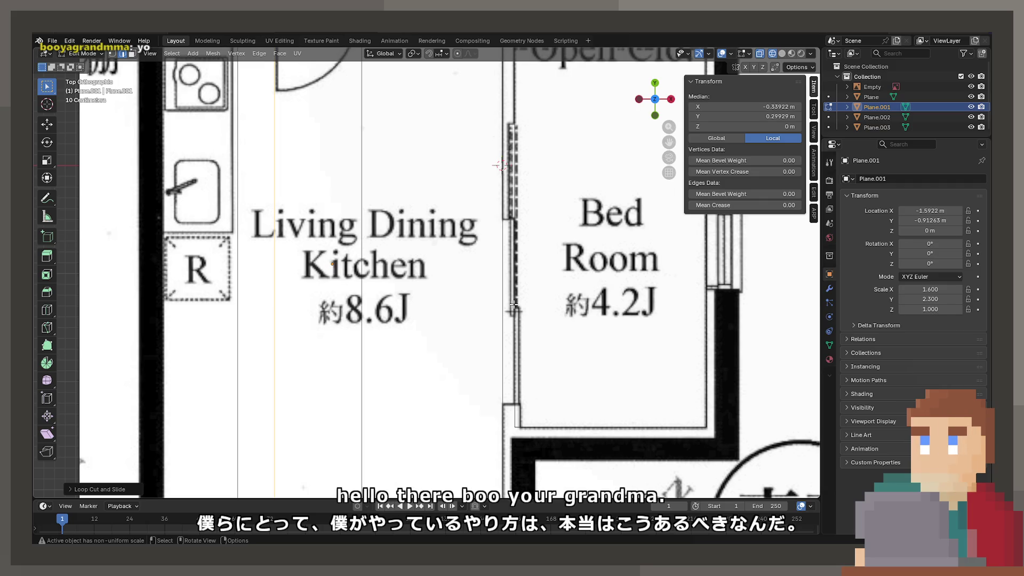
shift+middle_drag(513, 304, 445, 297)
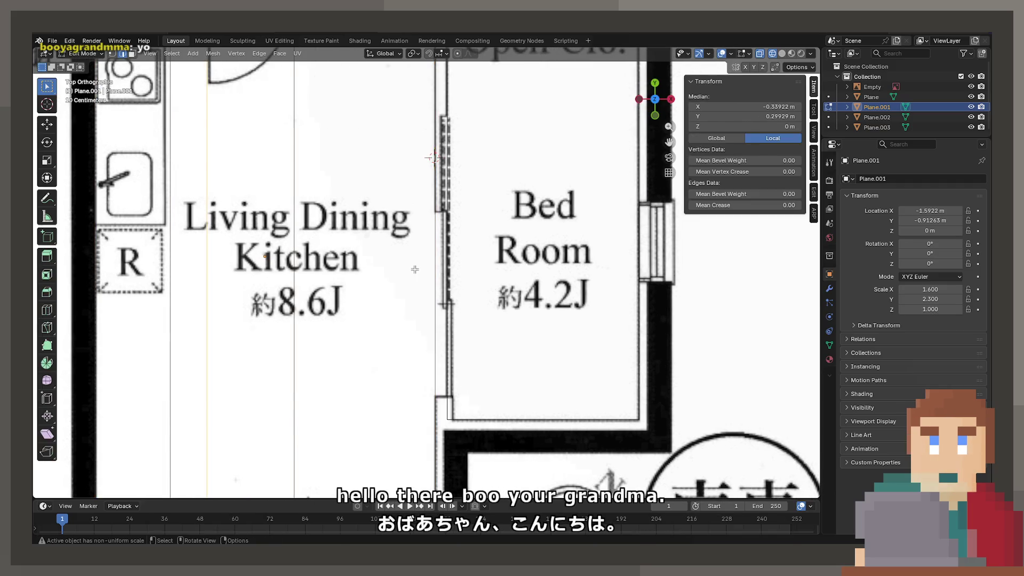
key(ctrl+r)
click(437, 271)
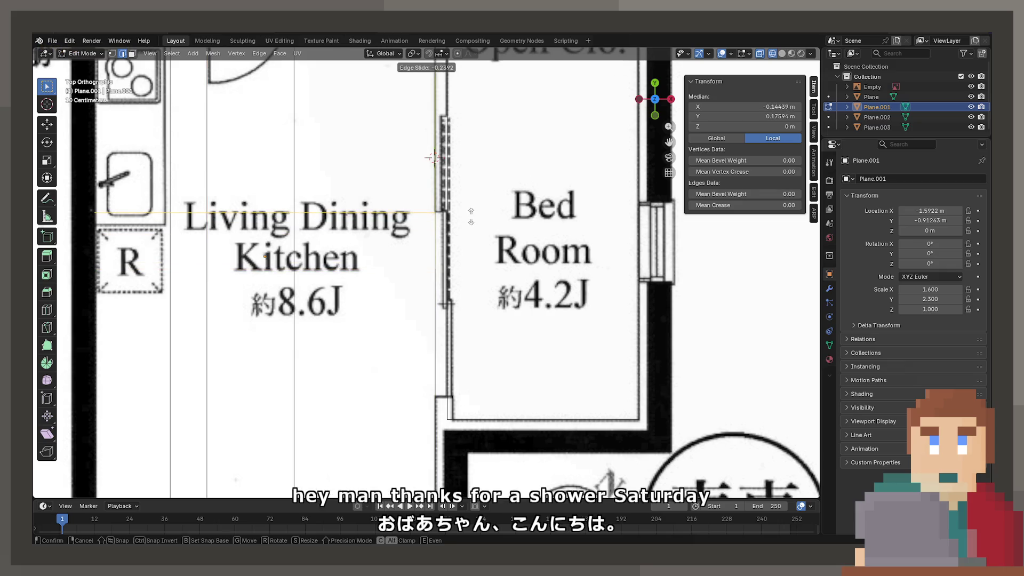
click(456, 320)
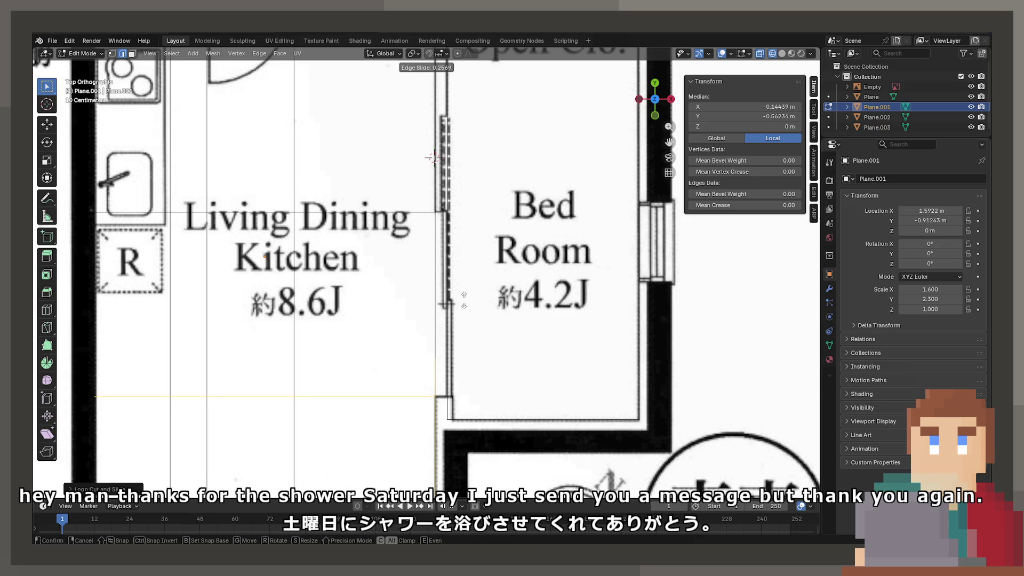
click(464, 300)
key(Tab)
click(448, 303)
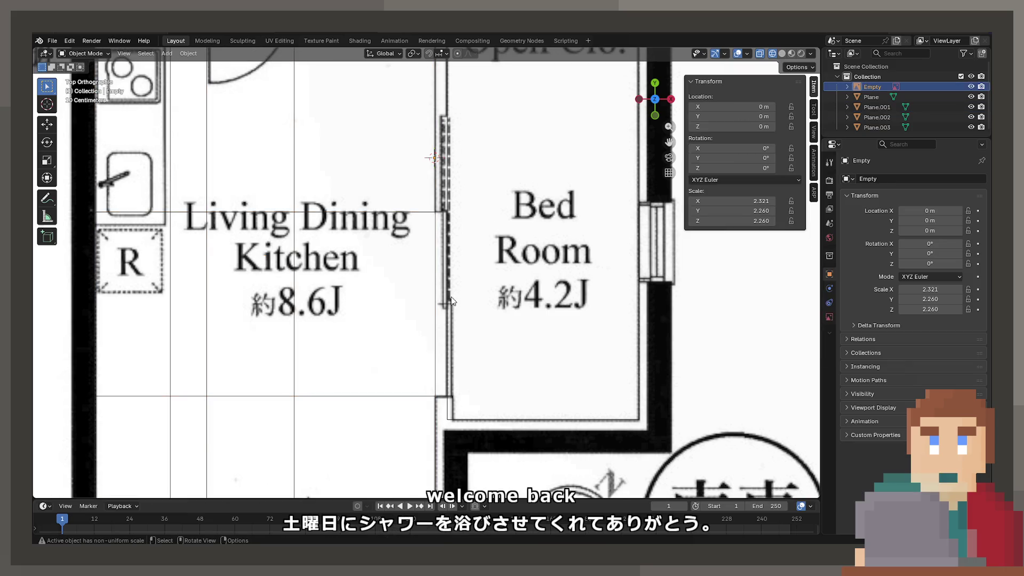
Add a loop cut across the Bed Room plane and return to Object Mode.
click(638, 388)
key(Tab)
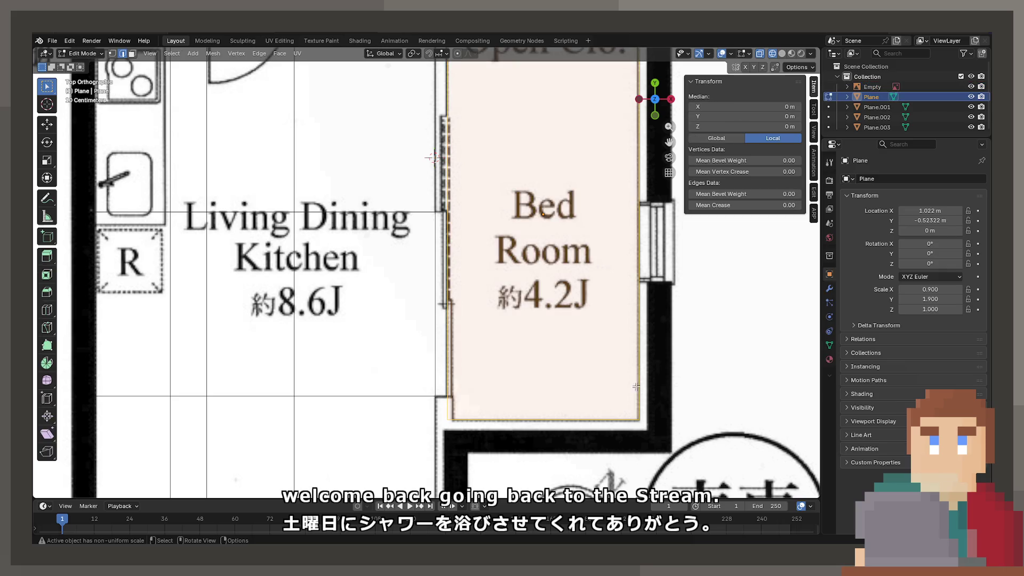
key(ctrl+r)
click(475, 218)
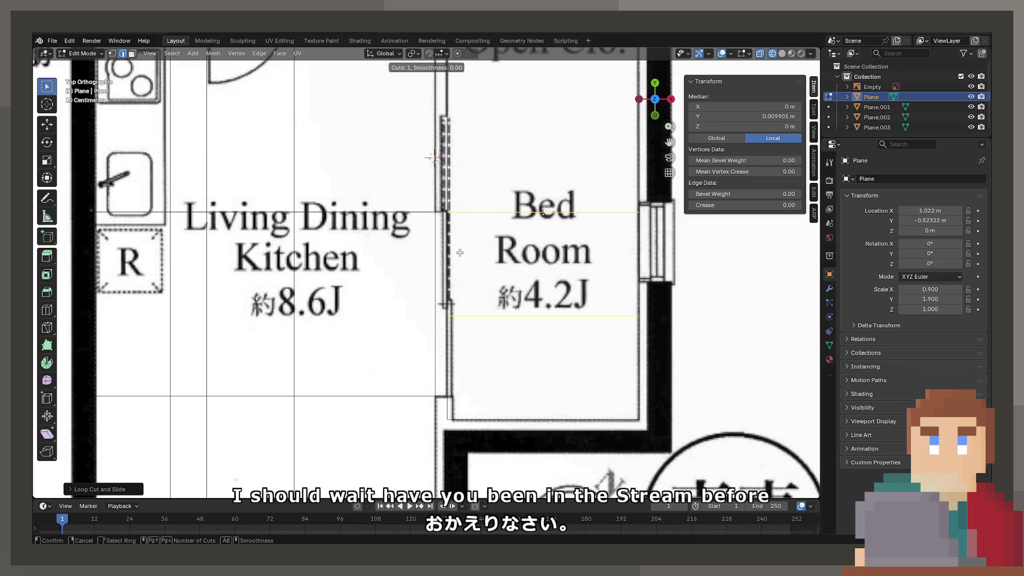
click(456, 337)
key(Tab)
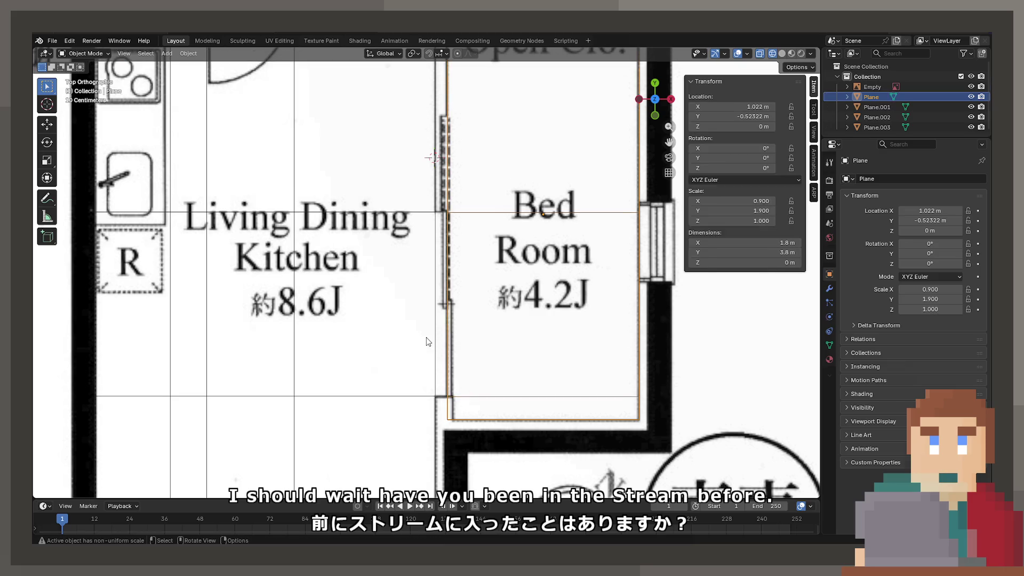
click(427, 339)
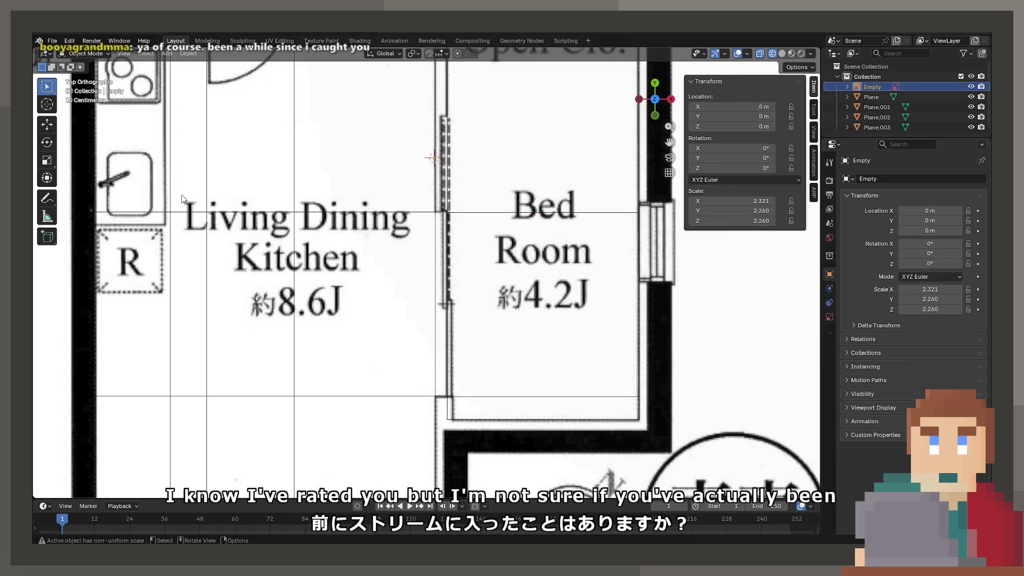
Undo back to editing the kitchen plane, Plane.001.
key(ctrl+z)
key(ctrl+z)
key(ctrl+shift+z)
key(ctrl+shift+z)
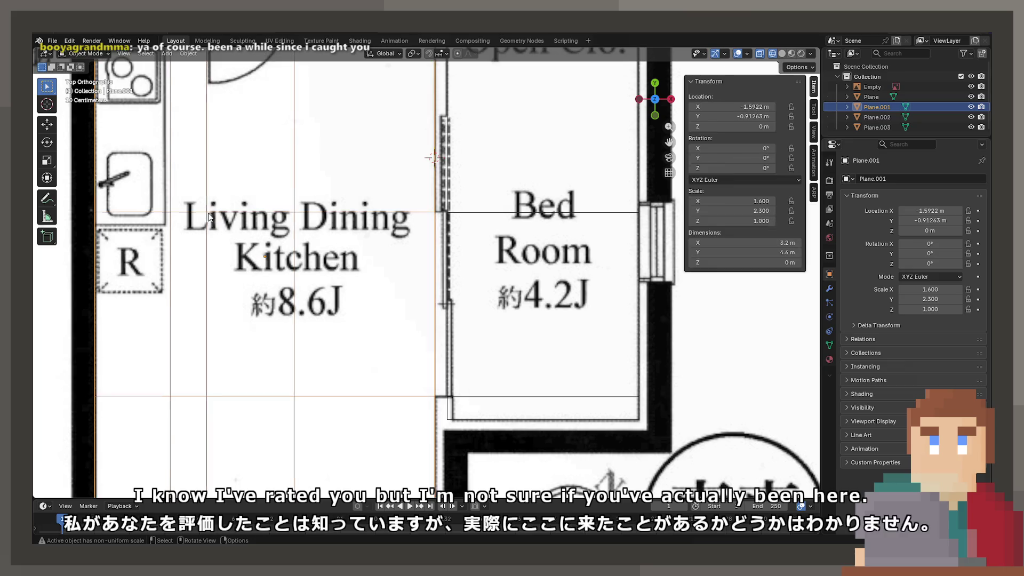
key(ctrl+z)
key(ctrl+z)
scroll(206, 216, down, 6)
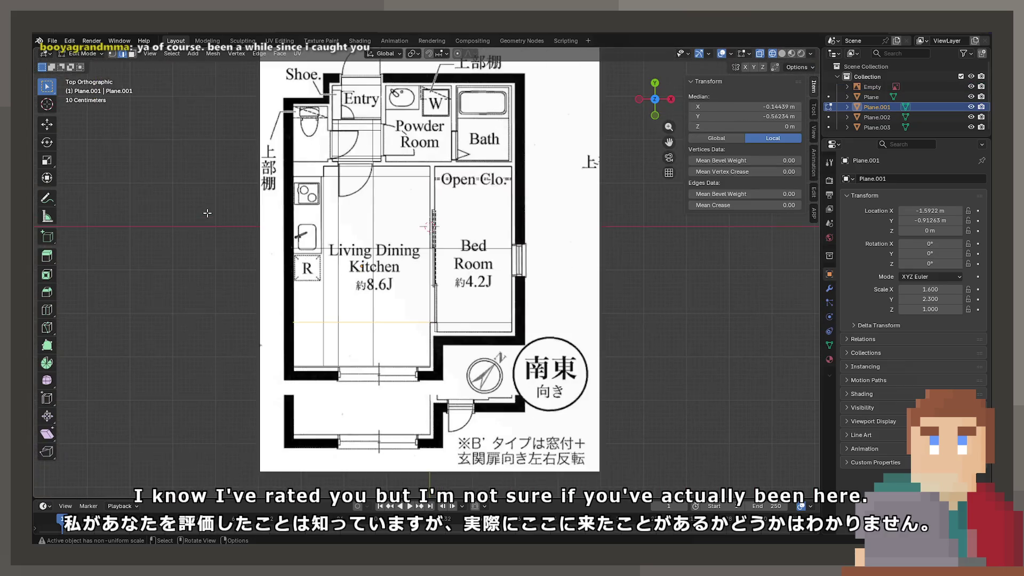
scroll(433, 319, up, 4)
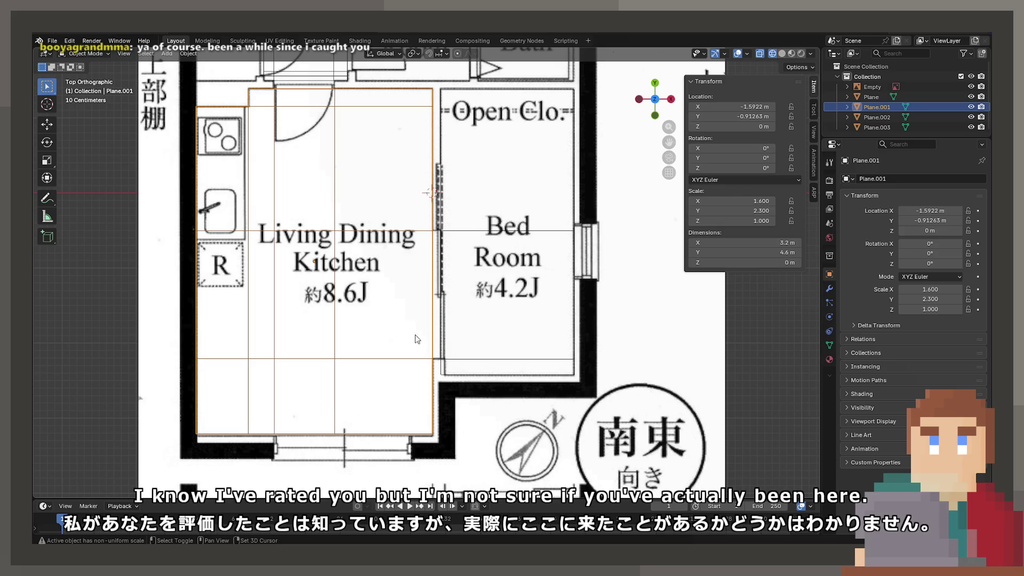
shift+middle_drag(413, 336, 481, 228)
scroll(464, 253, up, 3)
Add a new edge loop to the kitchen plane near the window.
key(Tab)
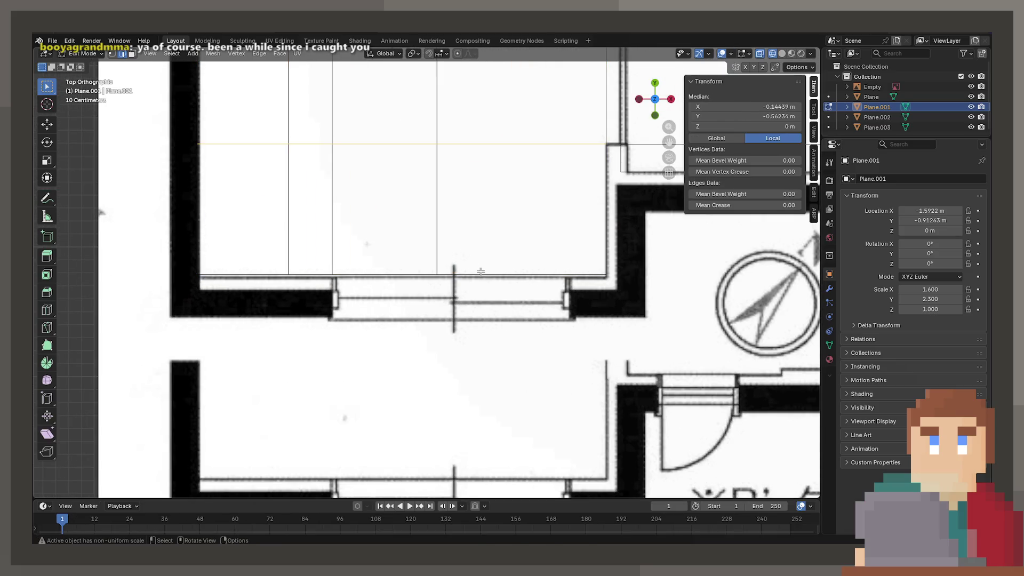
key(ctrl+r)
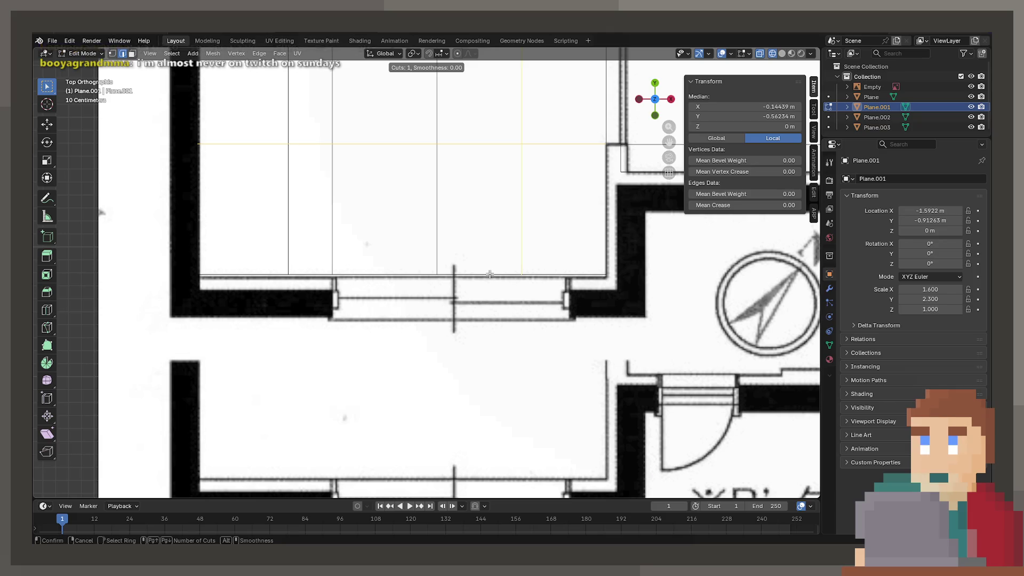
click(501, 275)
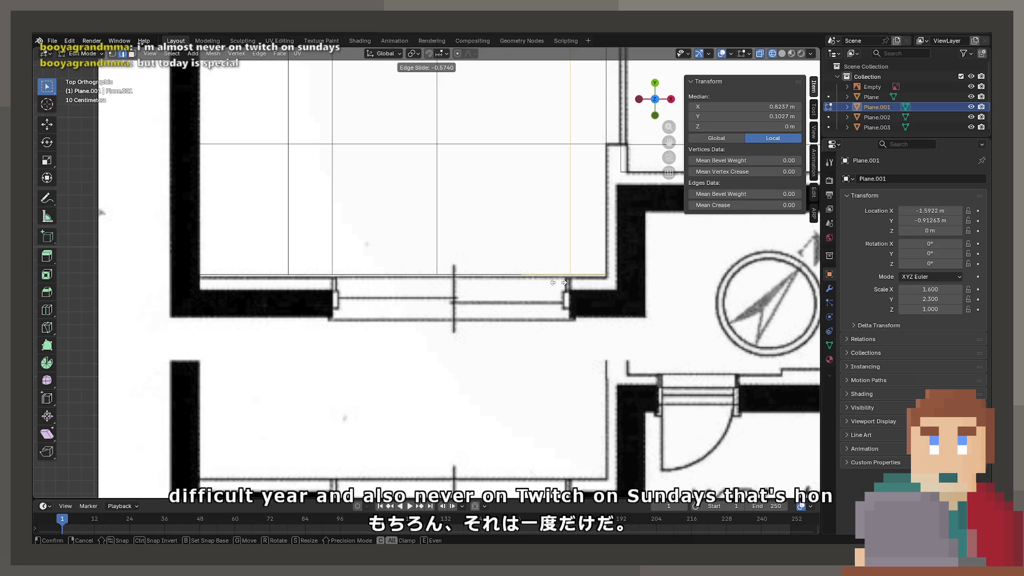
click(558, 280)
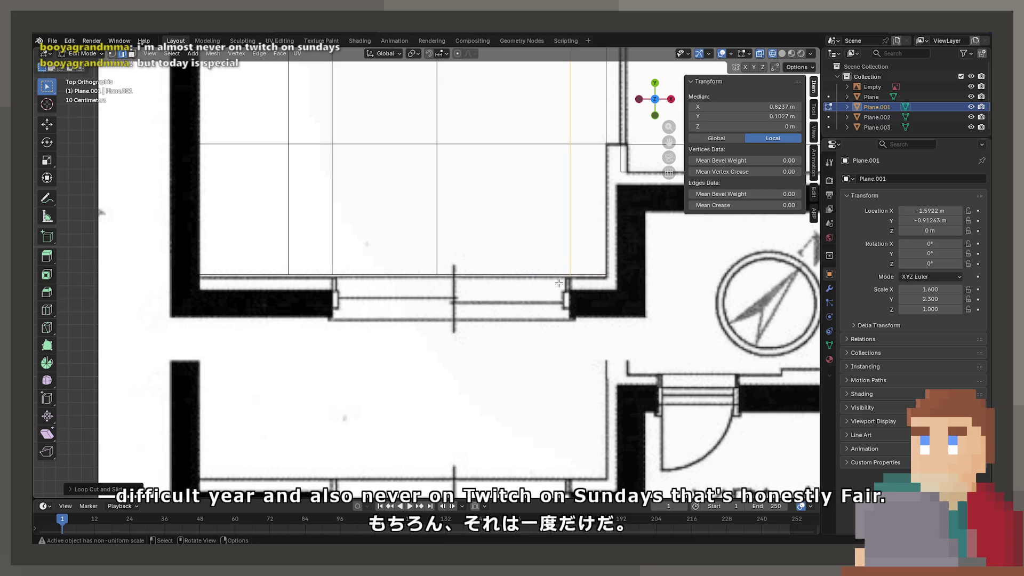
shift+middle_drag(559, 283, 523, 357)
scroll(504, 322, up, 3)
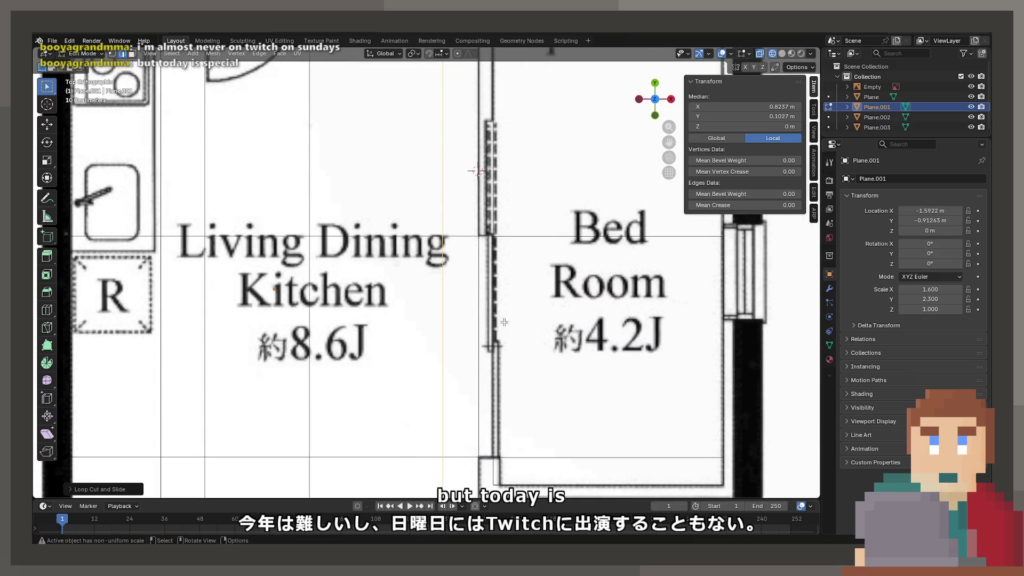
Move the new horizontal edge along Y to about −0.5 m, with the median in Global.
click(504, 238)
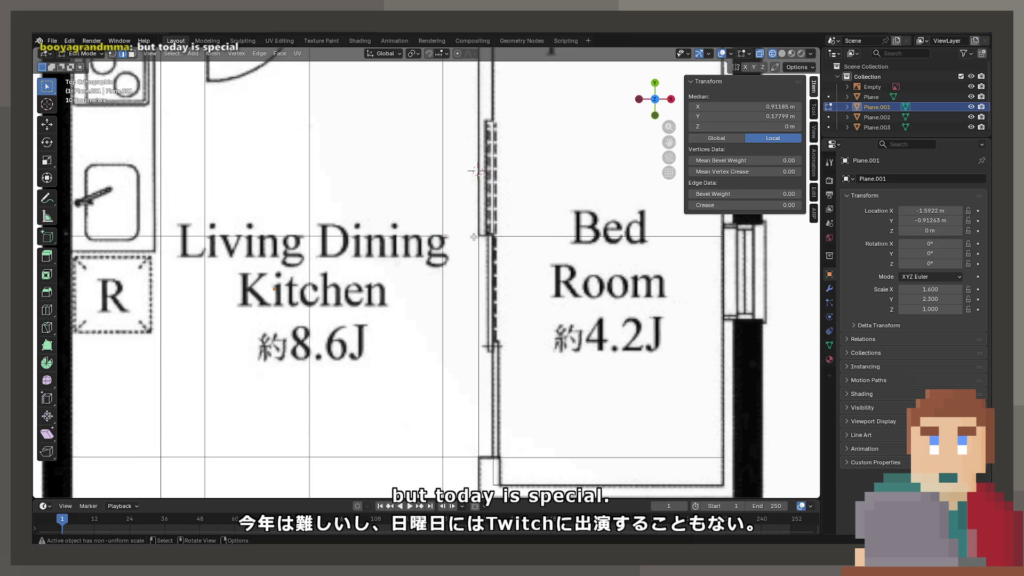
click(716, 138)
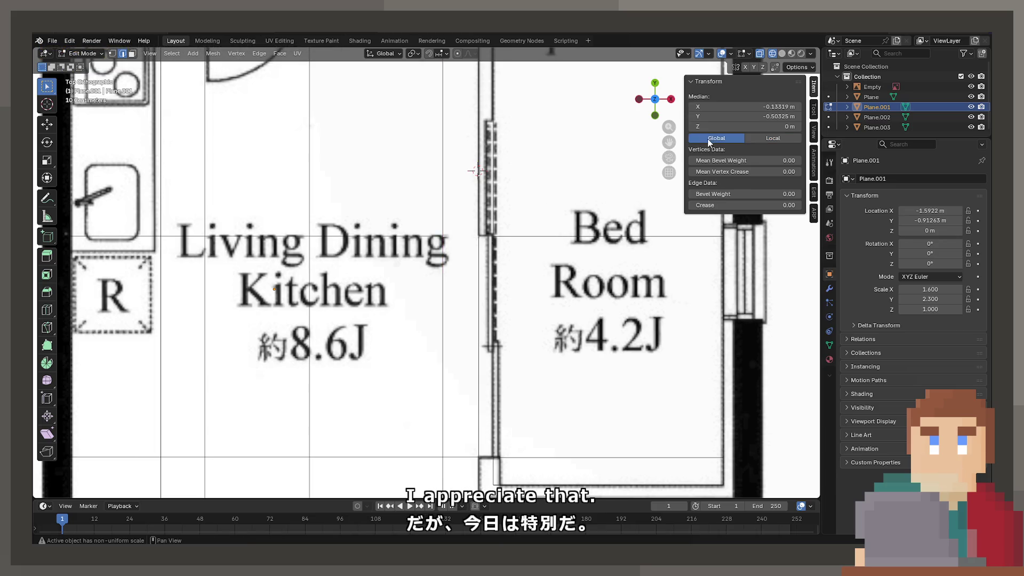
key(g)
key(y)
click(470, 266)
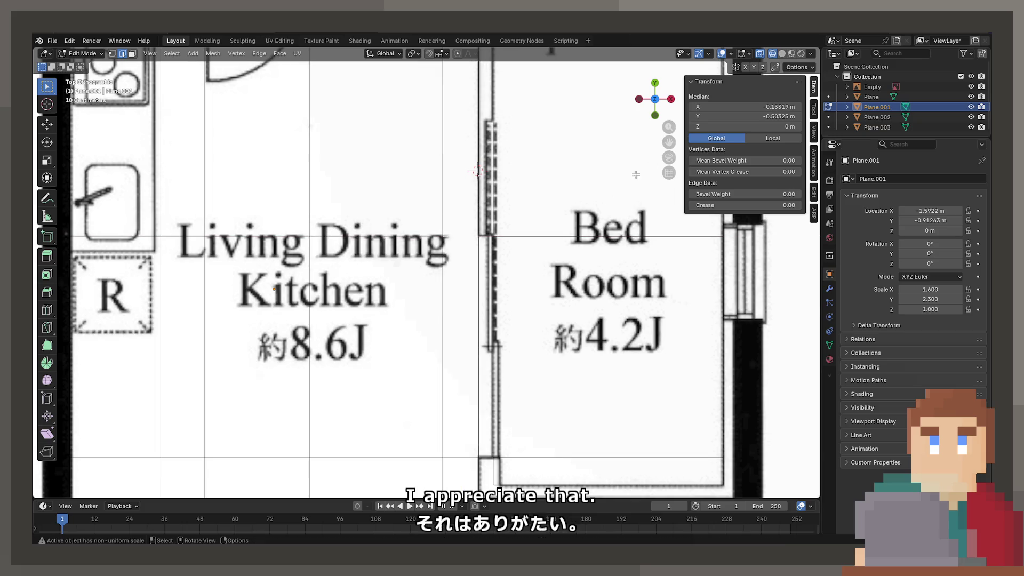
click(757, 116)
key(Return)
Switch to vertex select and pick the lower edge loops on the kitchen and bedroom planes.
click(112, 53)
alt+click(441, 235)
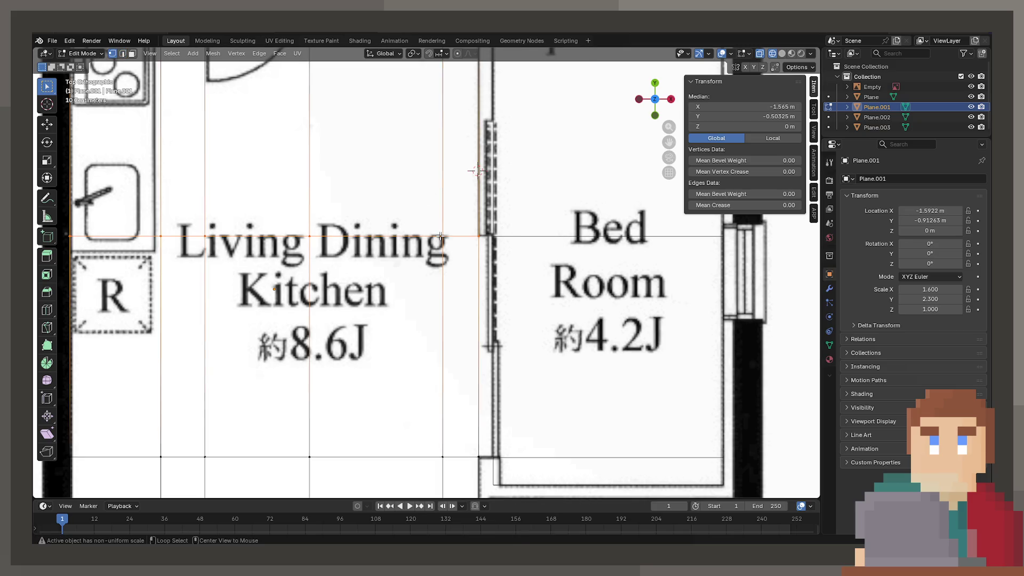
alt+click(520, 236)
Set the bedroom and living-dining planes' shared upper edge rows to Y −0.5 m.
alt+shift+click(500, 238)
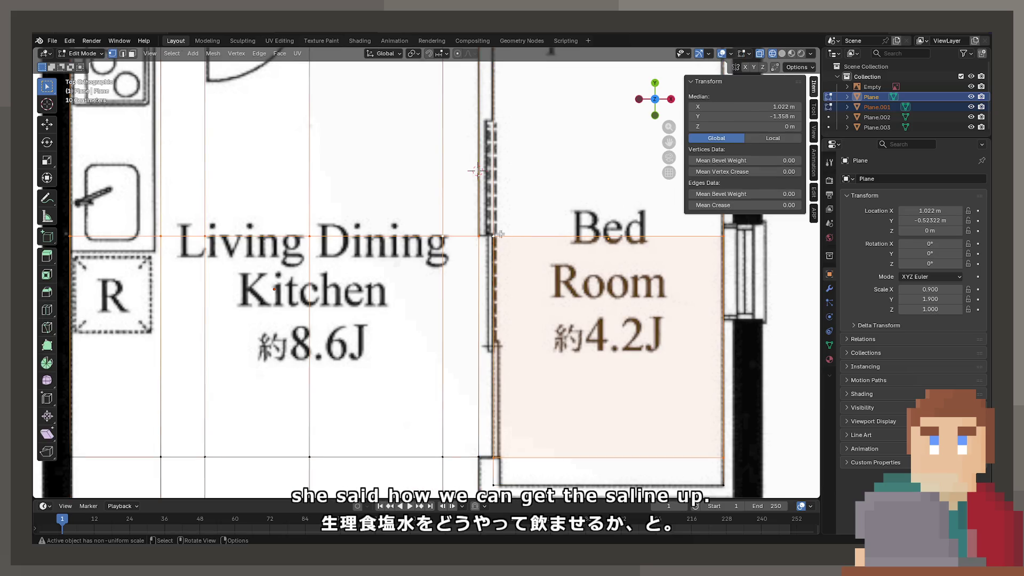
click(486, 236)
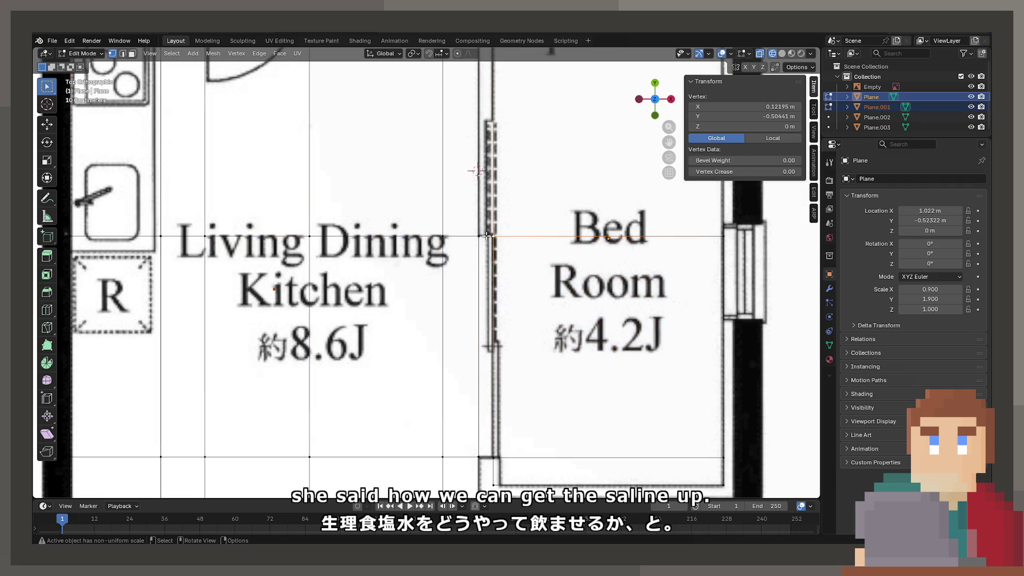
alt+click(717, 234)
scroll(682, 255, down, 2)
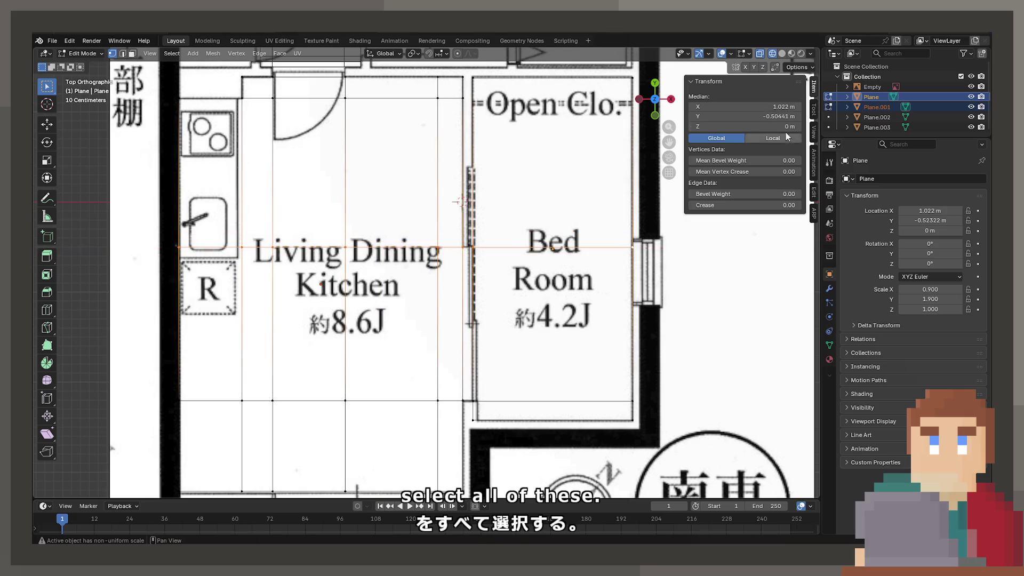
text(-0.5)
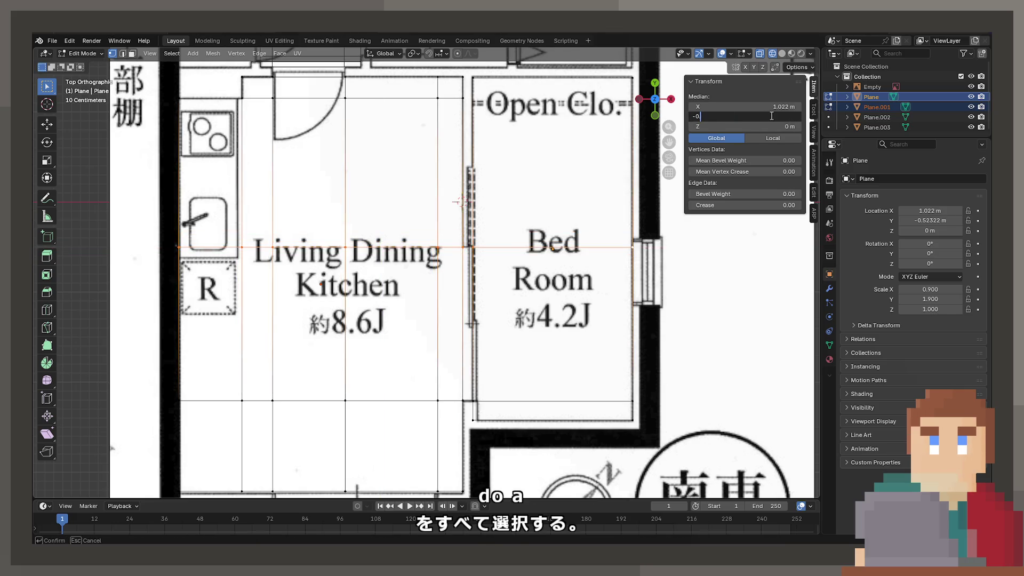
key(Return)
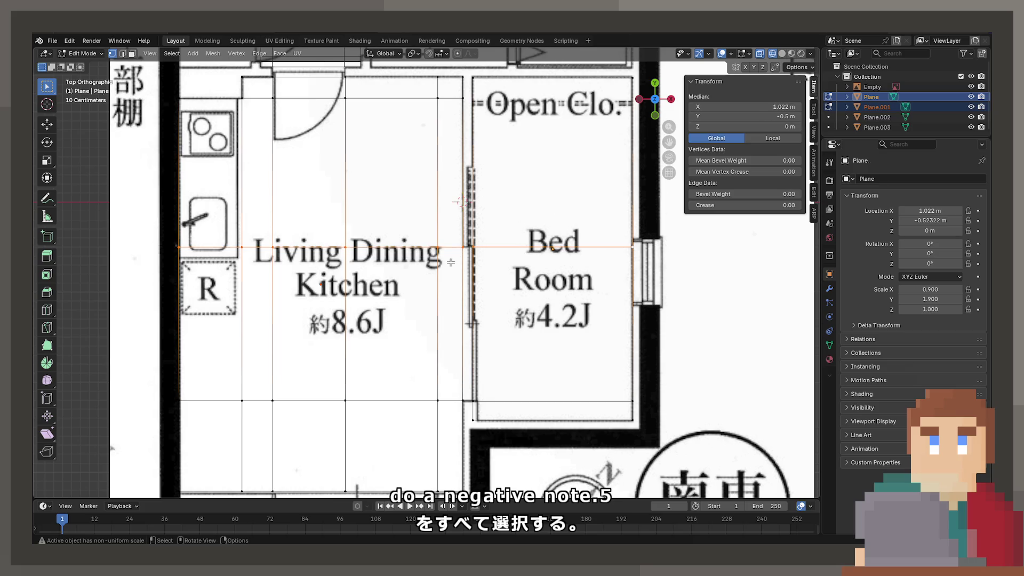
alt+click(450, 263)
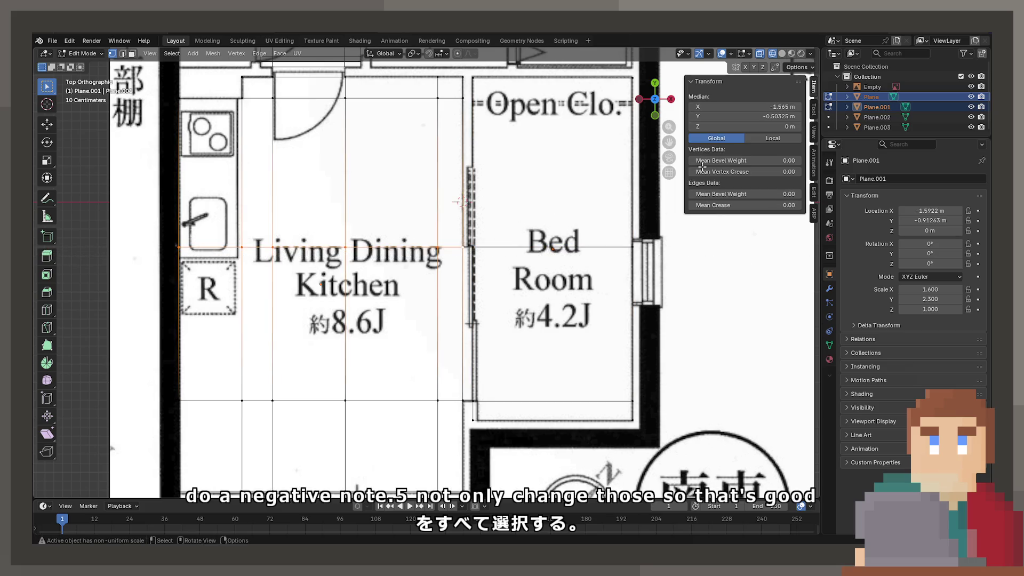
drag(777, 116, 778, 116)
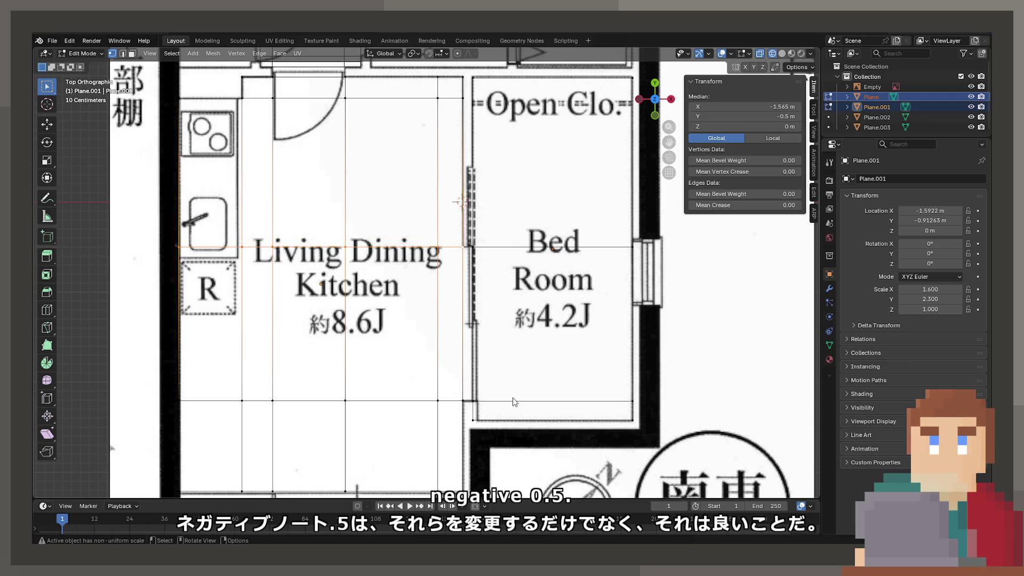
Move the bedroom plane's lower vertices to Y −2.2 m.
click(477, 404)
scroll(417, 256, up, 7)
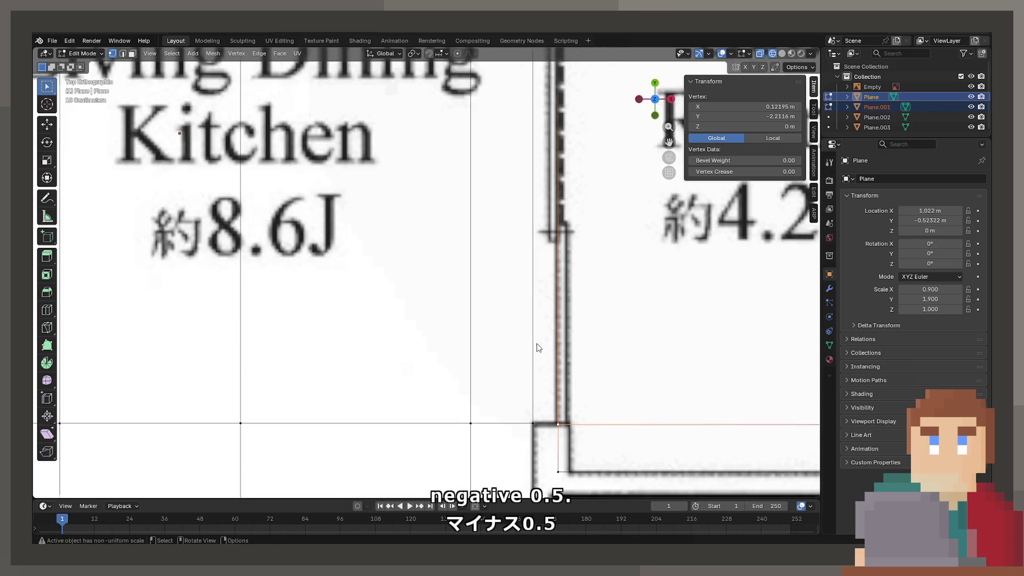
scroll(417, 256, down, 4)
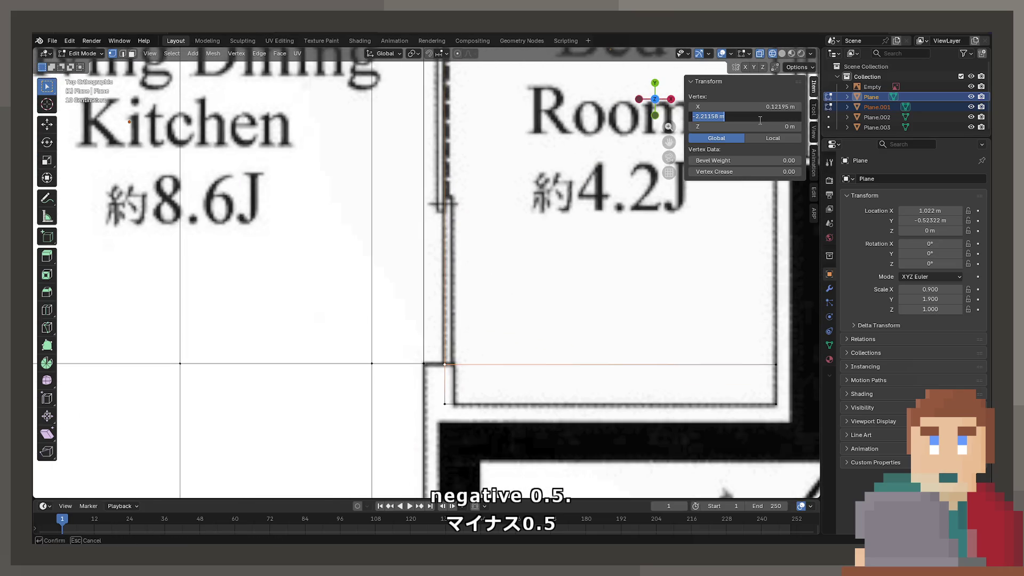
text(-2.2)
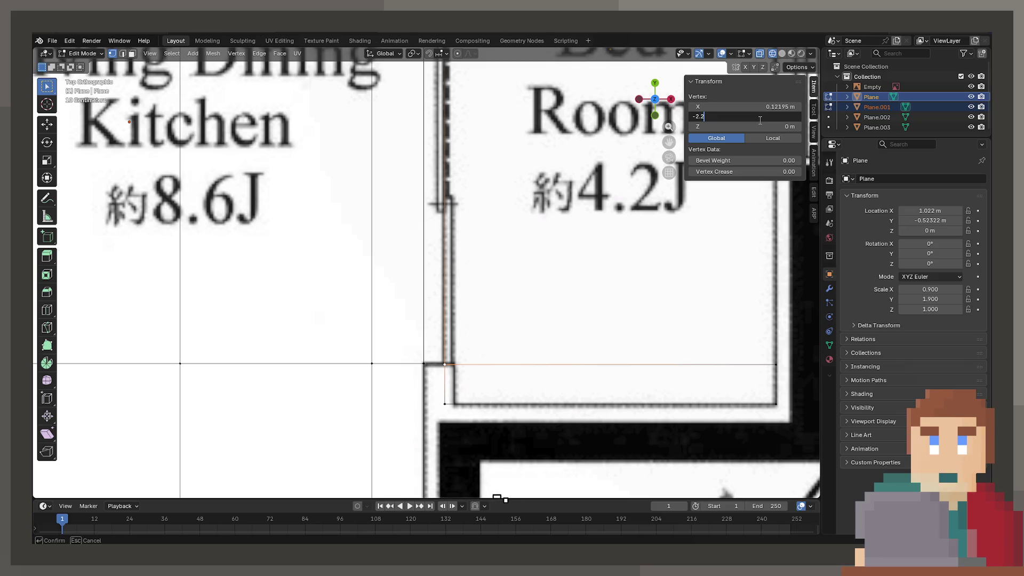
key(Return)
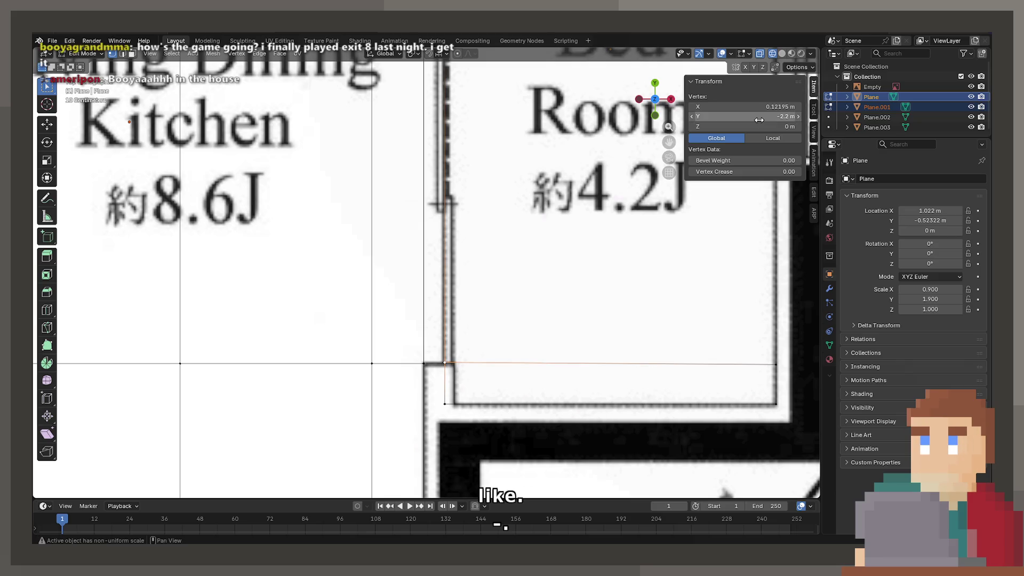
key(Return)
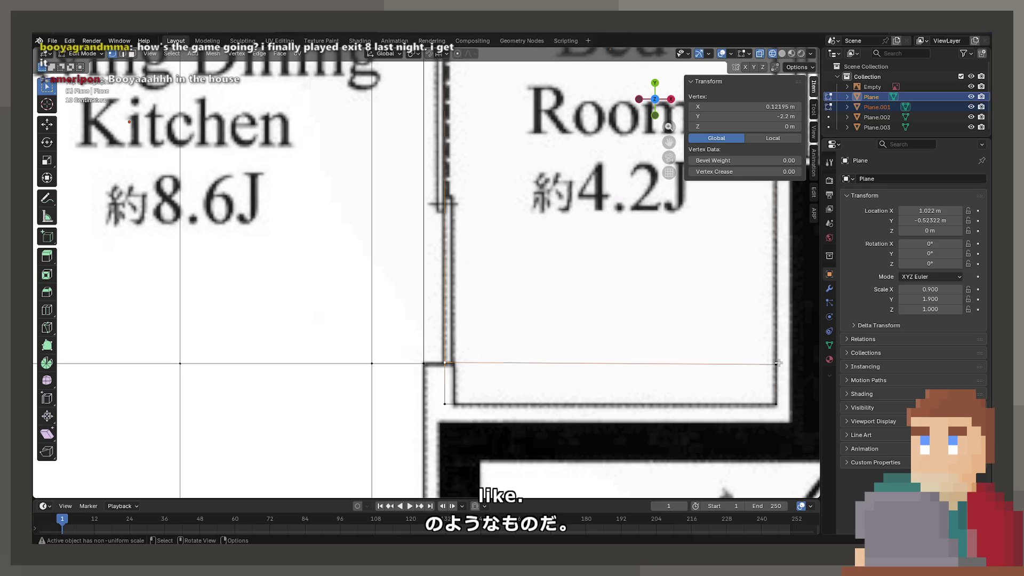
key(Return)
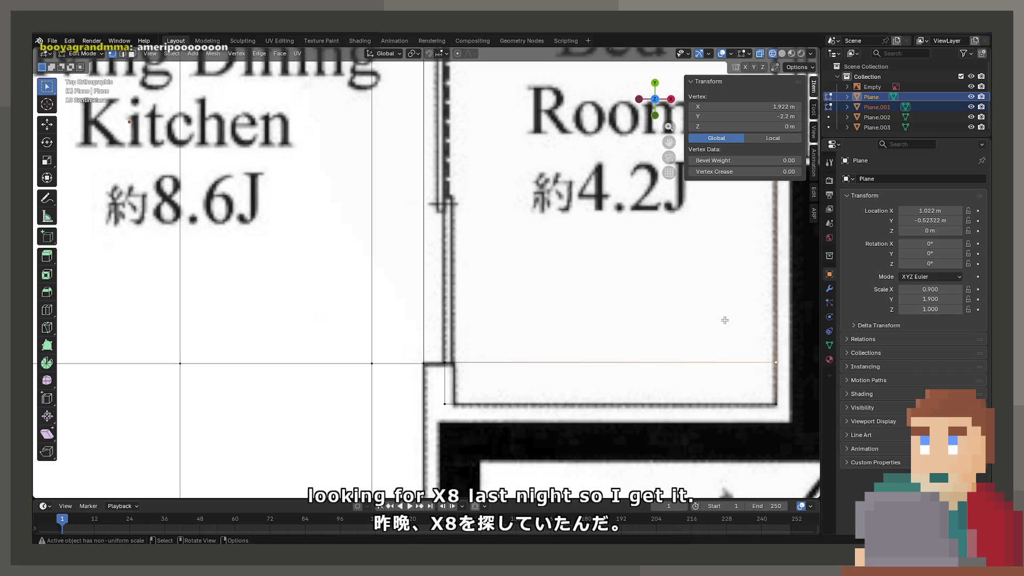
Set the living-dining plane's lower edge row to Y −2.2 m, level with the bedroom.
click(424, 363)
shift+middle_drag(407, 366, 601, 277)
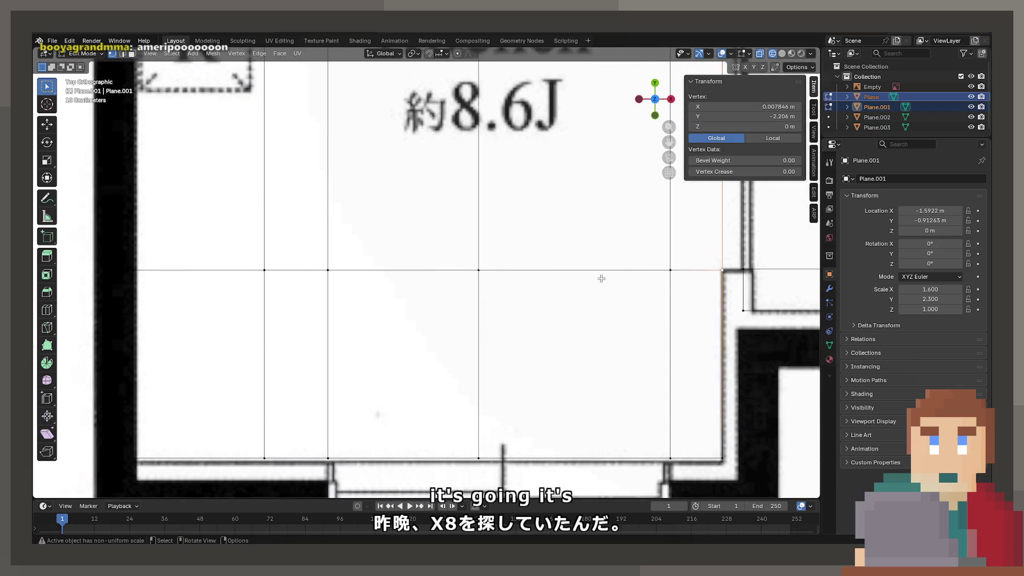
scroll(601, 277, down, 1)
drag(142, 247, 615, 300)
drag(683, 303, 682, 303)
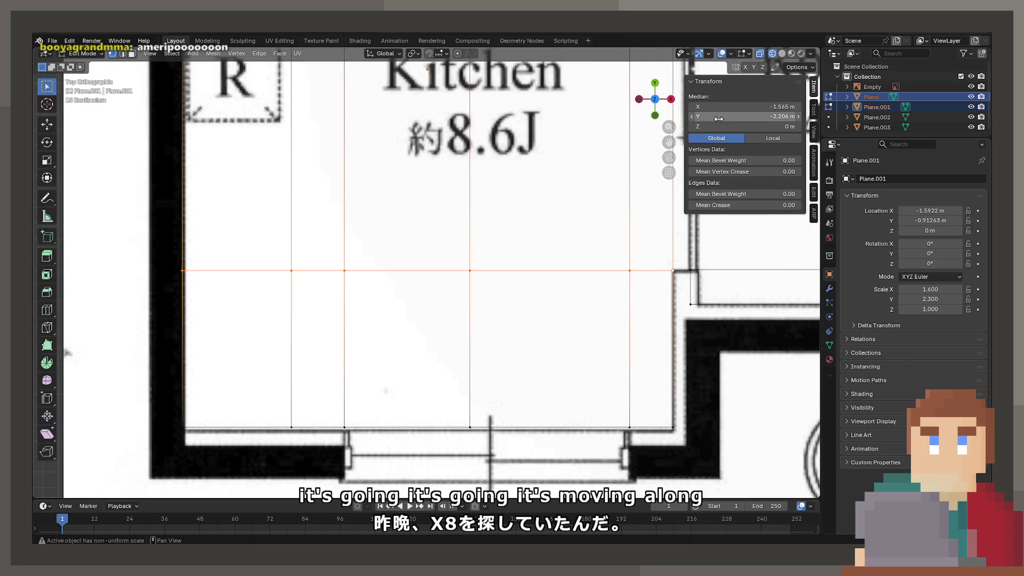
text(-2.2)
key(Return)
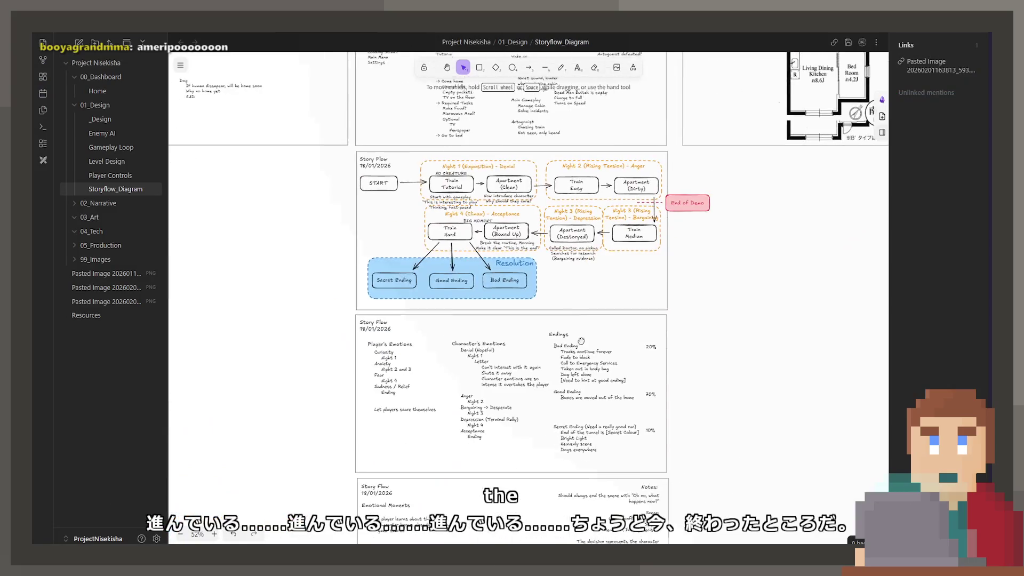
scroll(581, 341, down, 15)
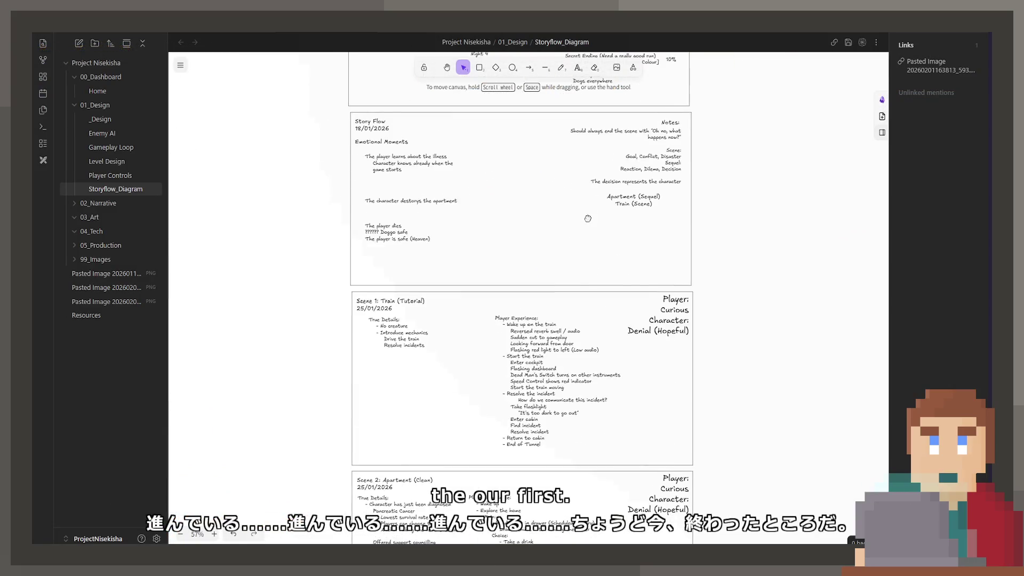
scroll(583, 421, down, 10)
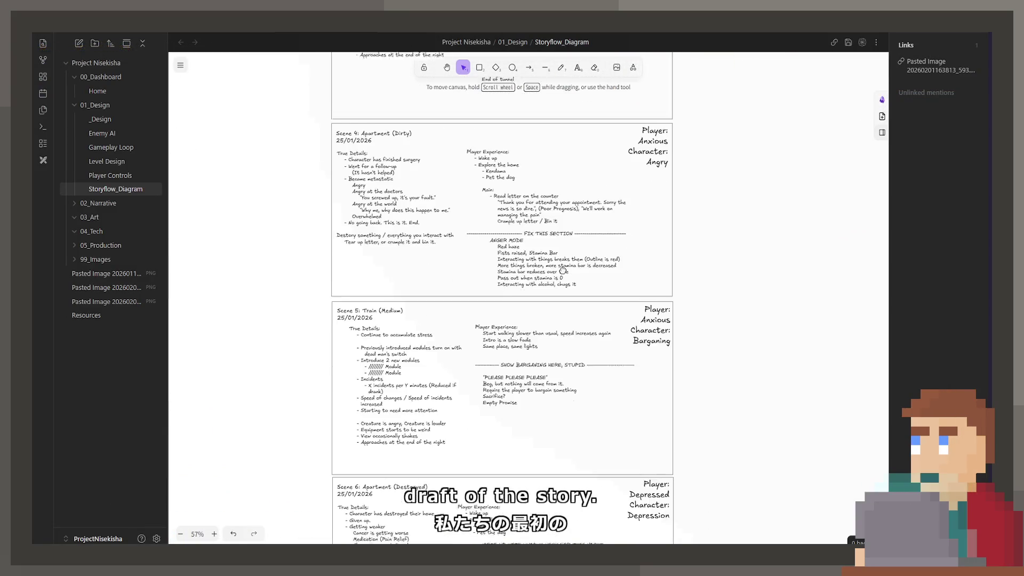
scroll(580, 338, down, 10)
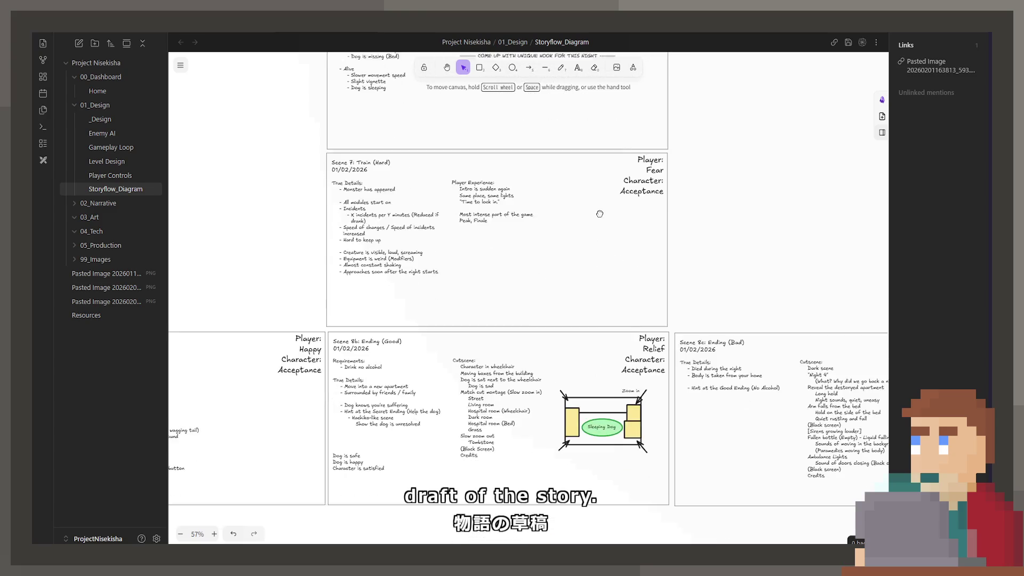
scroll(733, 246, right, 5)
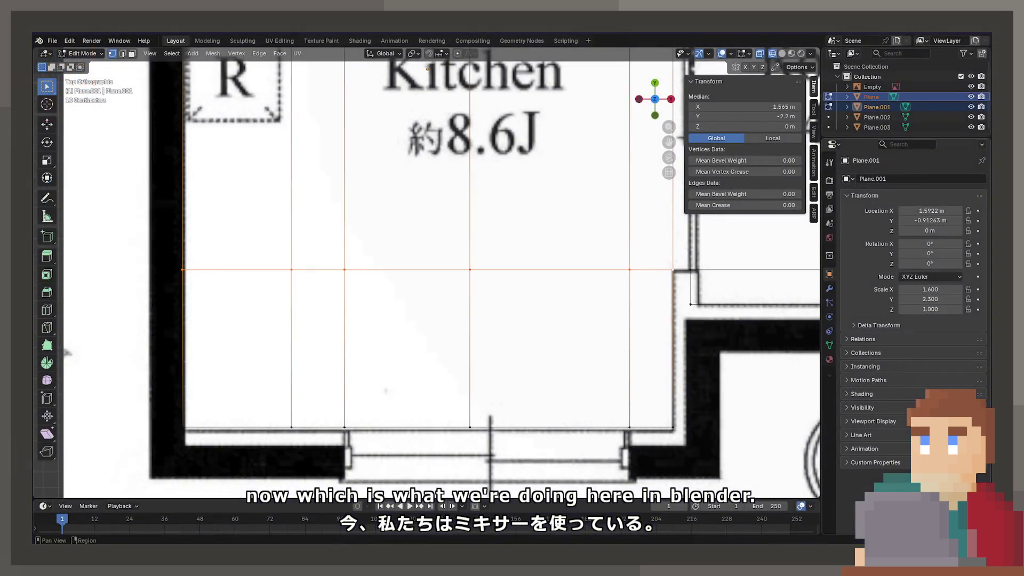
Set the living plane's vertical edge columns to X −0.27 m and −2.1 m.
shift+scroll(660, 389, down, 1)
click(632, 392)
shift+middle_drag(634, 320, 585, 275)
alt+click(576, 230)
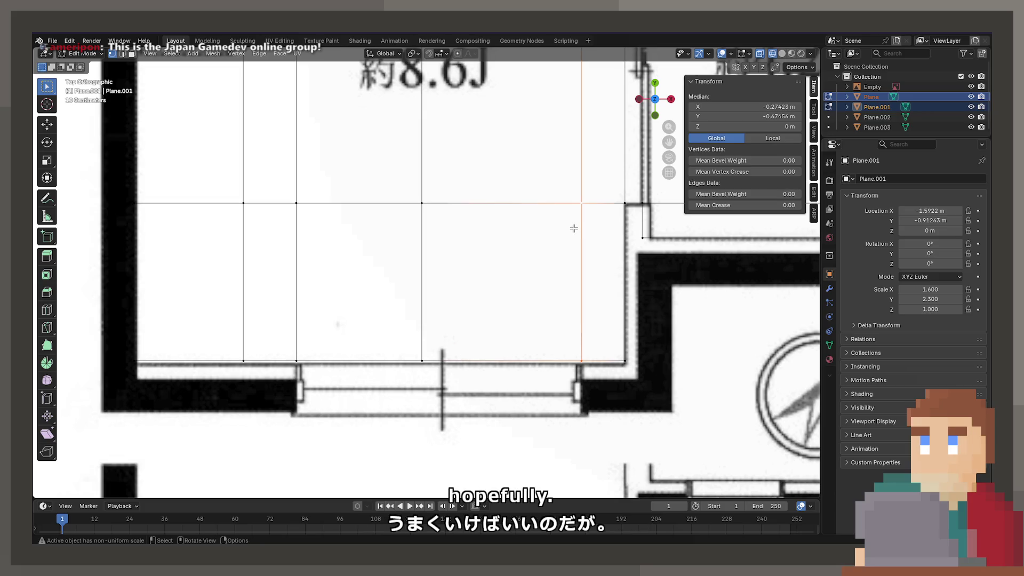
click(754, 106)
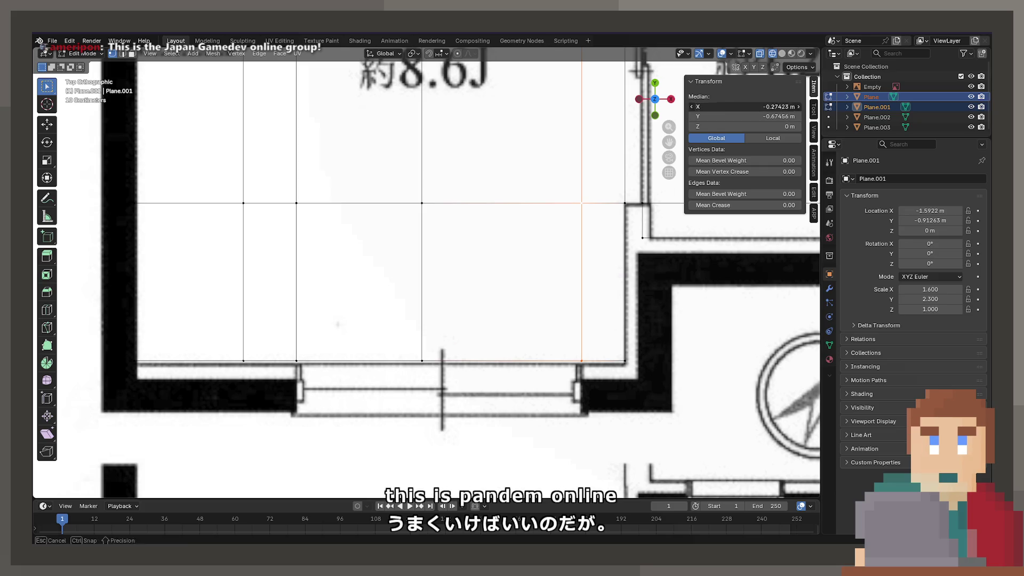
text(-0)
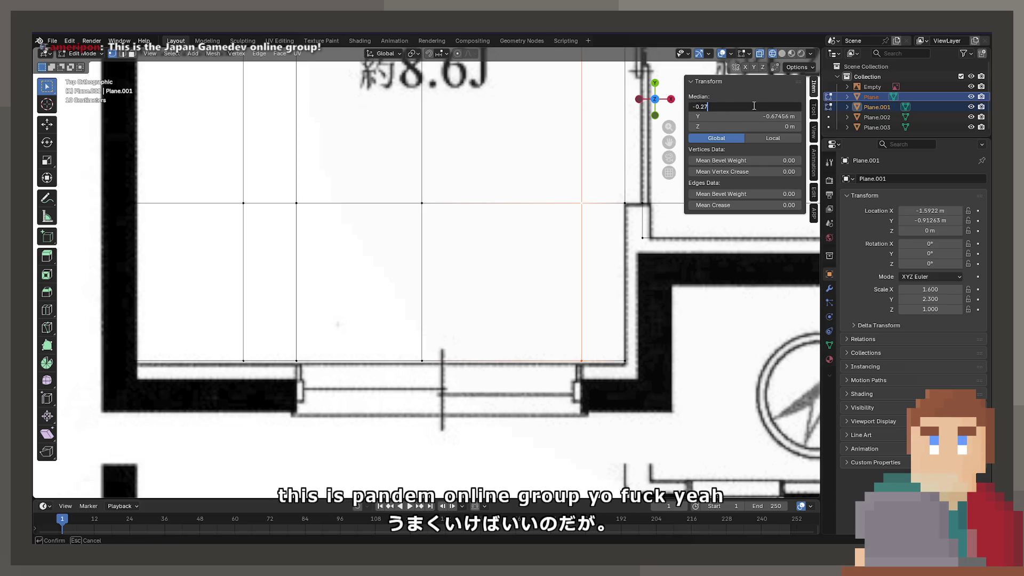
key(Return)
alt+click(291, 356)
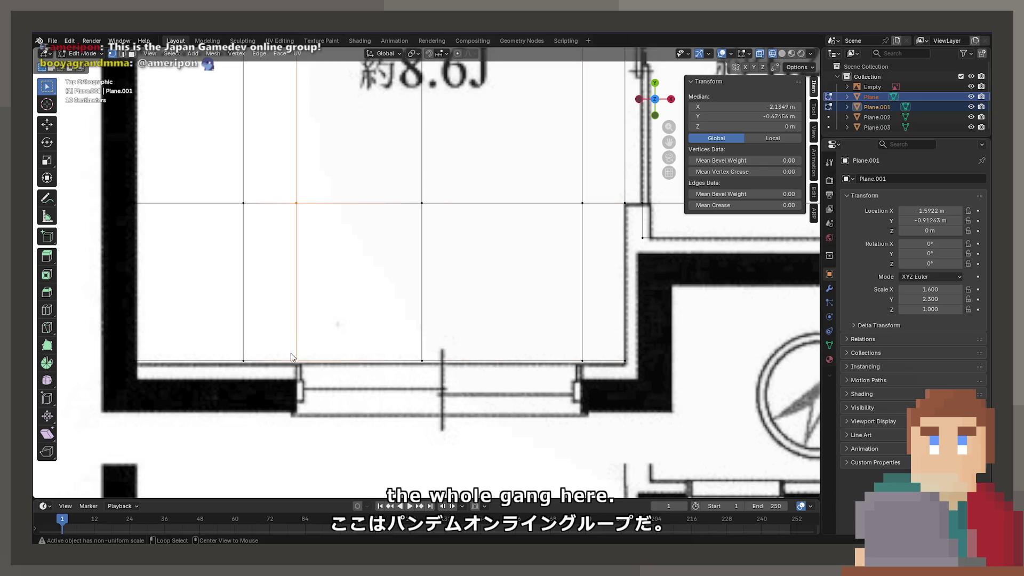
click(781, 106)
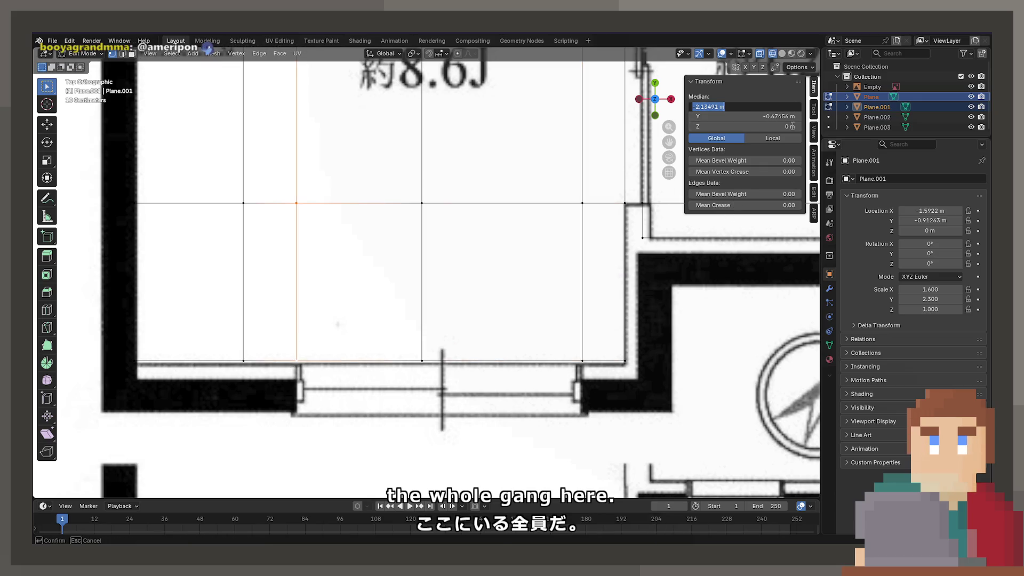
key(Return)
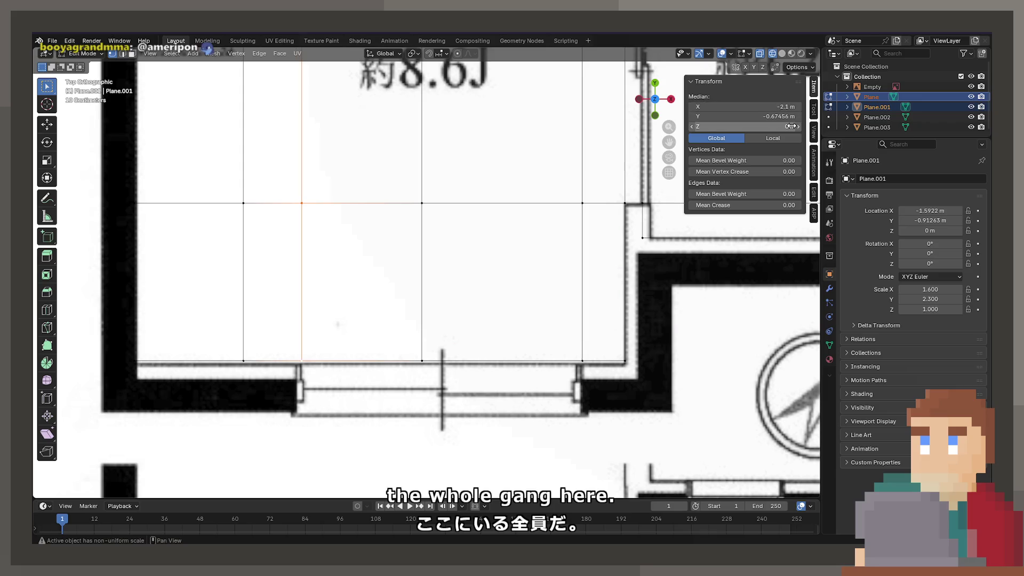
Slide the kitchen-door edge along X and set its Y to −0.675 m.
scroll(638, 299, down, 5)
scroll(414, 167, up, 8)
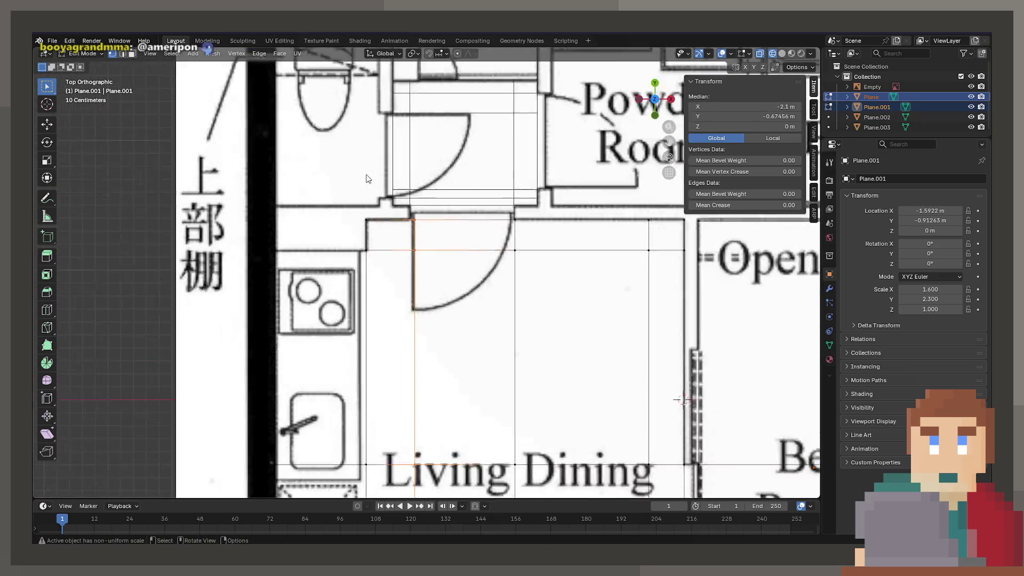
shift+middle_drag(414, 167, 434, 206)
key(g)
key(x)
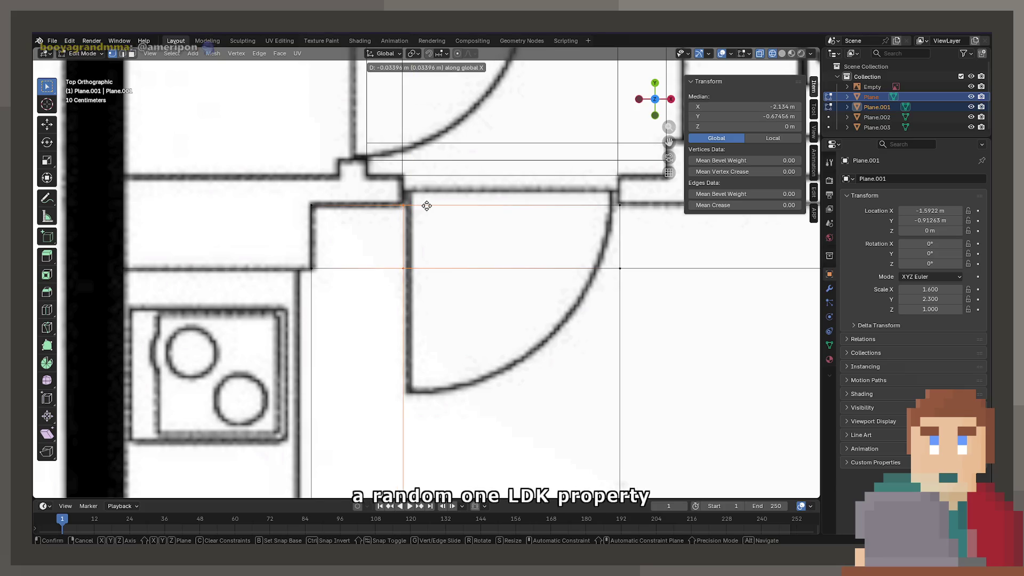
click(427, 206)
click(764, 117)
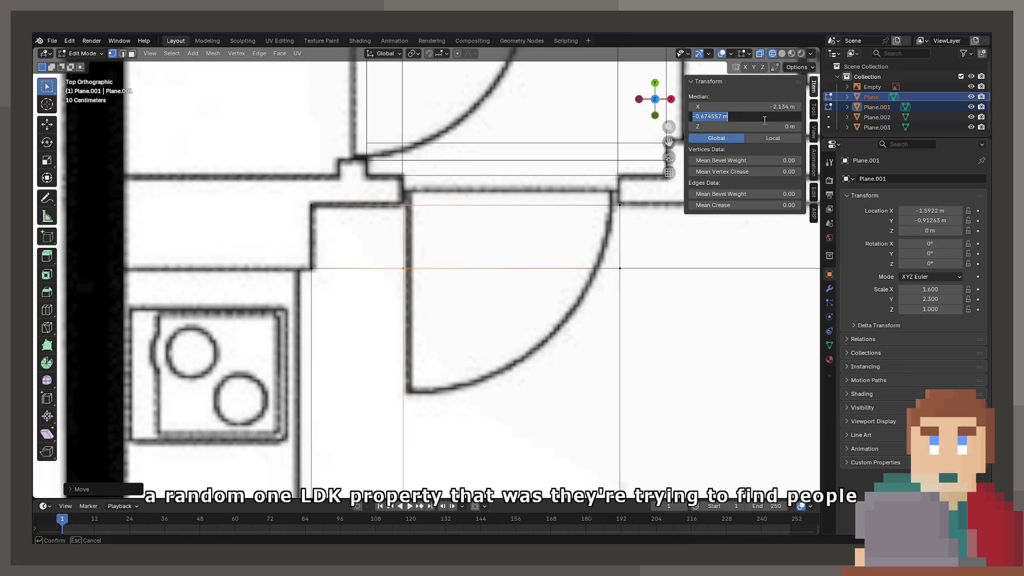
text(-0.67)
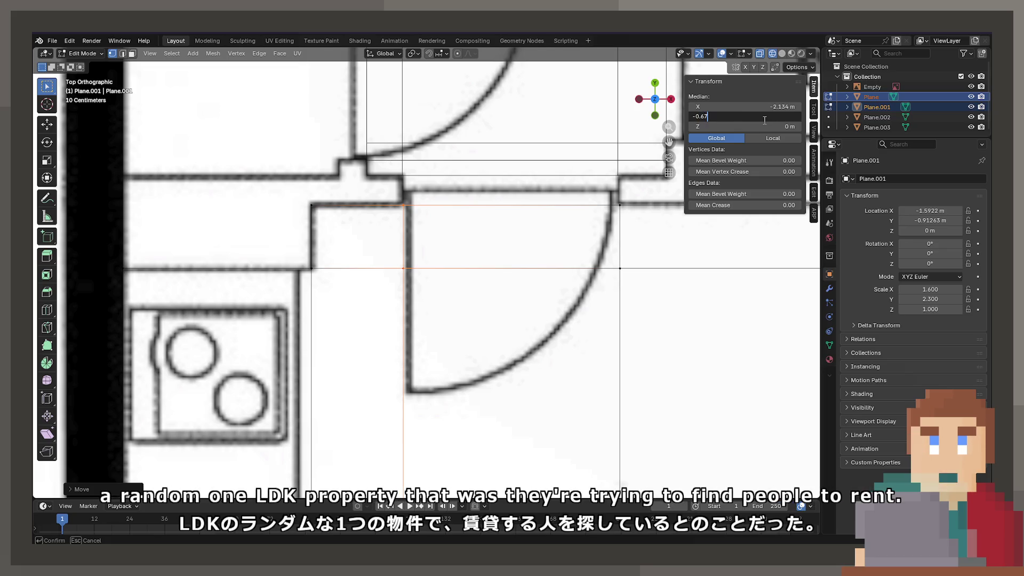
text(5)
key(Return)
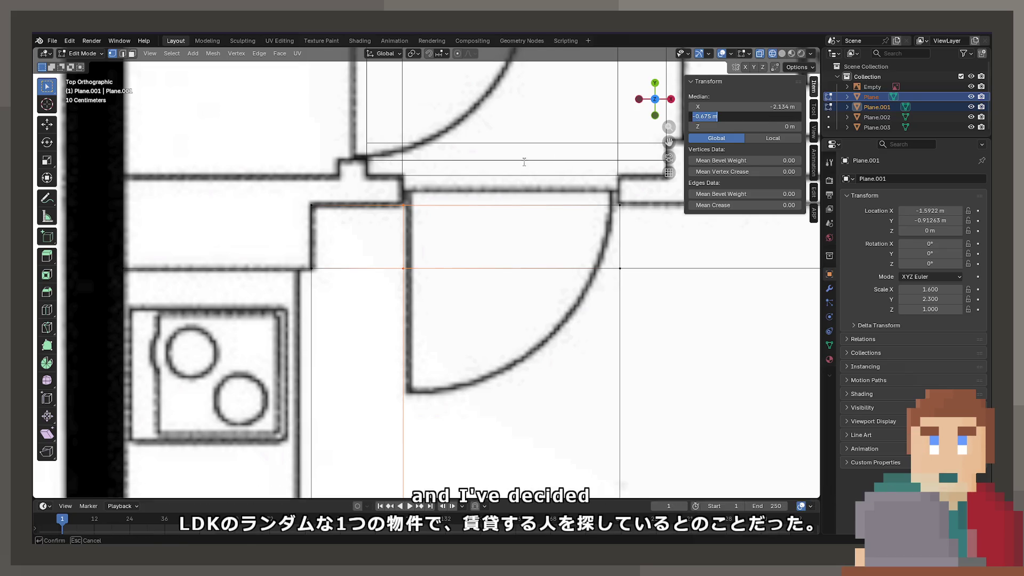
Select Plane.002 in Edit Mode and set its vertices' X to −0.675 m.
key(Tab)
click(507, 153)
click(421, 146)
key(Tab)
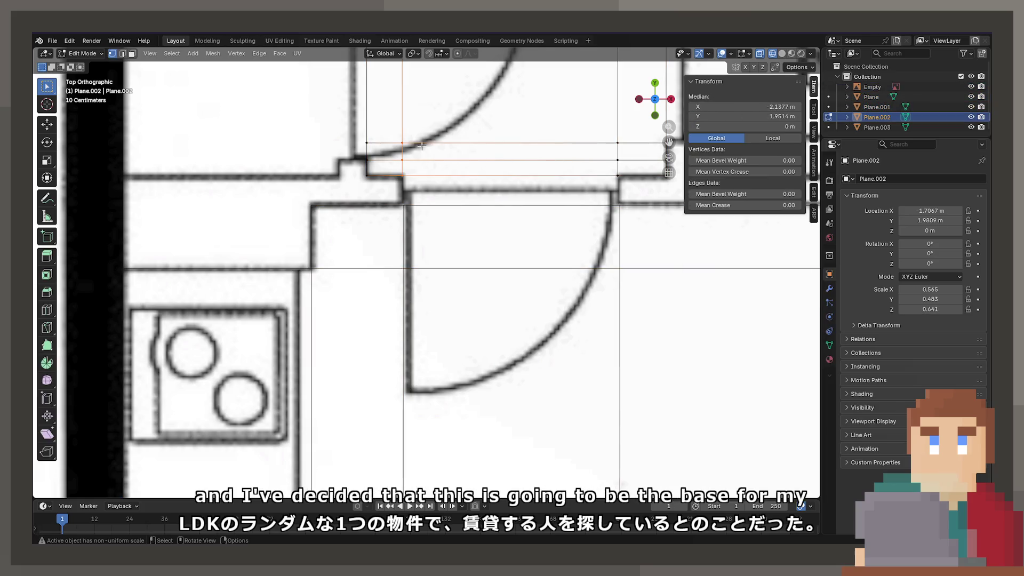
drag(768, 106, 767, 107)
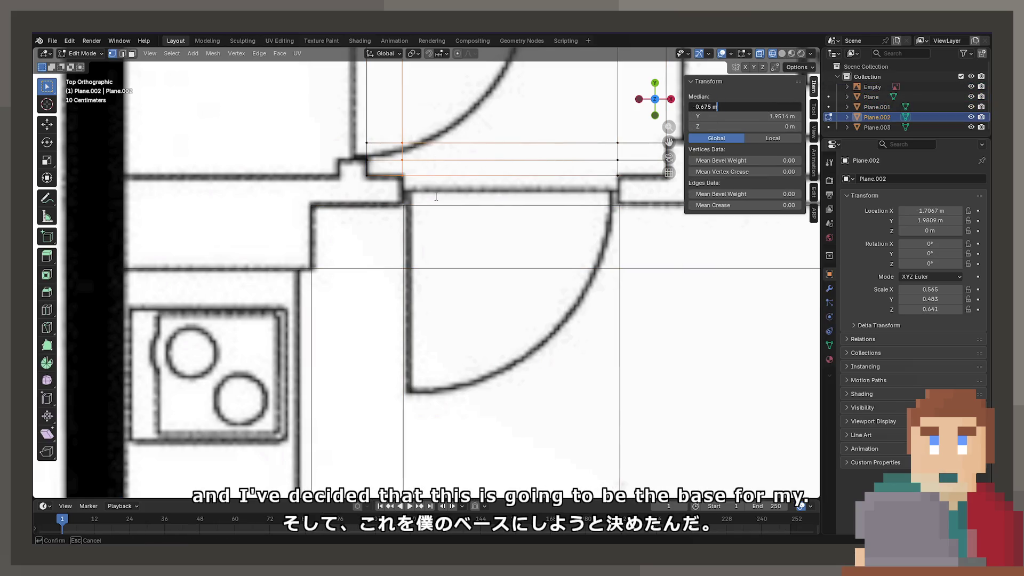
key(Return)
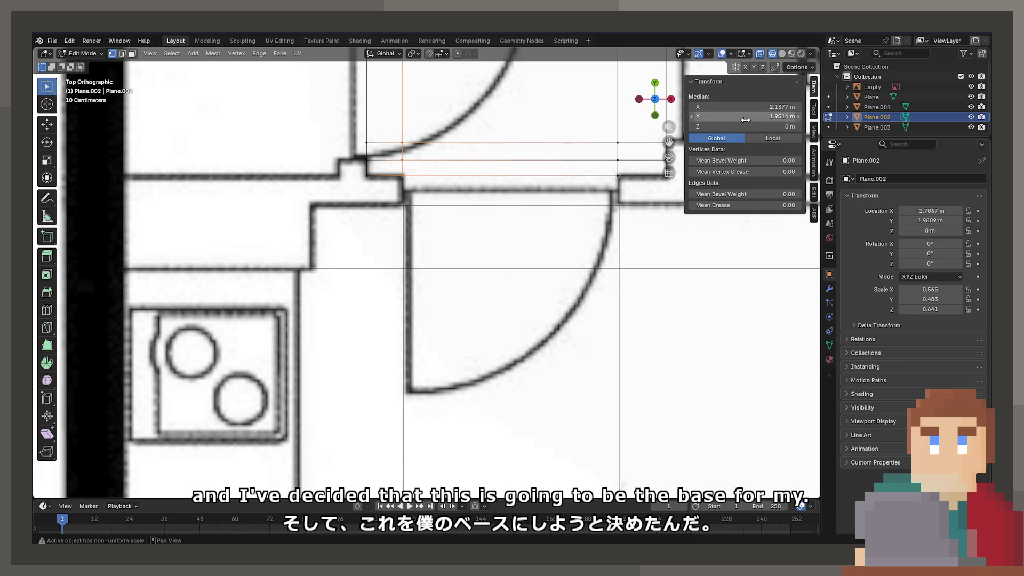
Switch to Plane.001 in Edit Mode and select its left vertical edge.
click(405, 207)
key(Tab)
click(405, 207)
key(Tab)
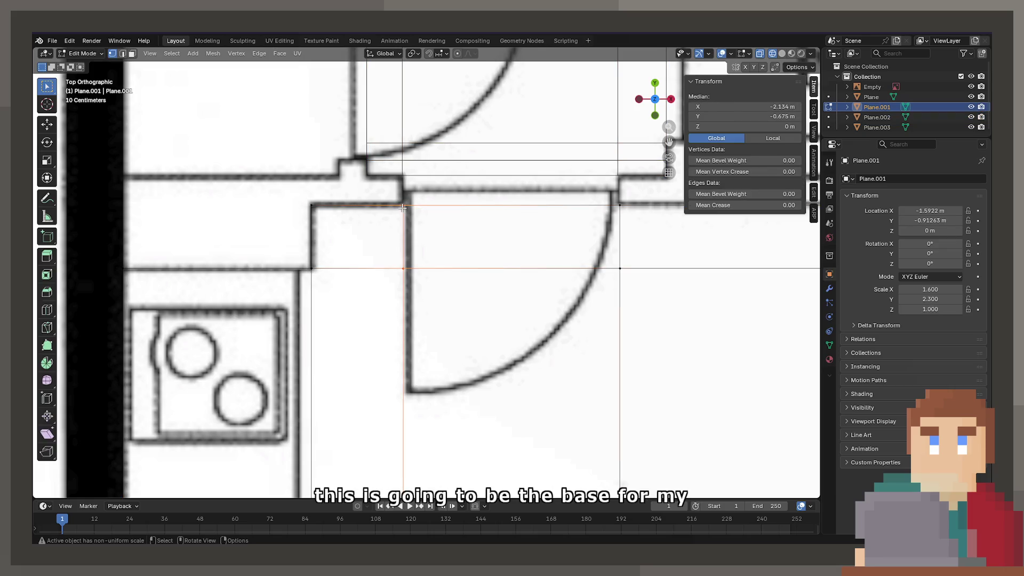
click(401, 205)
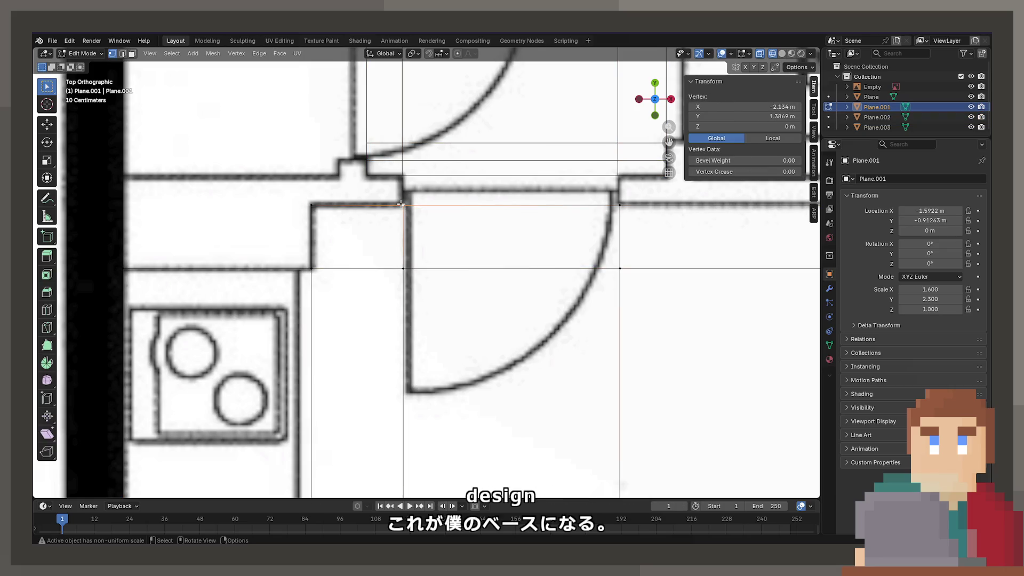
alt+click(405, 218)
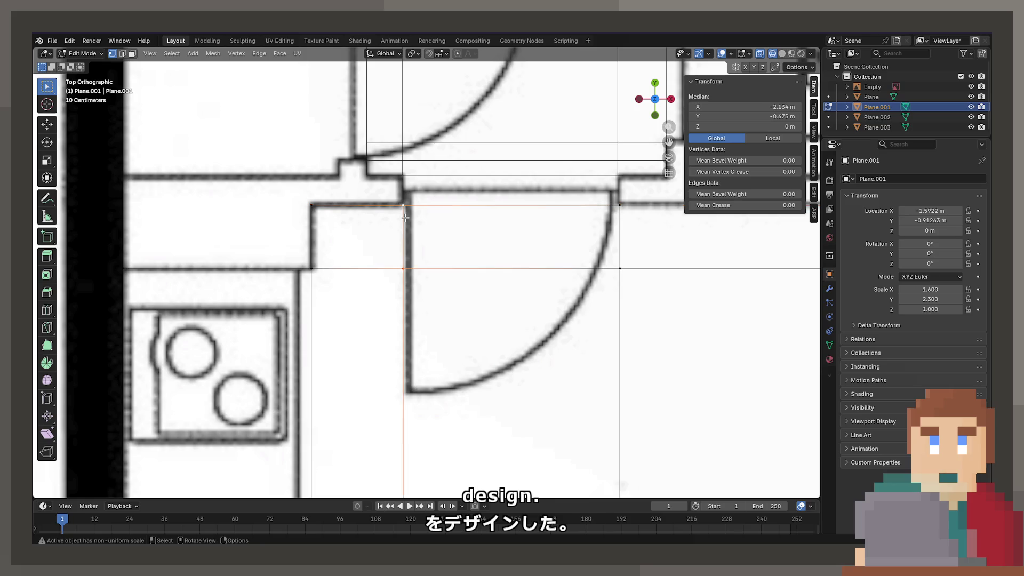
scroll(486, 240, down, 2)
scroll(486, 240, down, 3)
scroll(444, 261, up, 5)
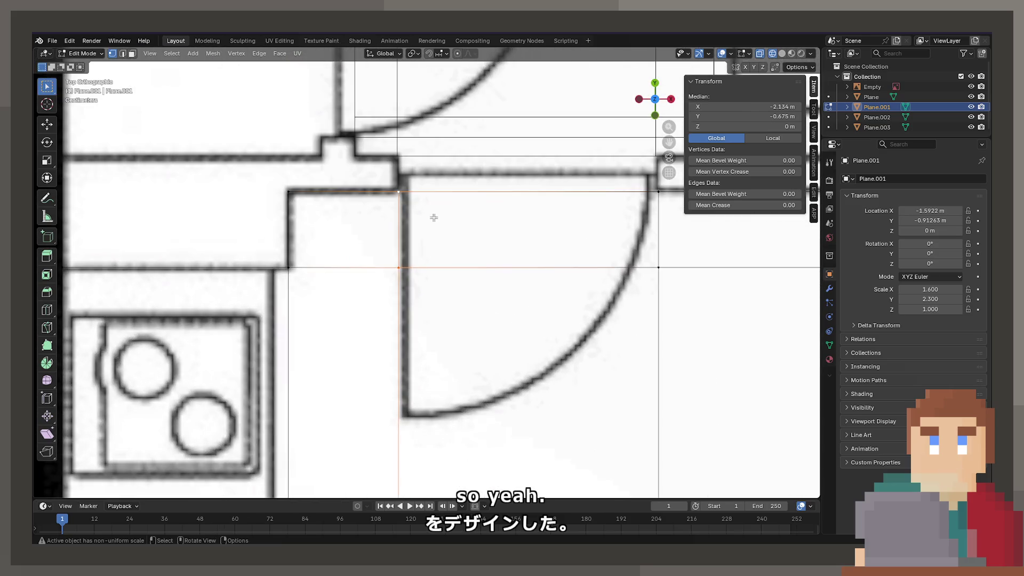
key(ctrl+z)
key(ctrl+z)
key(ctrl+z)
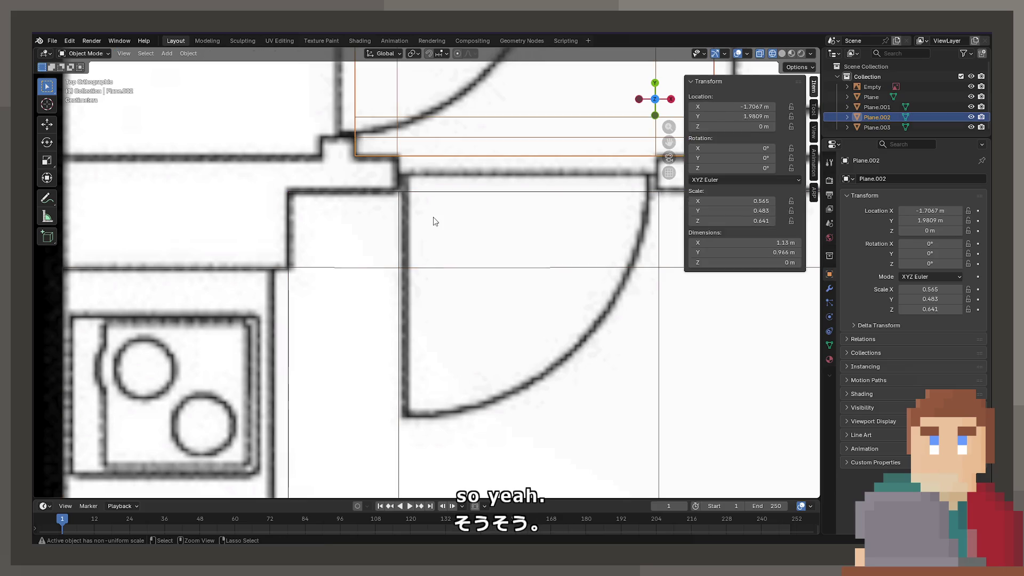
key(ctrl+z)
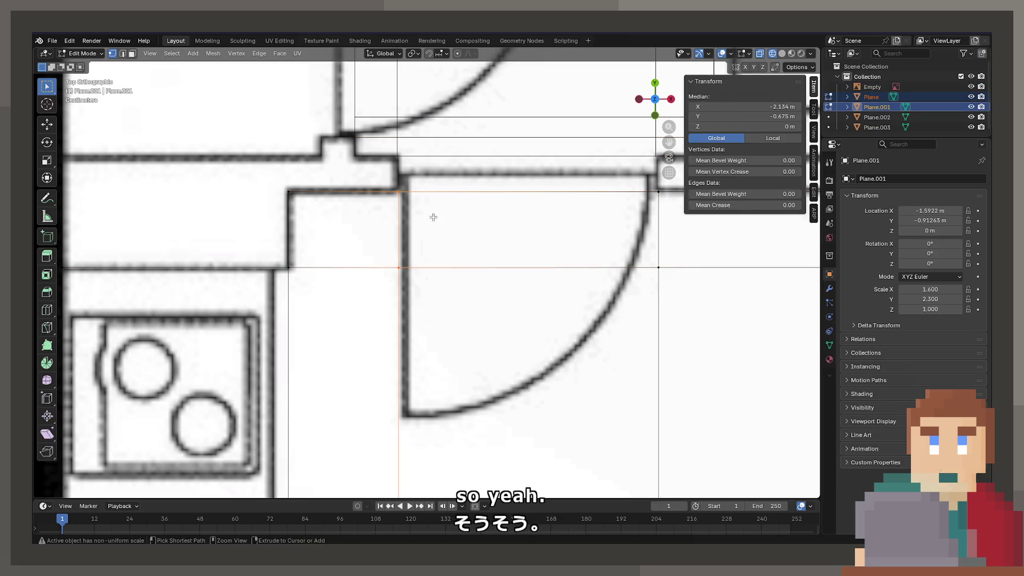
Shift Plane.001's left edge along X, trying −2.125, −2.1 and −2.2 m.
key(g)
key(x)
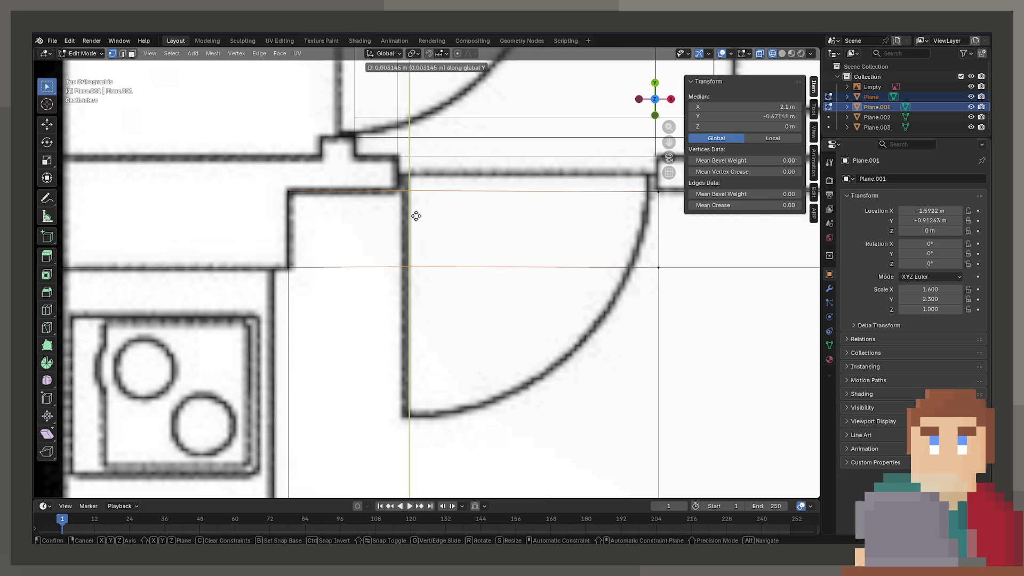
click(425, 218)
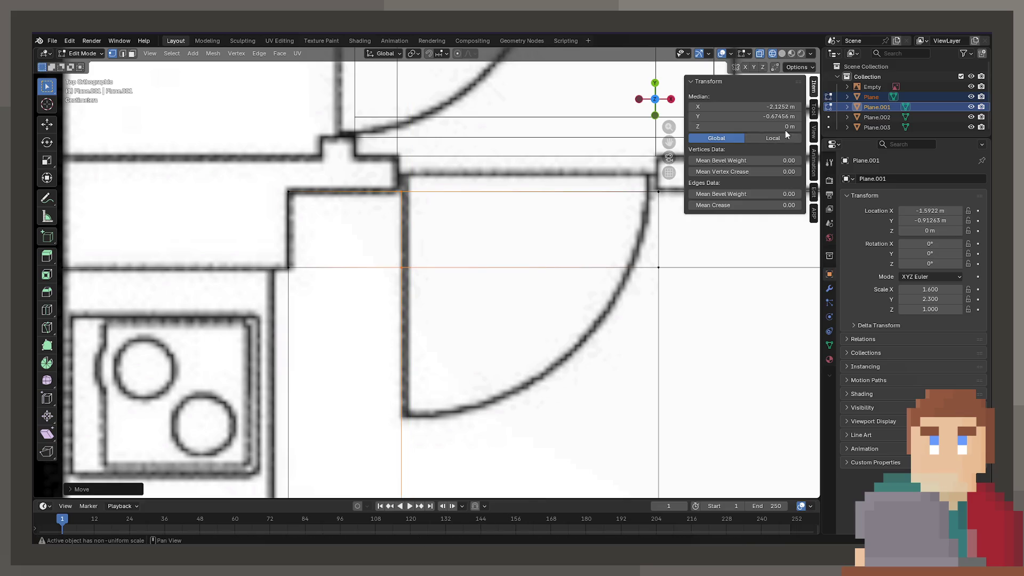
click(784, 106)
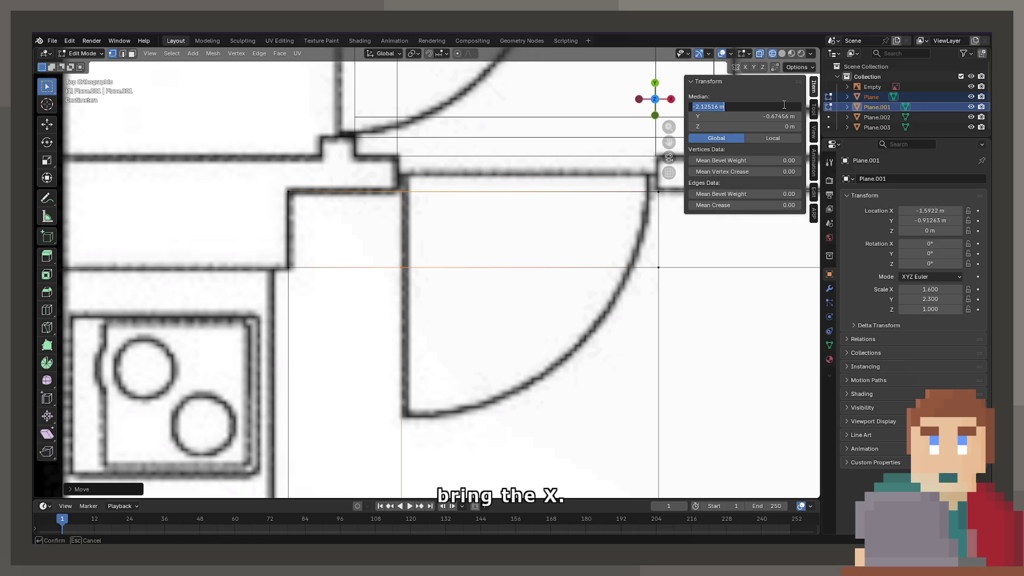
text(2.12)
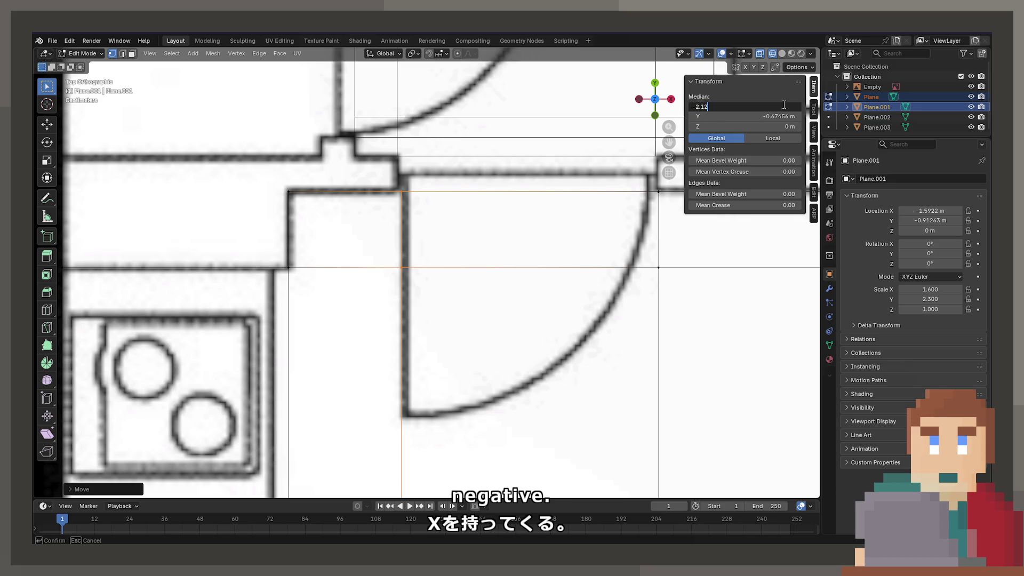
text(5)
key(Return)
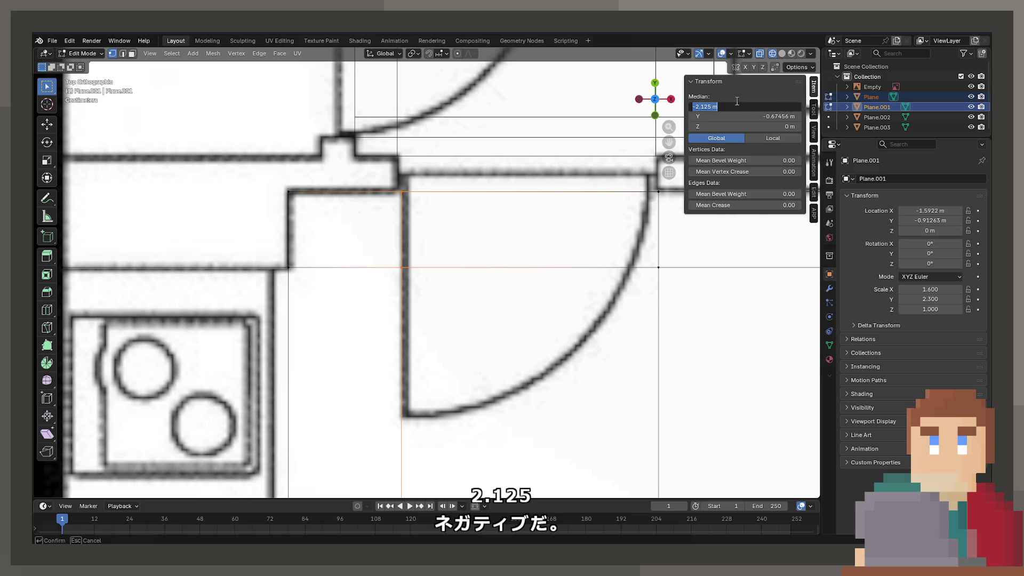
text(-)
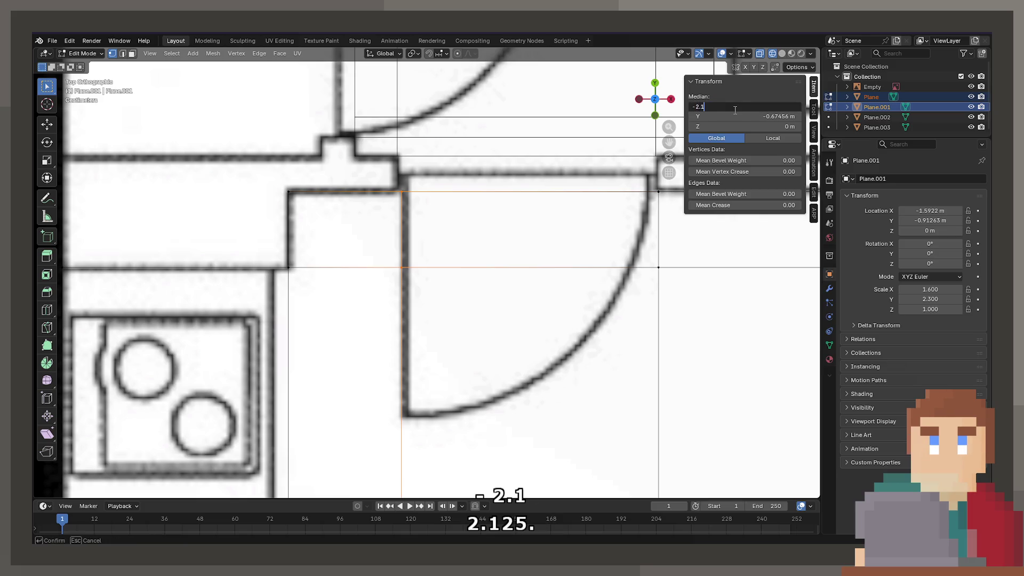
key(Return)
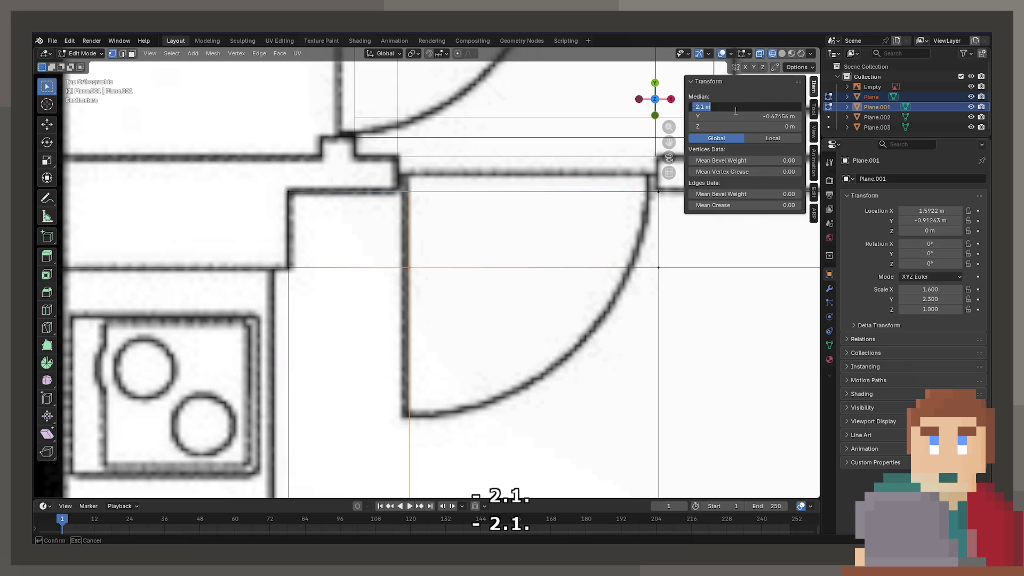
text(-2.2)
key(Return)
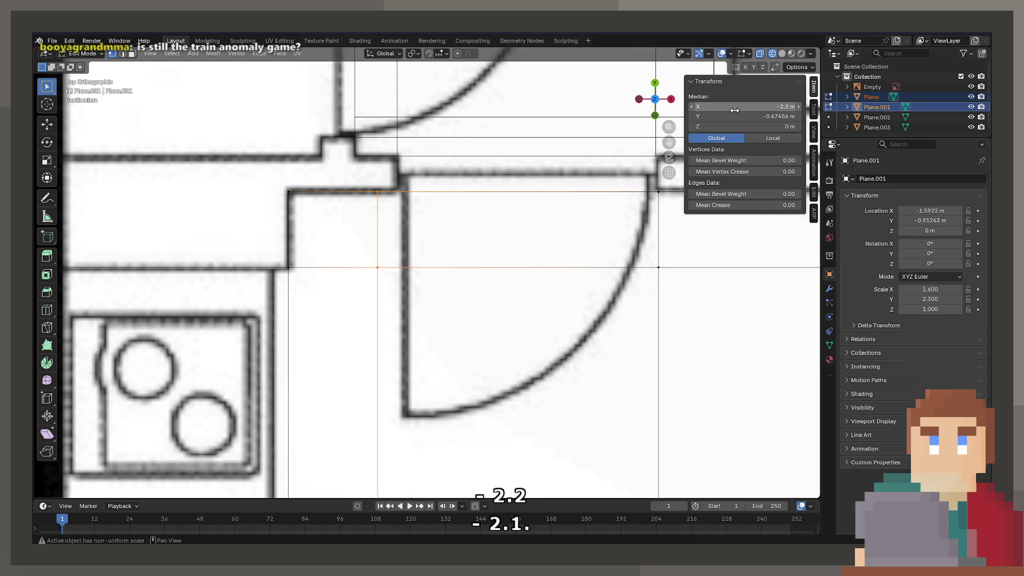
Settle Plane.001's left edge at X −2.15 m and return to Object Mode.
click(745, 111)
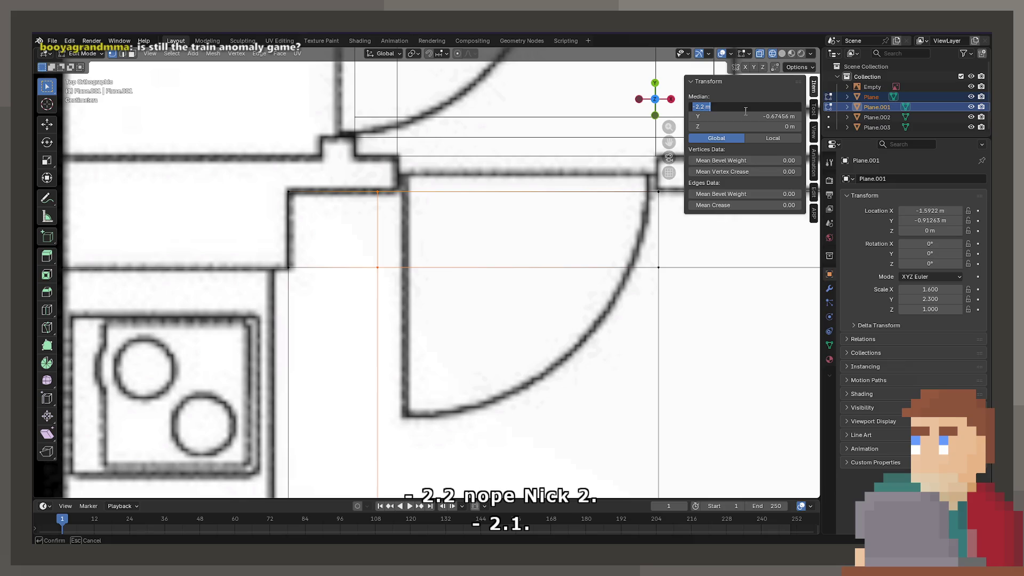
key(BackSpace)
text(15)
key(Return)
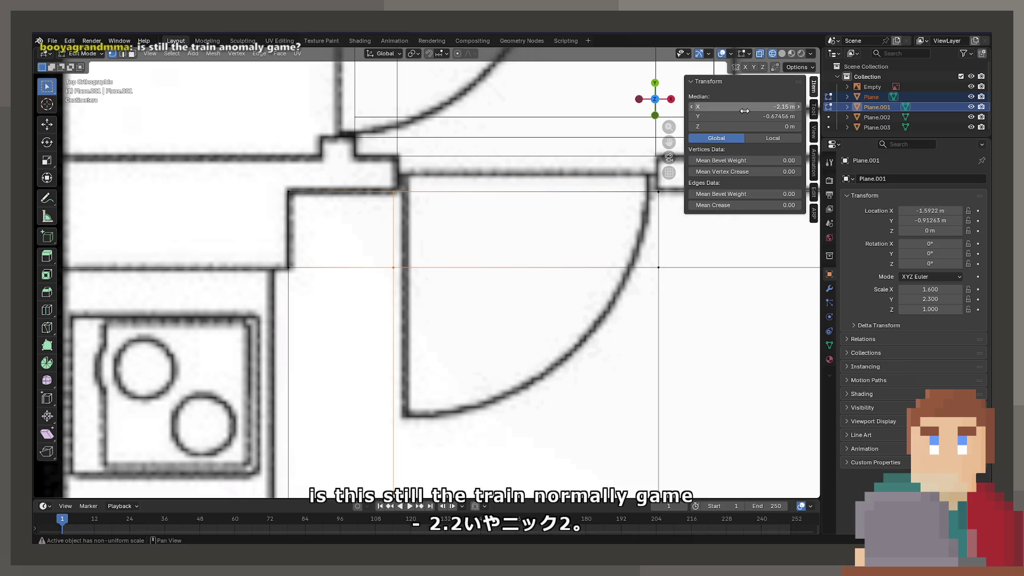
scroll(616, 228, down, 6)
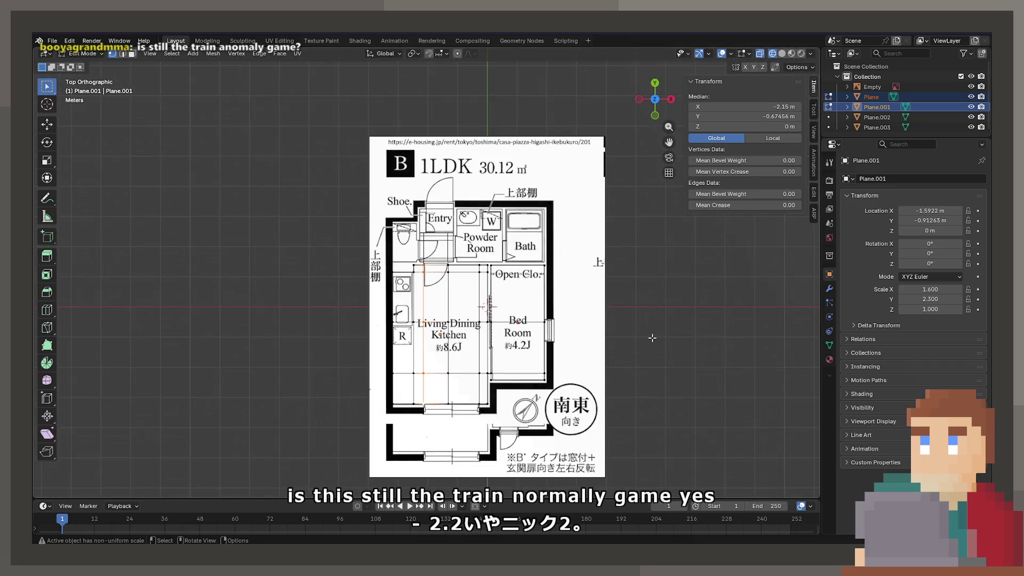
key(Tab)
scroll(627, 353, up, 3)
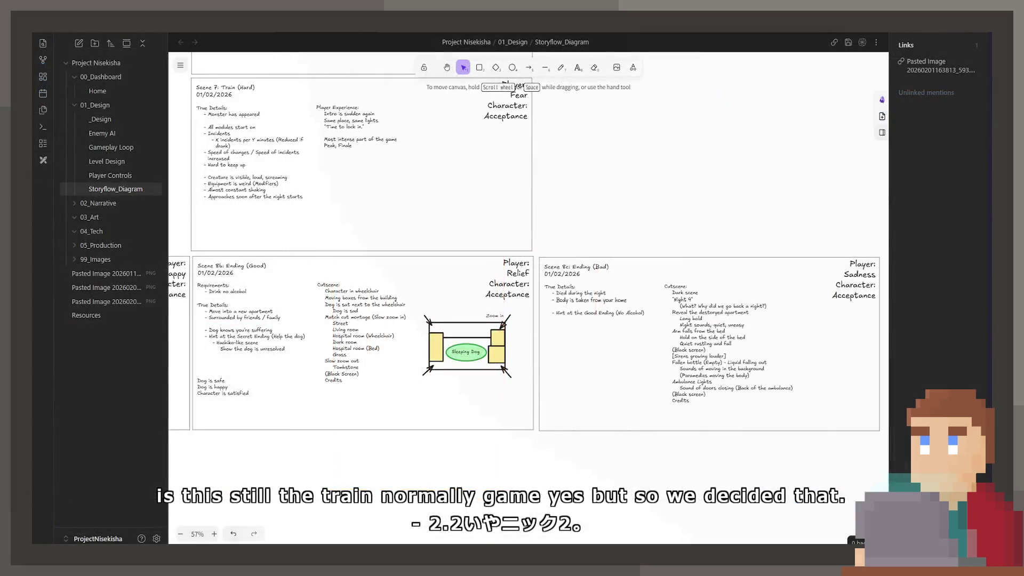
scroll(555, 485, down, 5)
scroll(554, 485, up, 10)
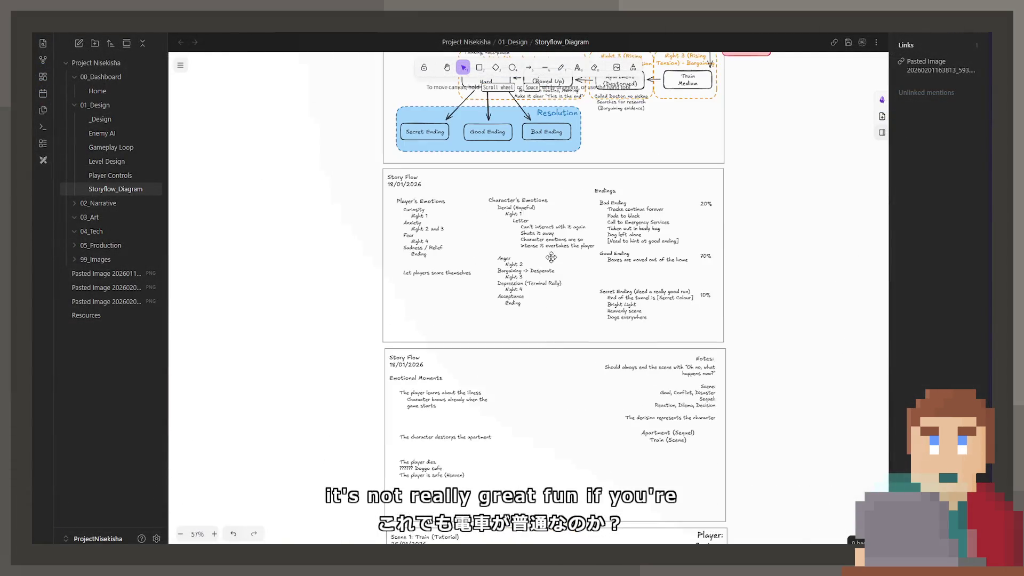
Scroll the canvas to the 18/01/2026 Story Flow diagram, from START to the Resolution endings.
scroll(551, 257, up, 5)
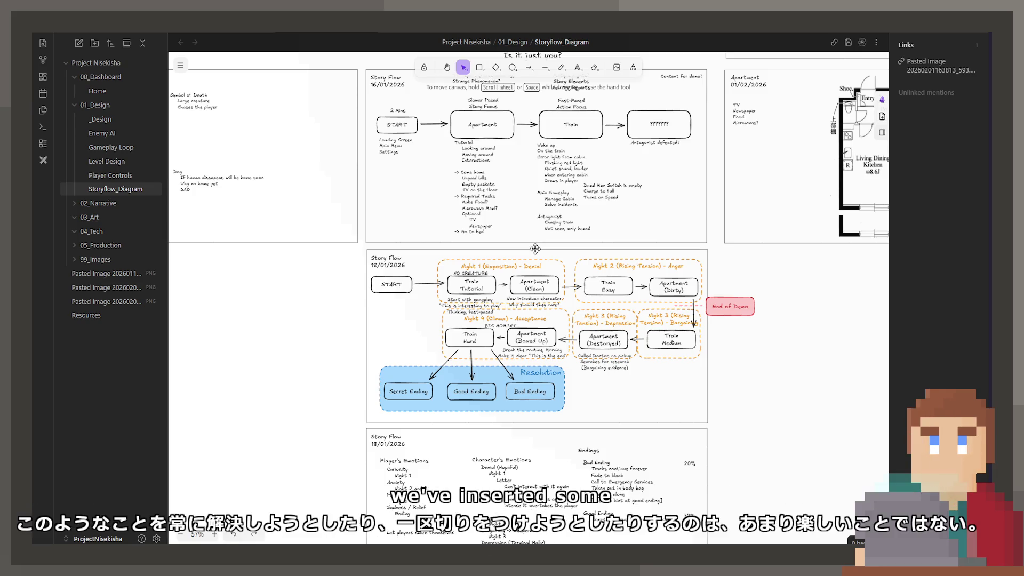
scroll(558, 305, down, 2)
ctrl+scroll(559, 305, up, 5)
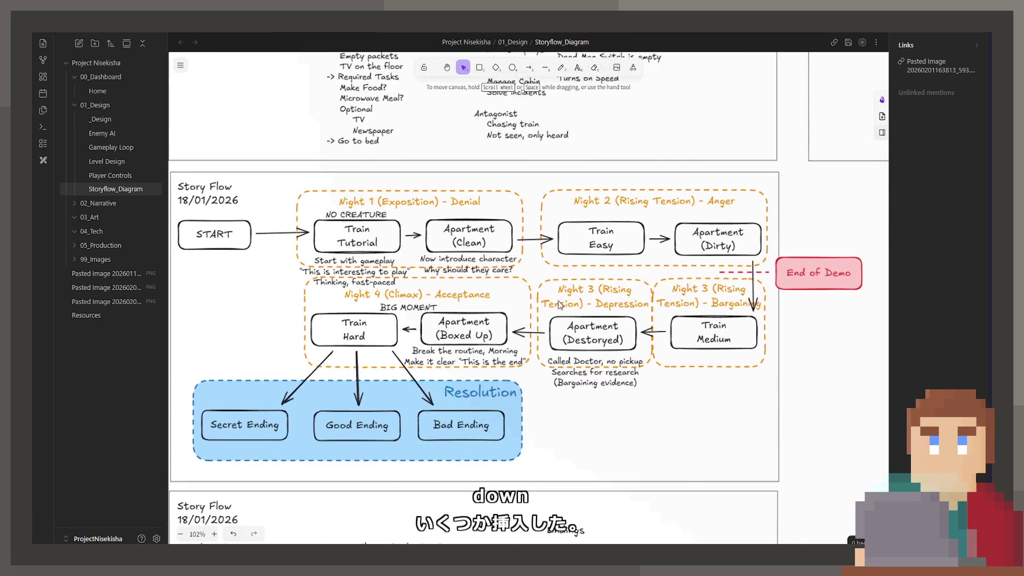
scroll(533, 315, up, 1)
scroll(504, 322, left, 1)
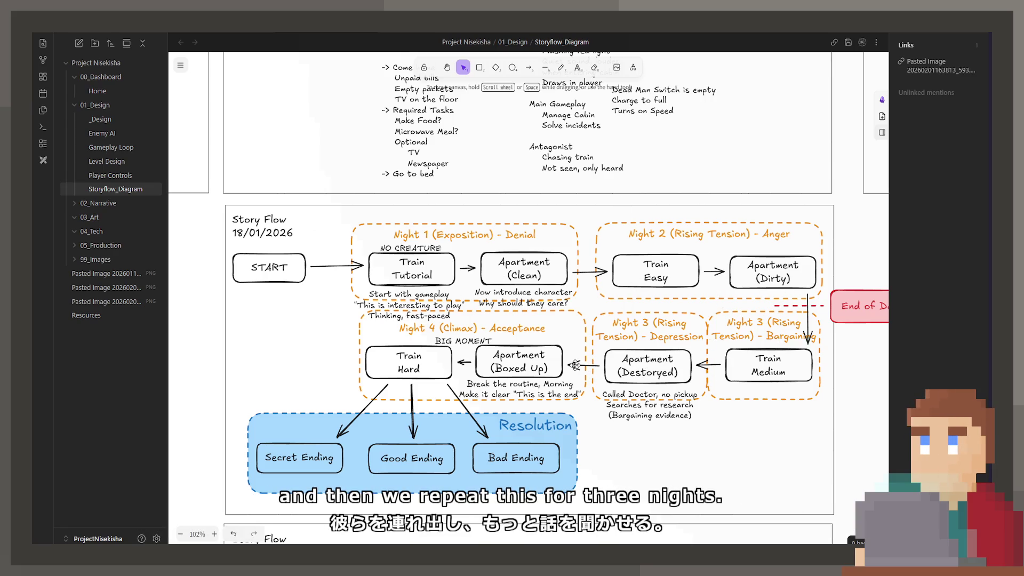
scroll(574, 365, up, 3)
scroll(574, 365, right, 5)
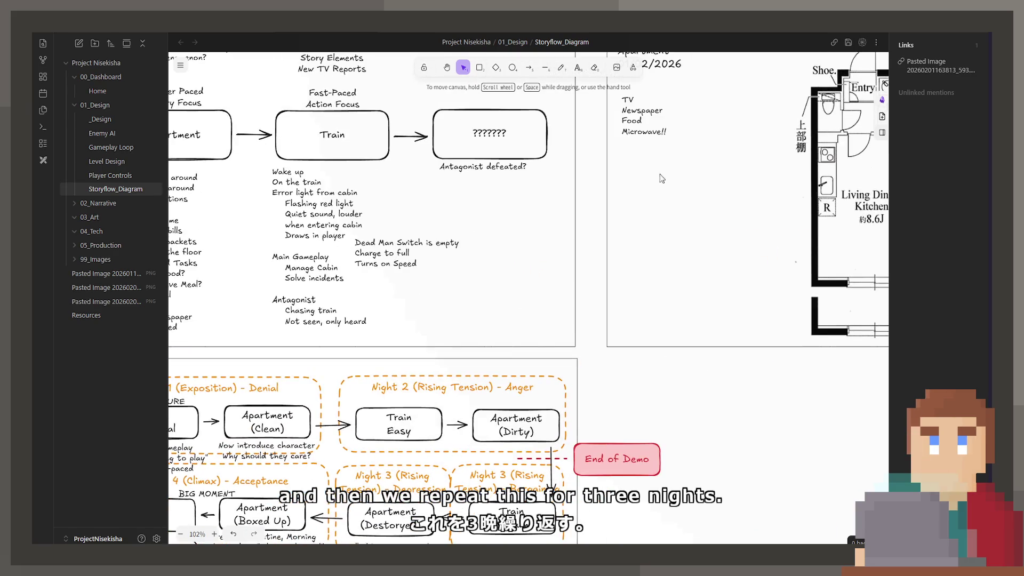
Start editing the Apartment frame's 'TV, Newspaper, Food, Microwave!!' list text.
click(655, 139)
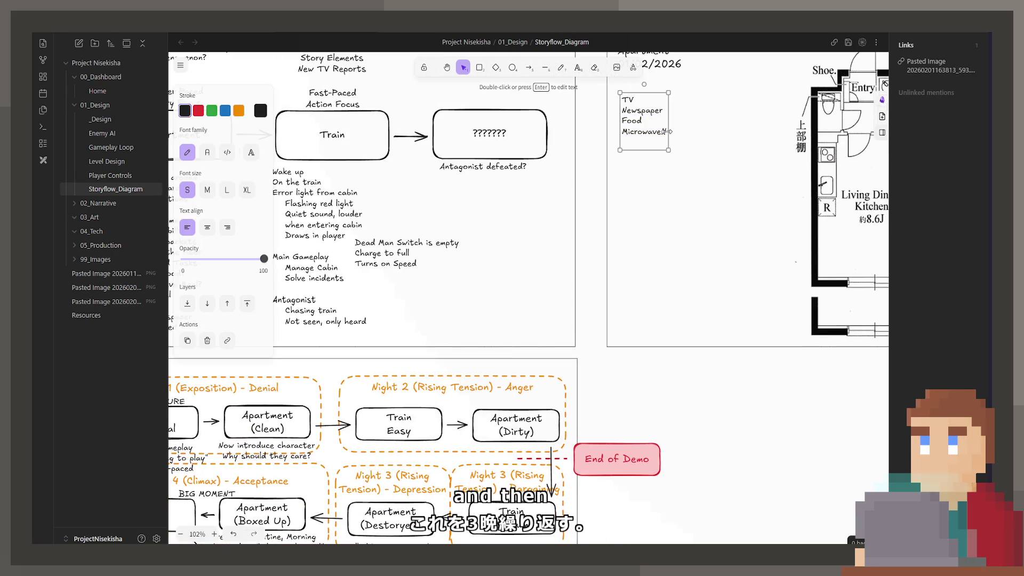
double_click(666, 131)
text(Calendar)
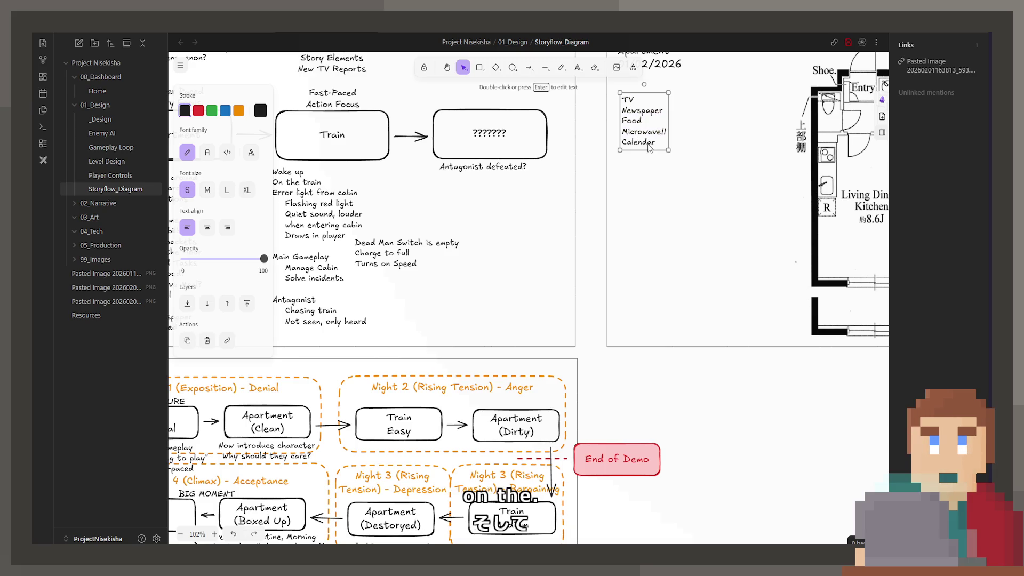
scroll(537, 403, down, 3)
scroll(537, 403, left, 5)
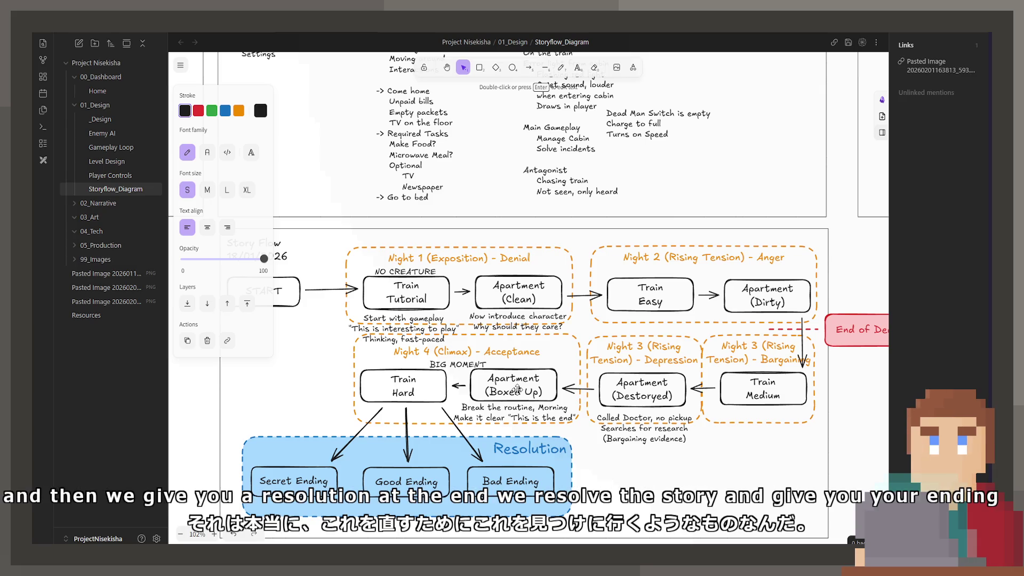
scroll(498, 363, down, 3)
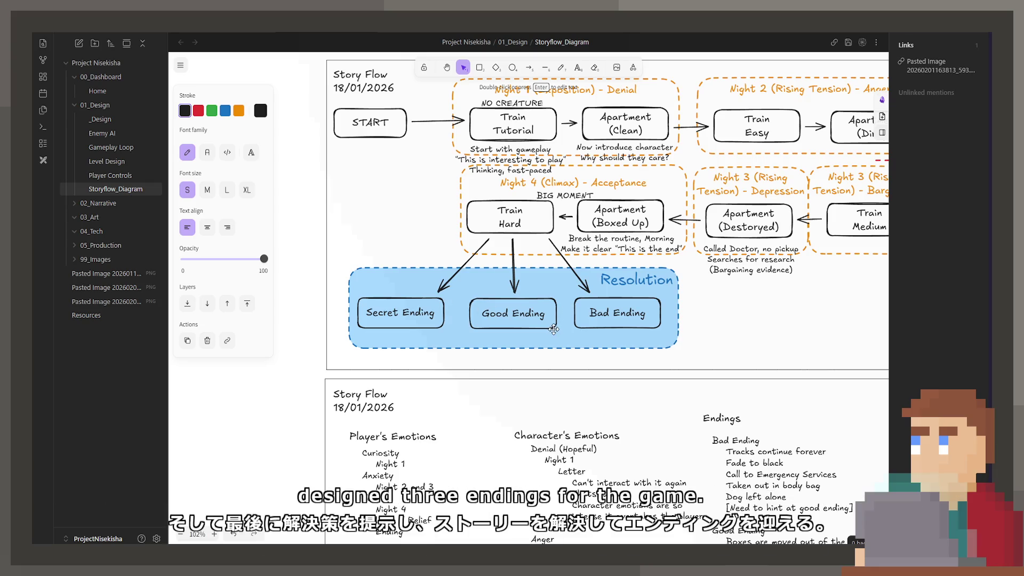
scroll(556, 329, up, 3)
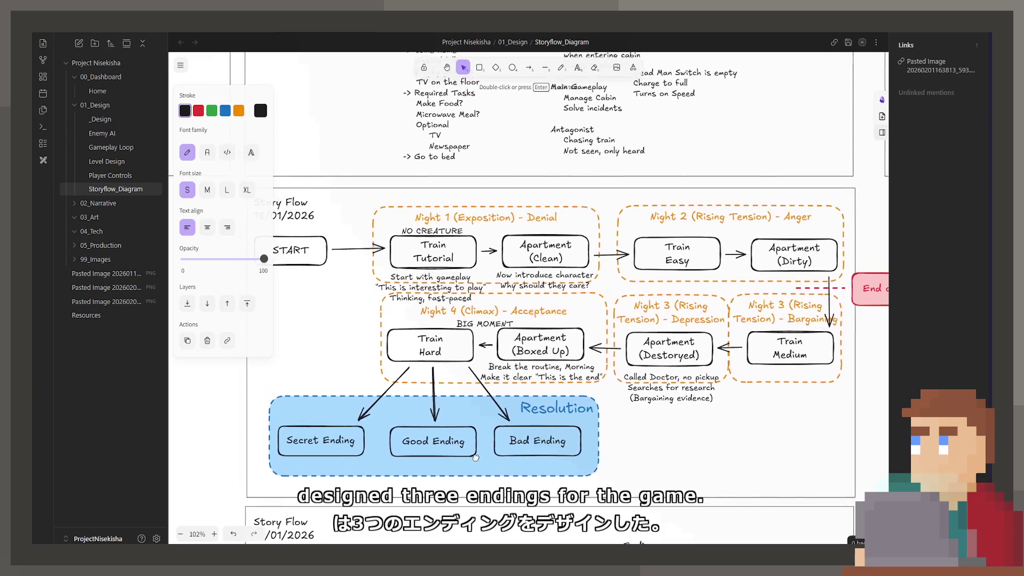
scroll(492, 457, up, 1)
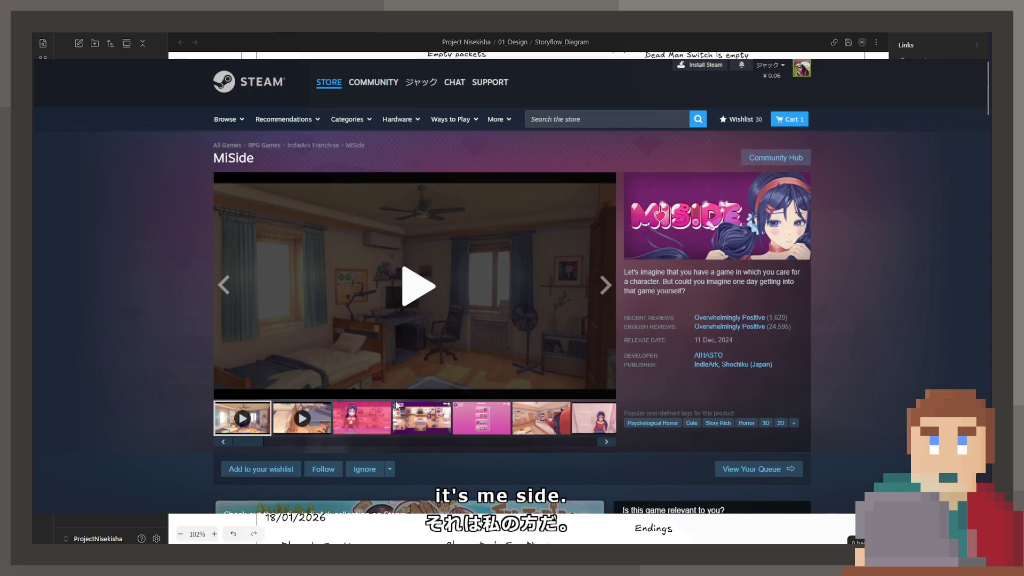
Play MiSide's first trailer, skipping ahead to 0:11, 0:19 and then 0:49.
click(342, 421)
click(257, 407)
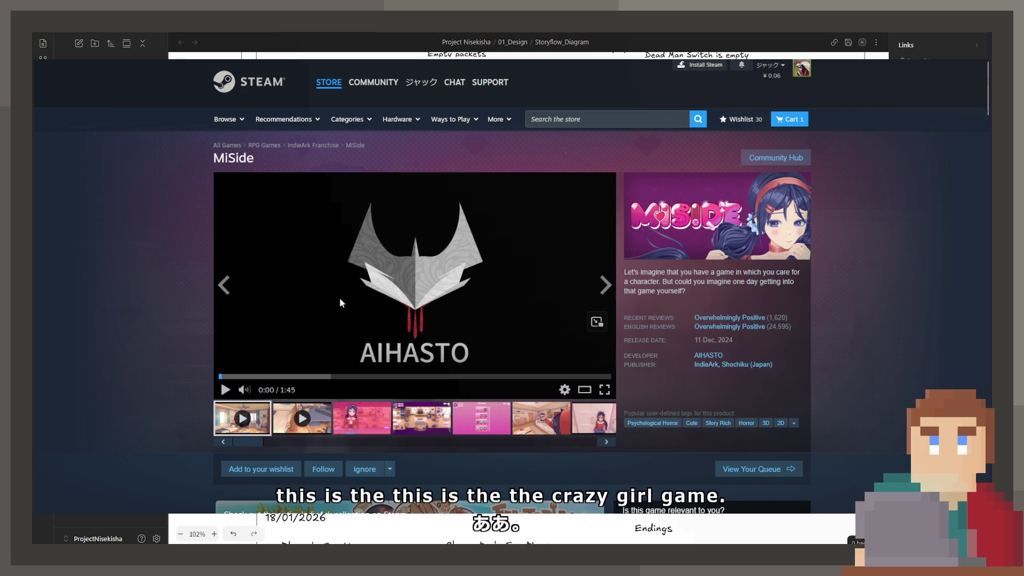
mouse_move(261, 391)
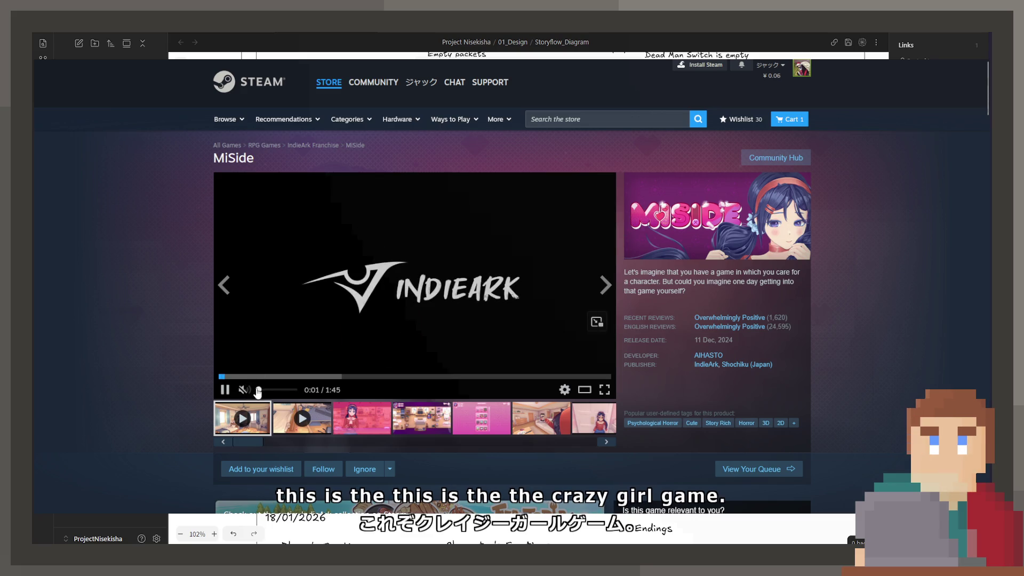
click(261, 377)
drag(257, 377, 291, 378)
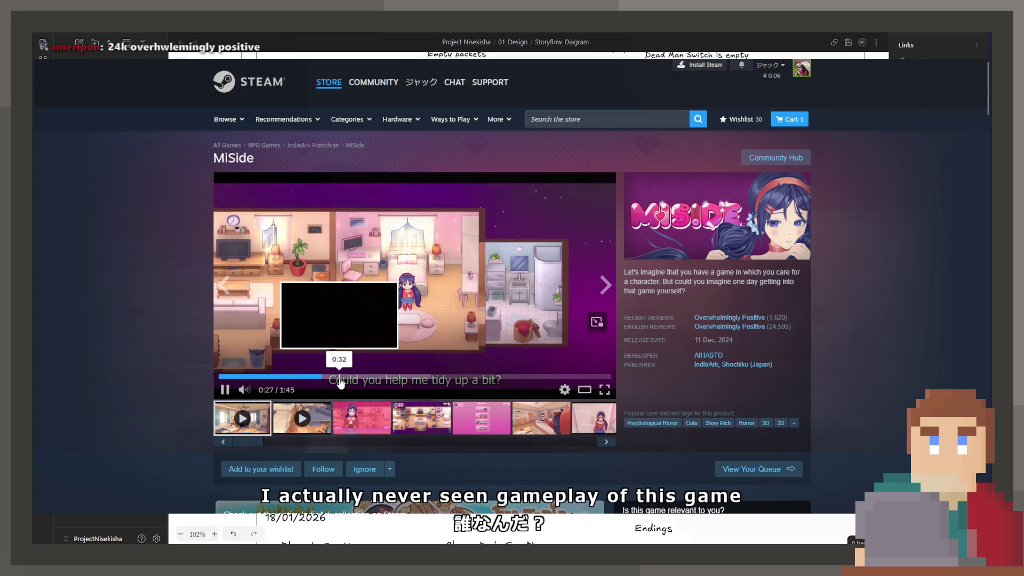
mouse_move(773, 328)
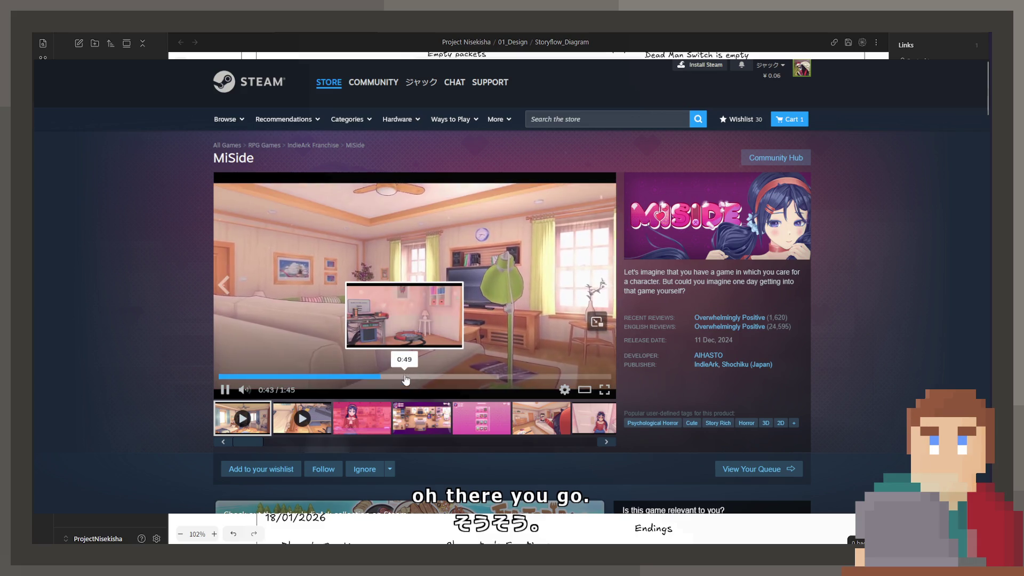
click(405, 376)
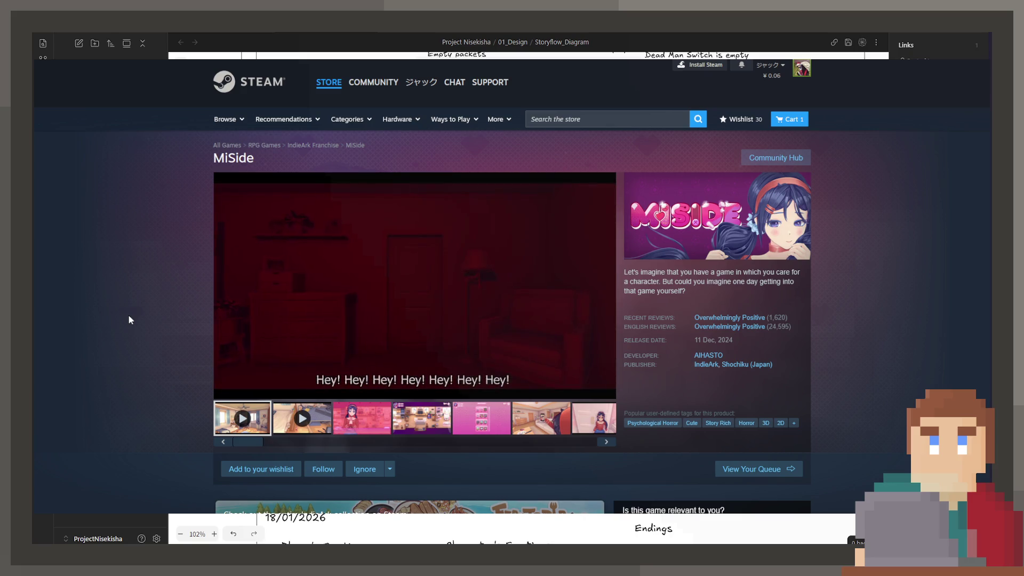
Skip the second trailer ahead to 0:20, 0:37 and 0:49.
mouse_move(398, 283)
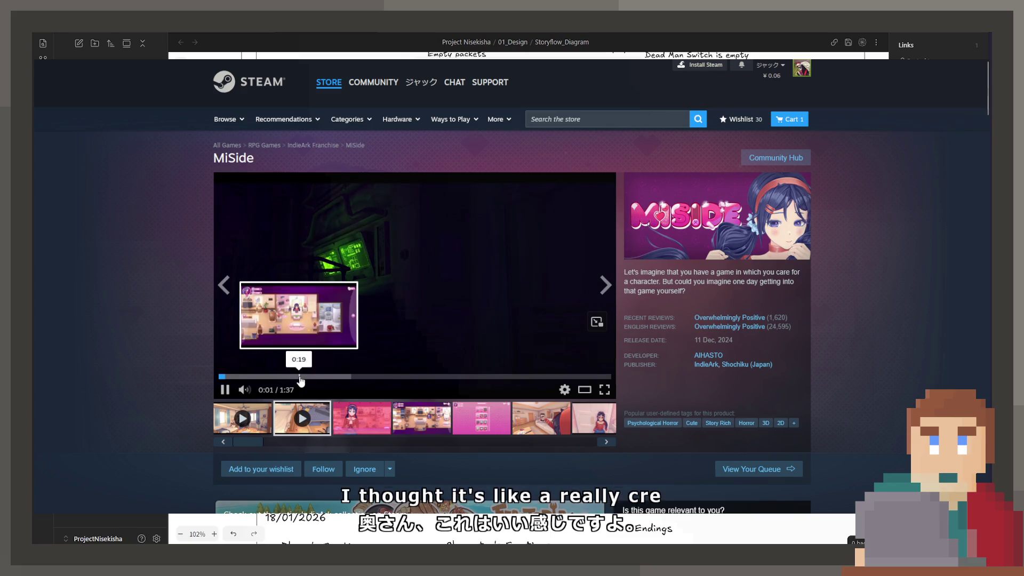
click(301, 376)
click(367, 377)
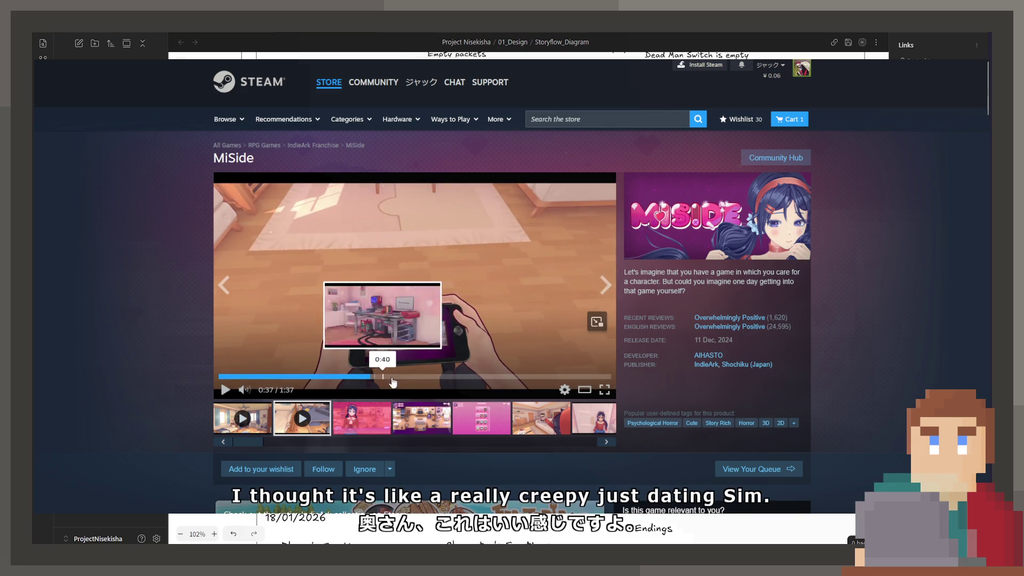
click(417, 377)
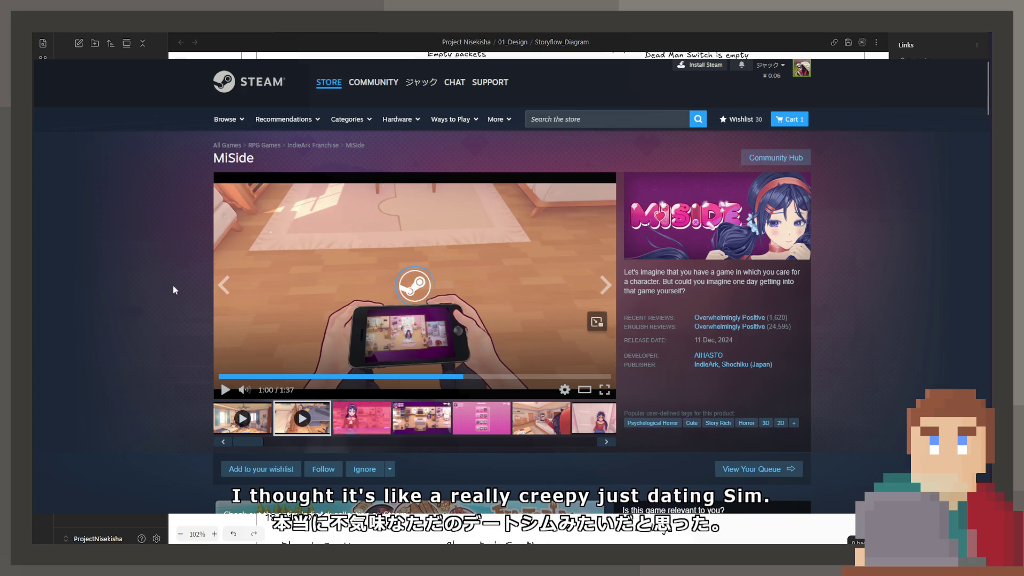
Scroll to About This Game, expand it with READ MORE, and scroll through the description.
scroll(517, 361, down, 10)
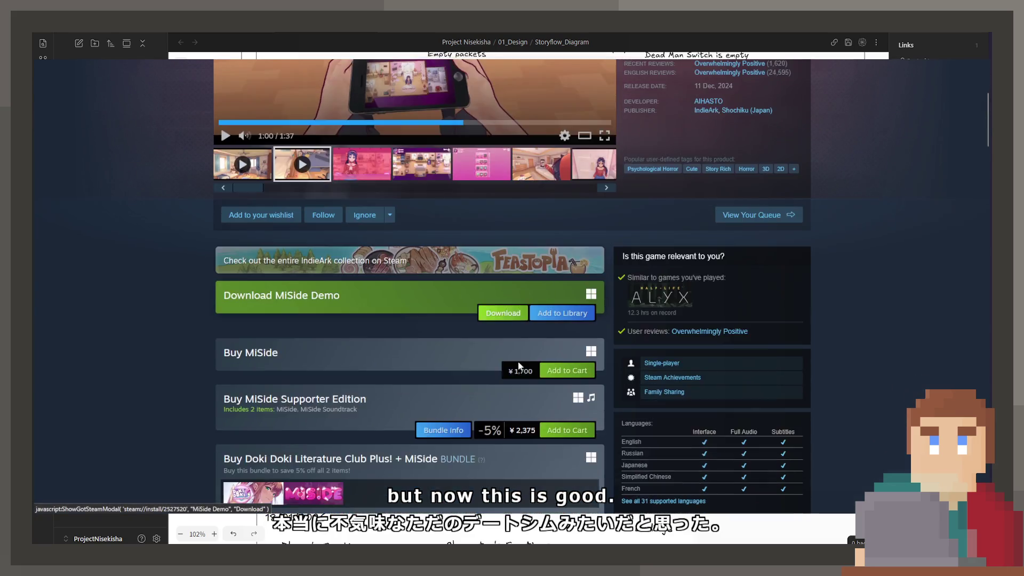
scroll(519, 362, down, 5)
scroll(161, 281, down, 8)
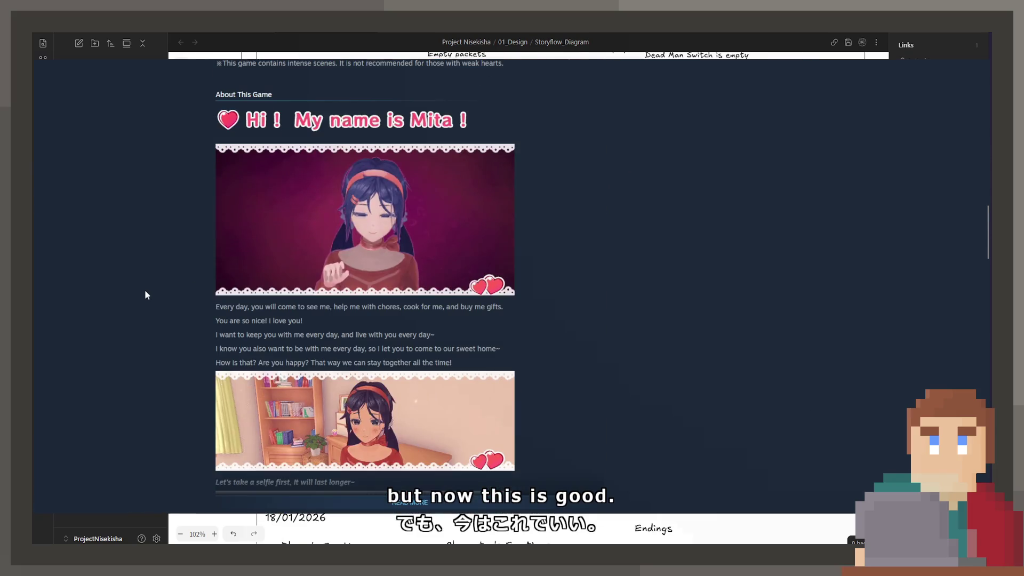
click(407, 252)
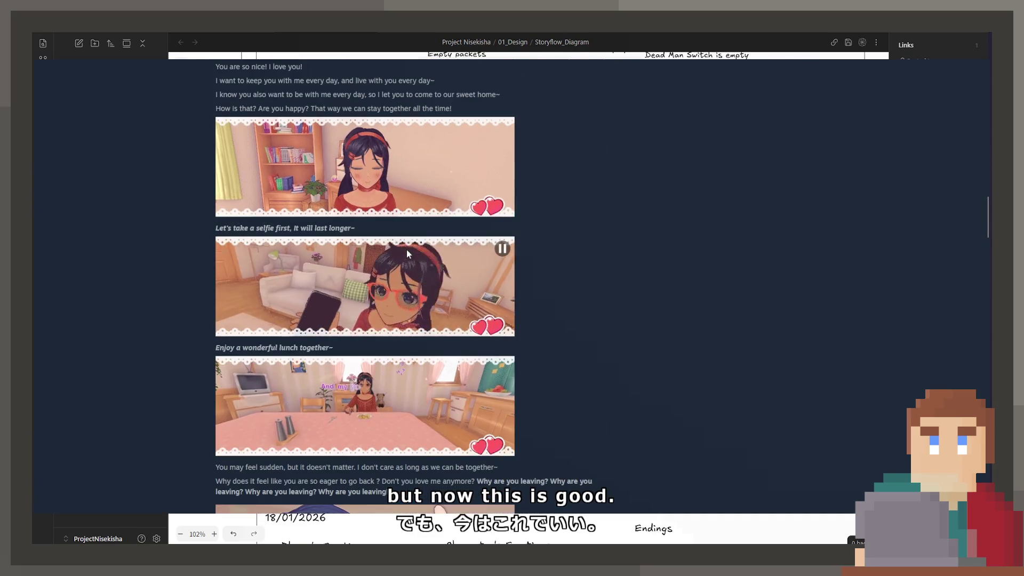
scroll(398, 253, down, 5)
scroll(398, 253, down, 10)
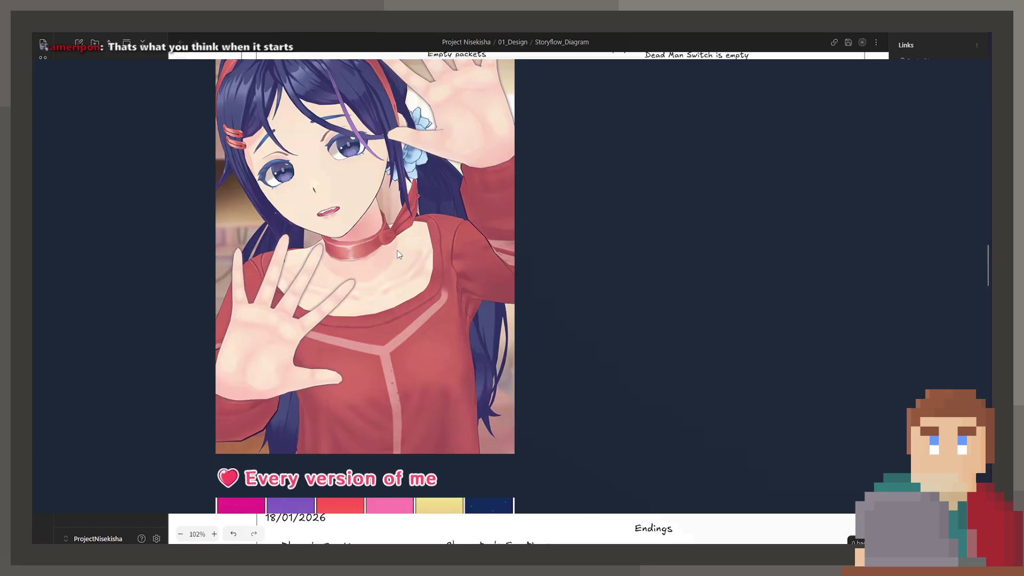
scroll(389, 254, down, 2)
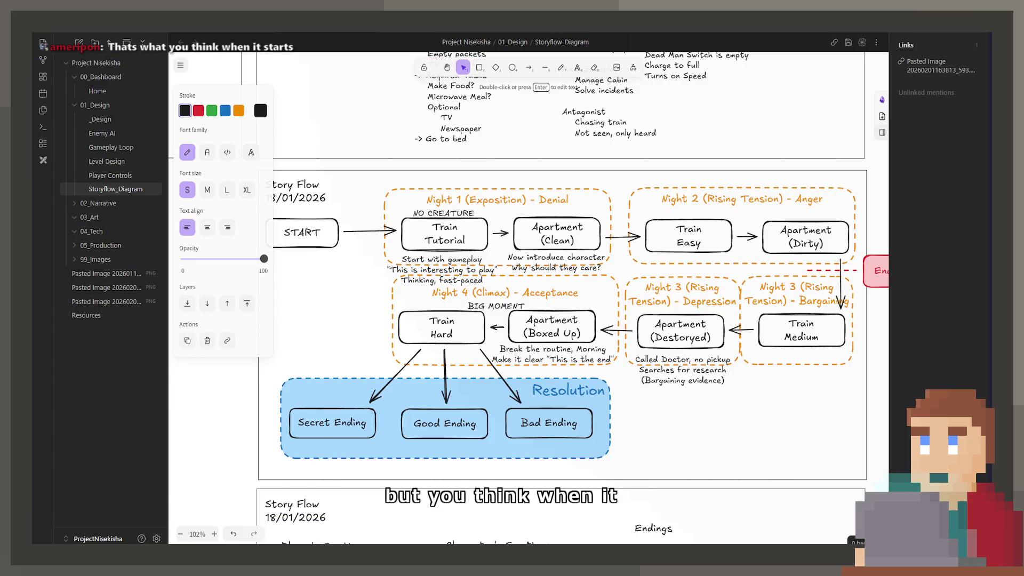
ctrl+scroll(633, 263, down, 3)
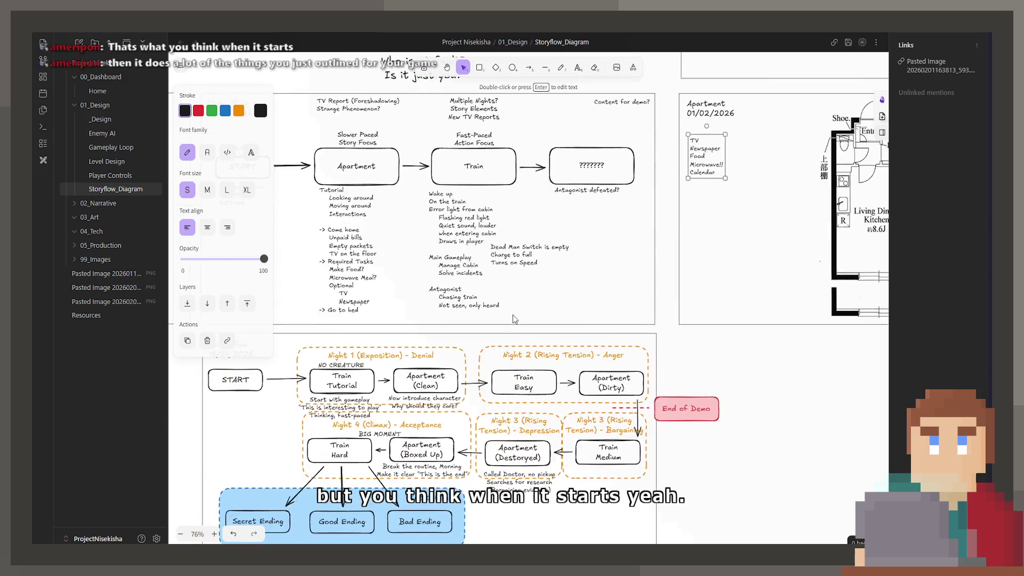
scroll(633, 263, right, 1)
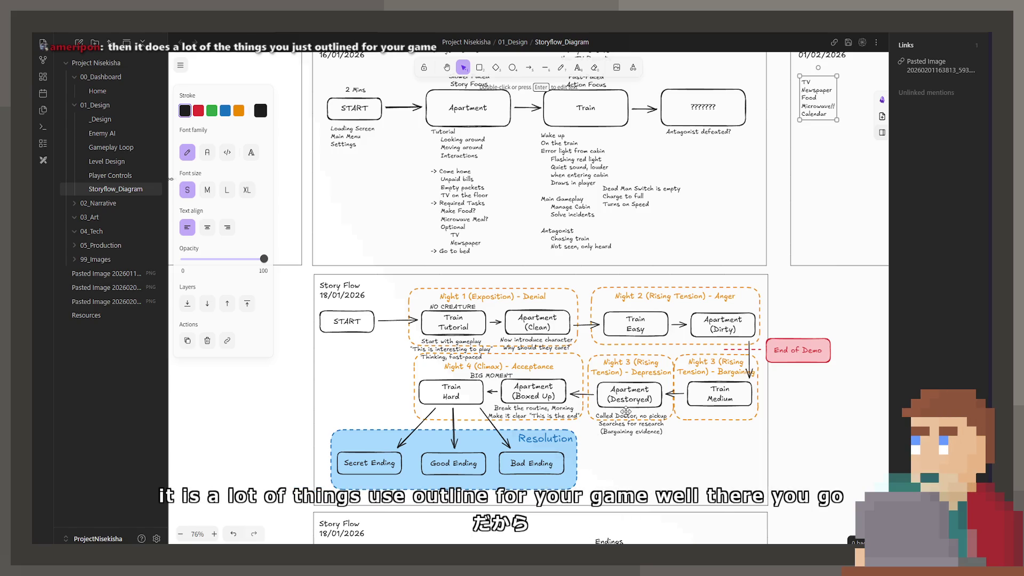
scroll(627, 394, down, 3)
ctrl+scroll(630, 367, up, 1)
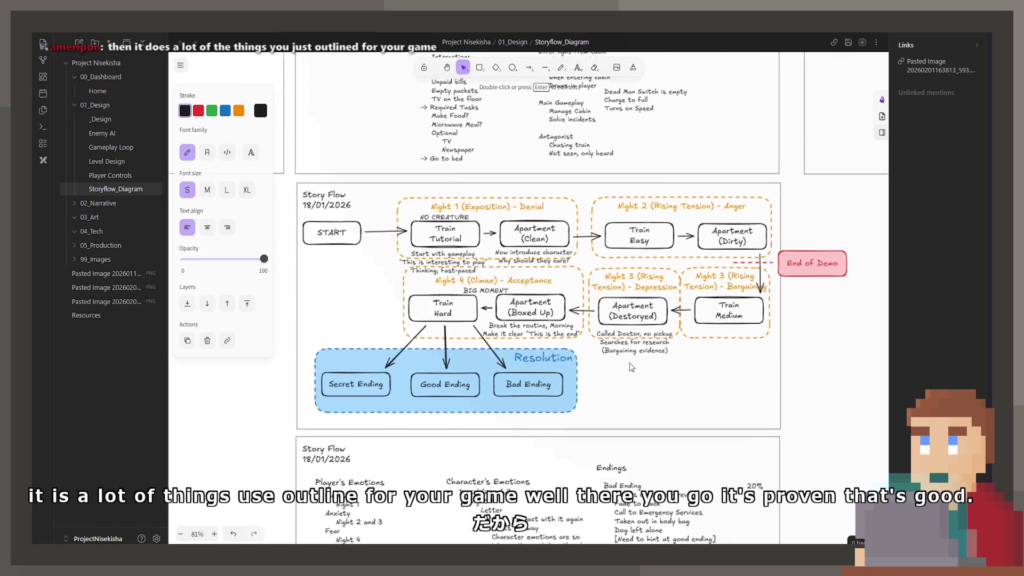
ctrl+scroll(631, 367, up, 2)
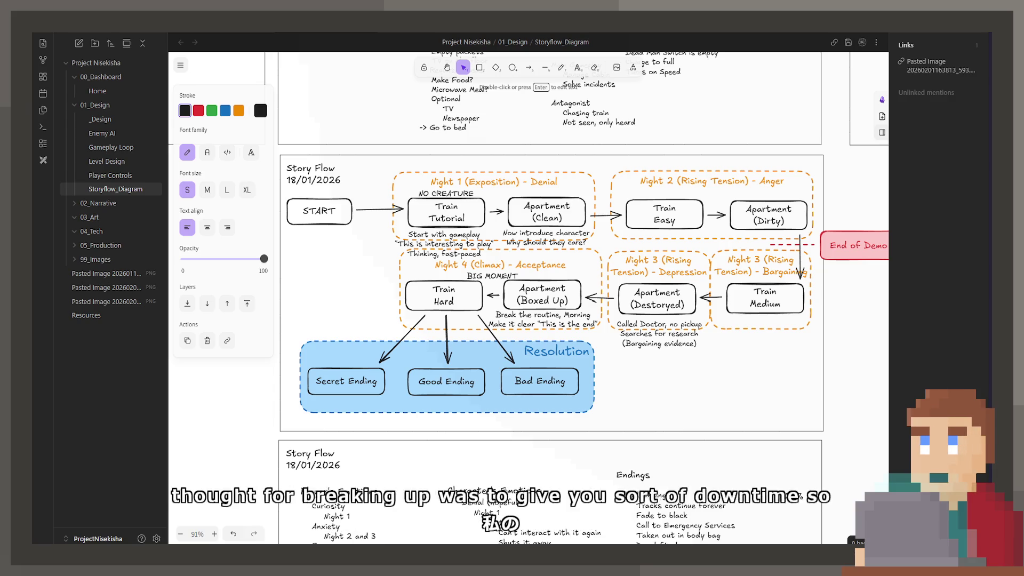
mouse_move(628, 106)
middle_down()
mouse_move(663, 330)
mouse_move(528, 314)
mouse_move(697, 389)
mouse_move(823, 263)
middle_up()
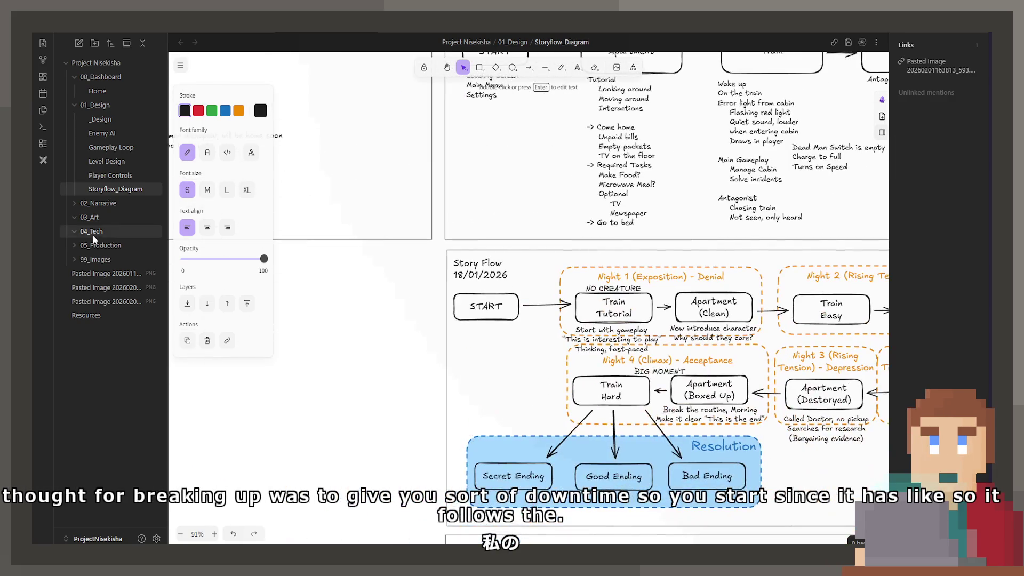
click(153, 274)
click(153, 287)
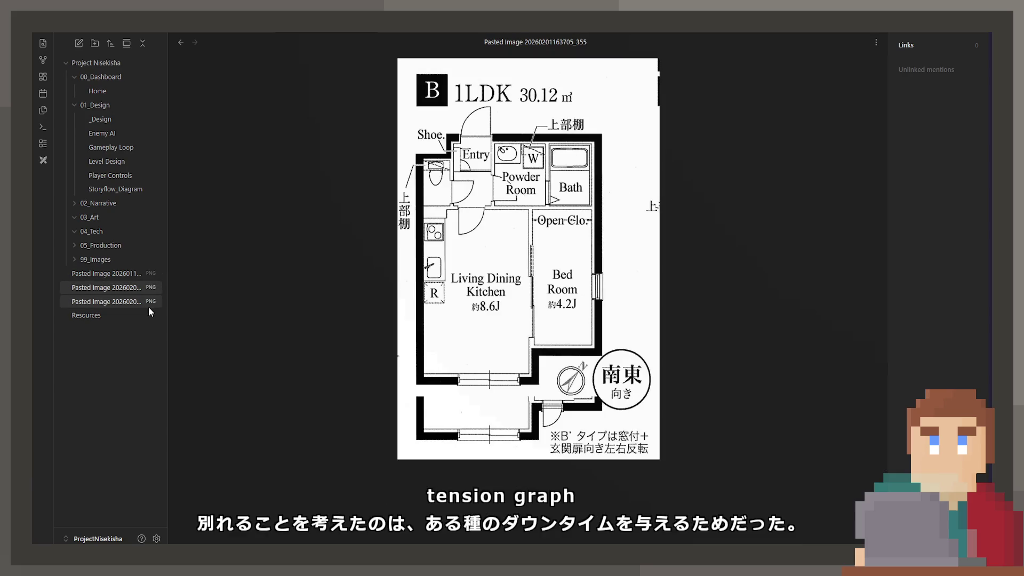
click(150, 312)
click(149, 292)
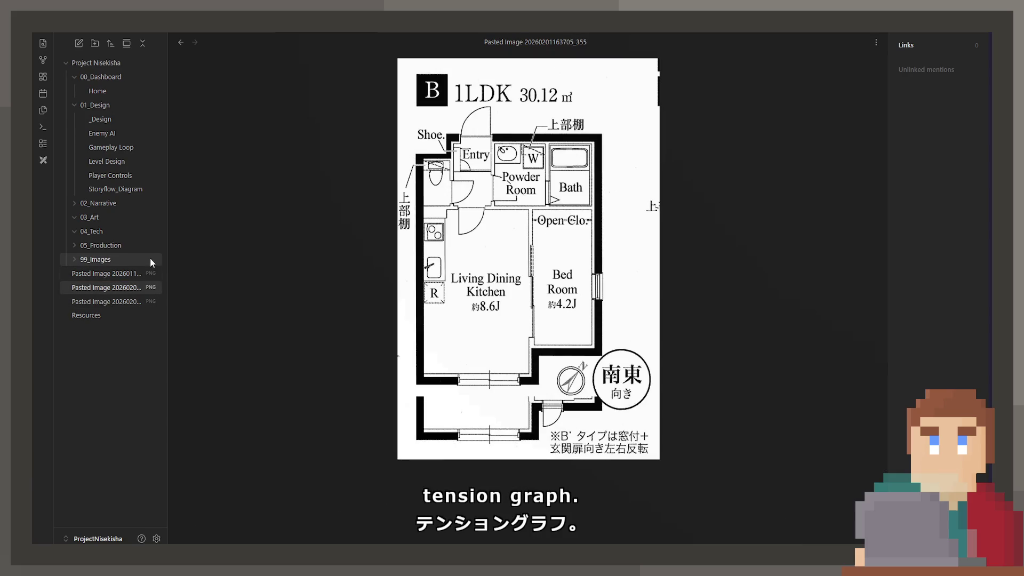
click(111, 147)
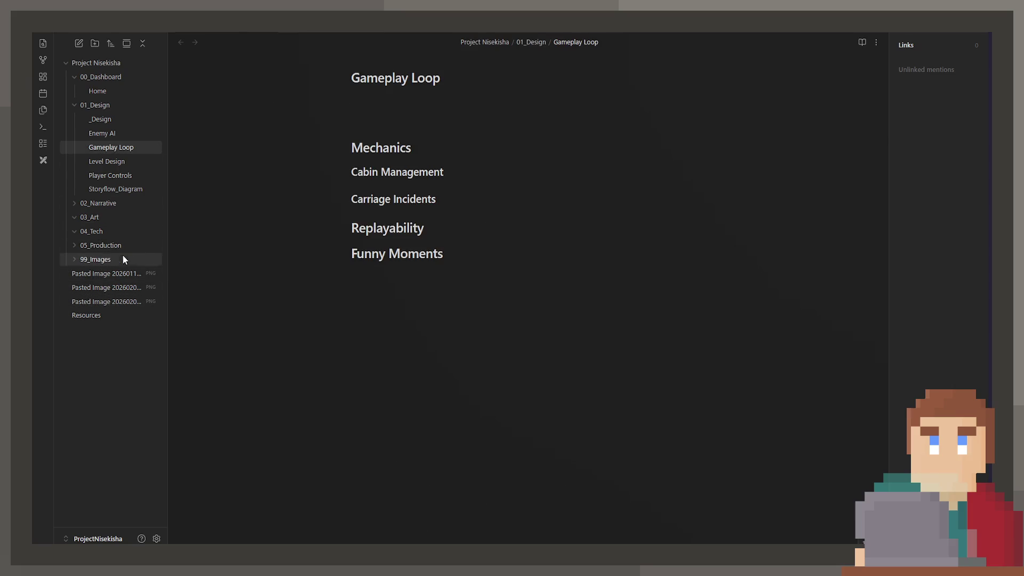
click(121, 188)
scroll(443, 306, down, 1)
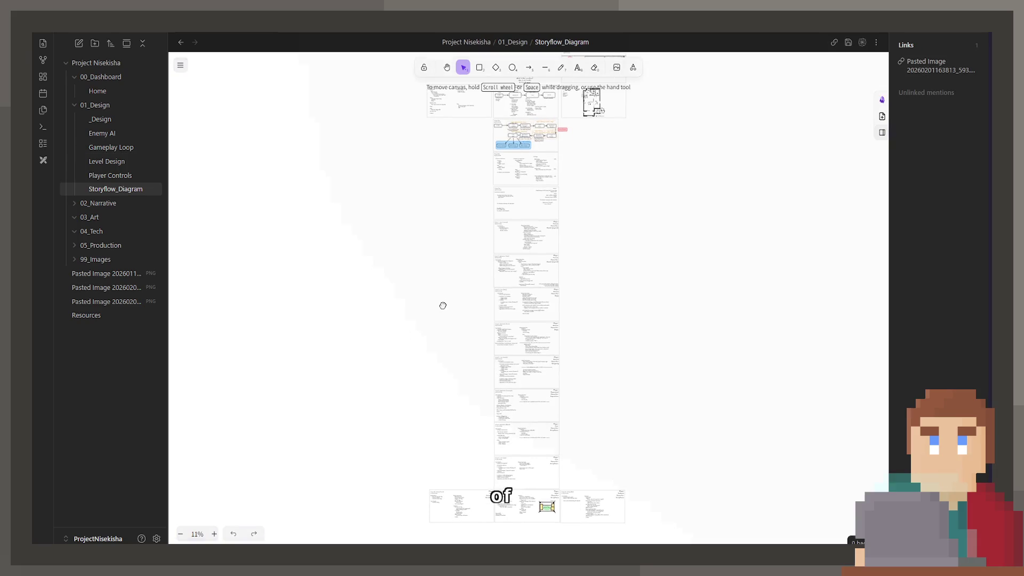
ctrl+scroll(513, 372, up, 10)
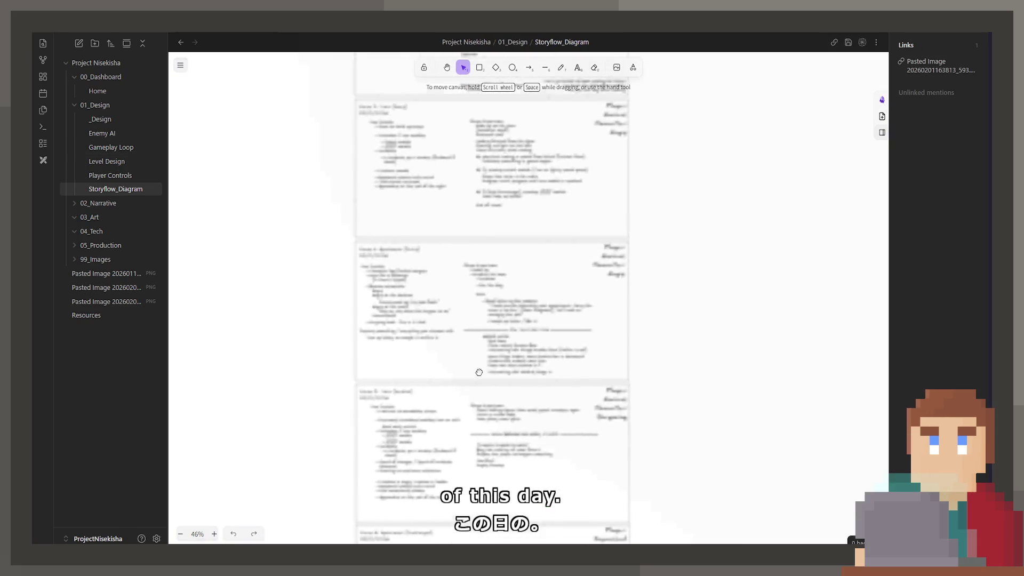
Scroll and pan the Excalidraw canvas until the Apartment floor-plan frame is visible.
scroll(525, 269, up, 5)
ctrl+scroll(522, 263, up, 4)
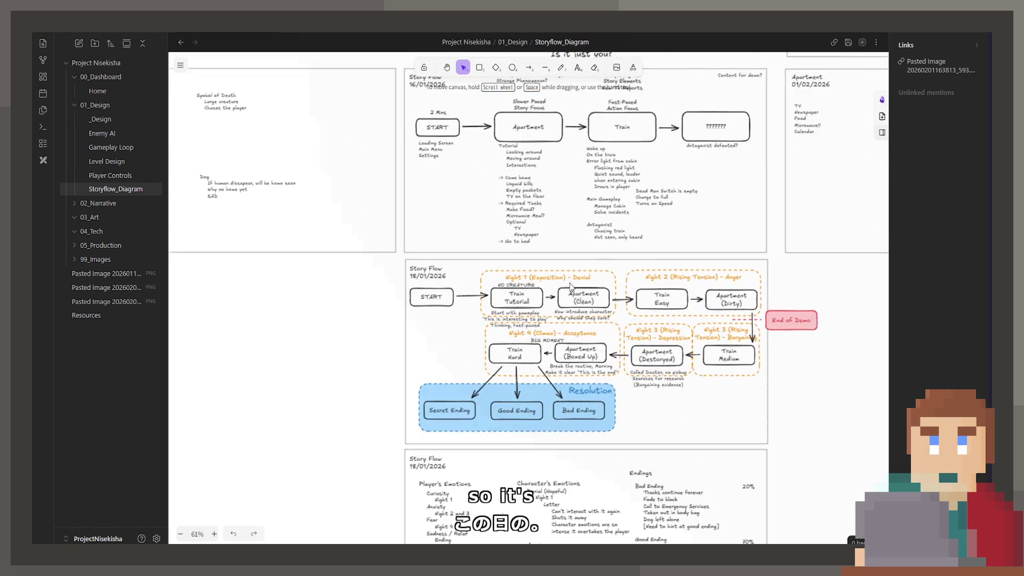
ctrl+scroll(520, 262, up, 1)
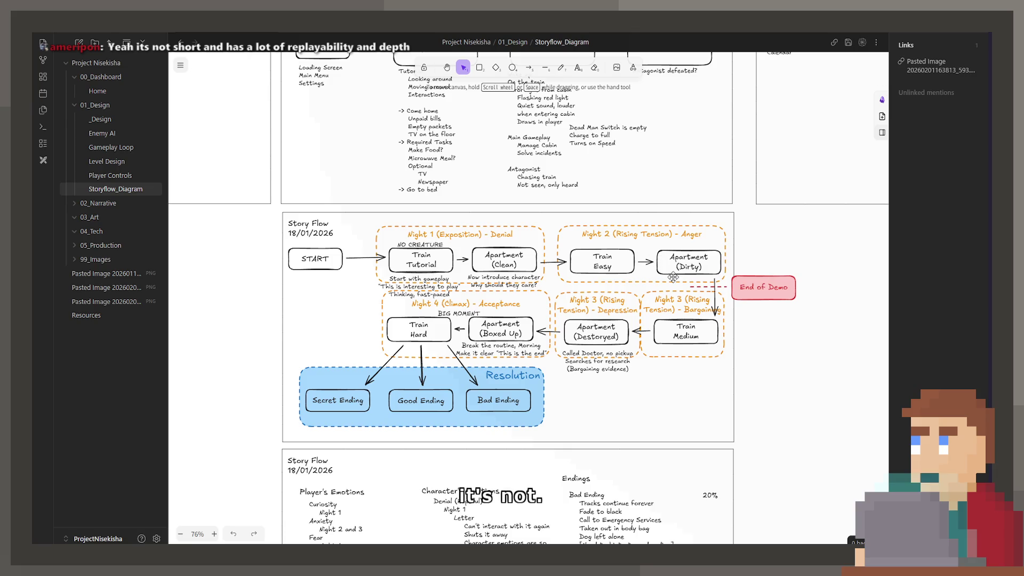
scroll(656, 234, right, 7)
scroll(655, 235, up, 5)
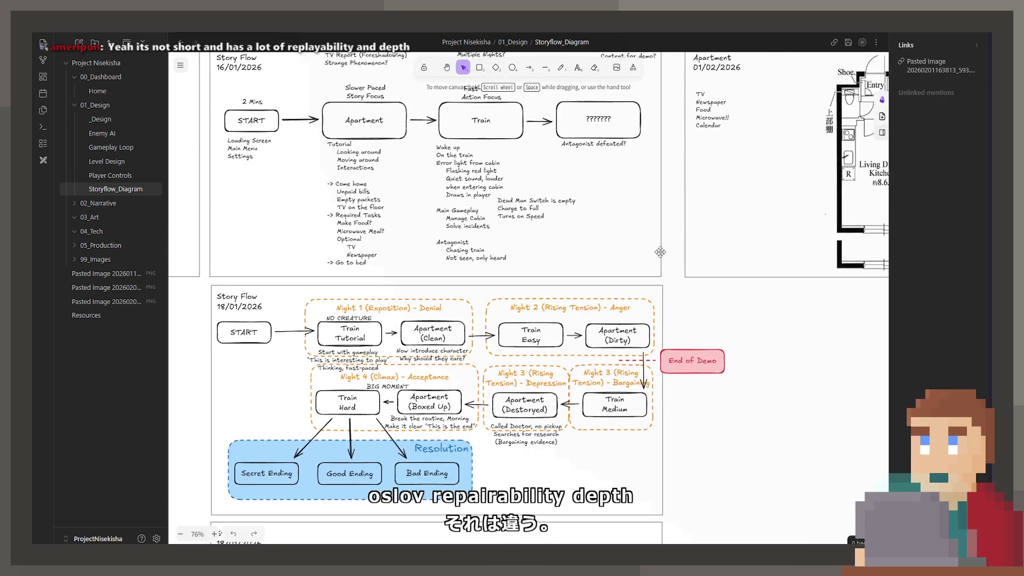
scroll(606, 527, up, 3)
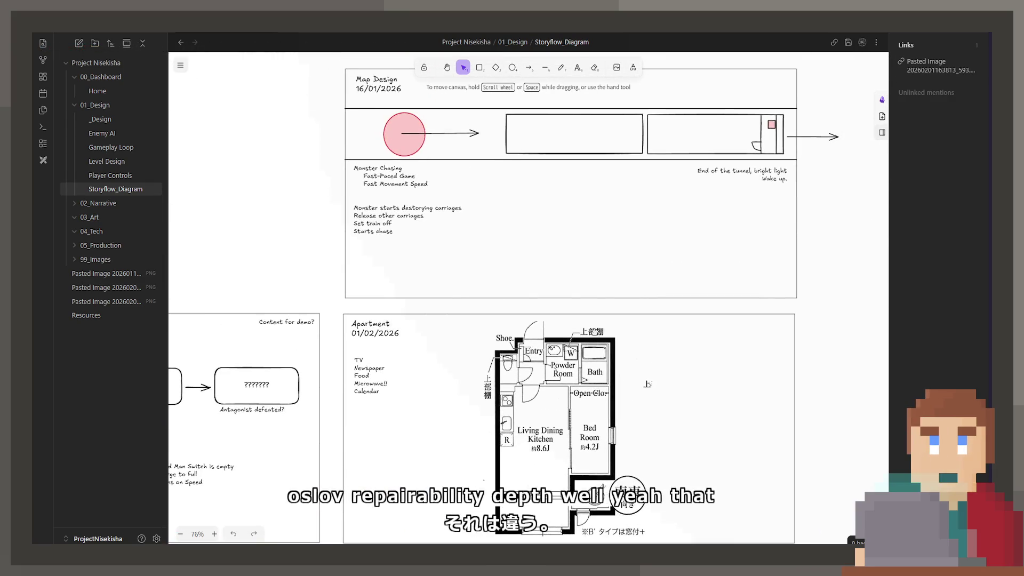
scroll(607, 527, down, 2)
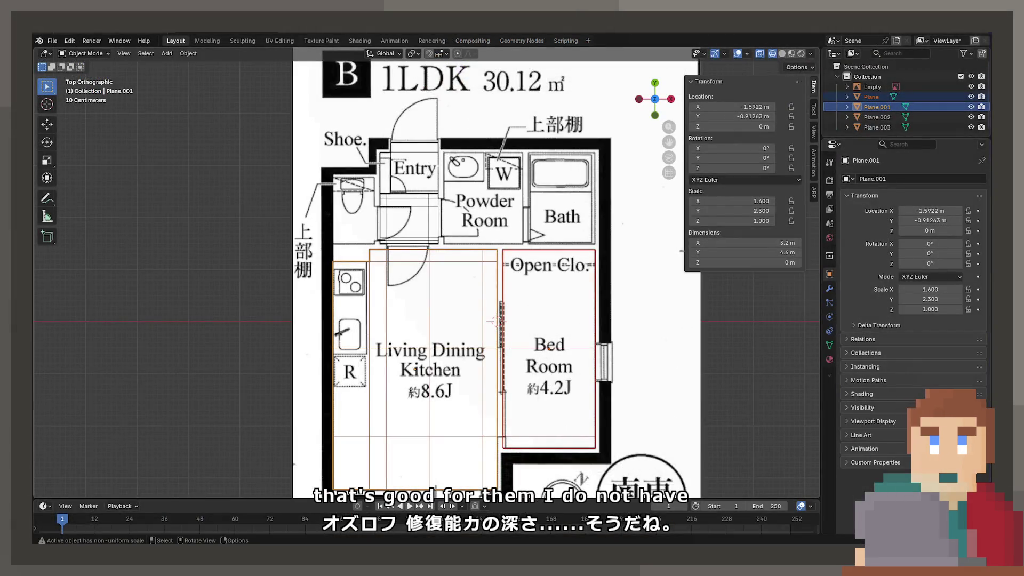
scroll(498, 376, down, 2)
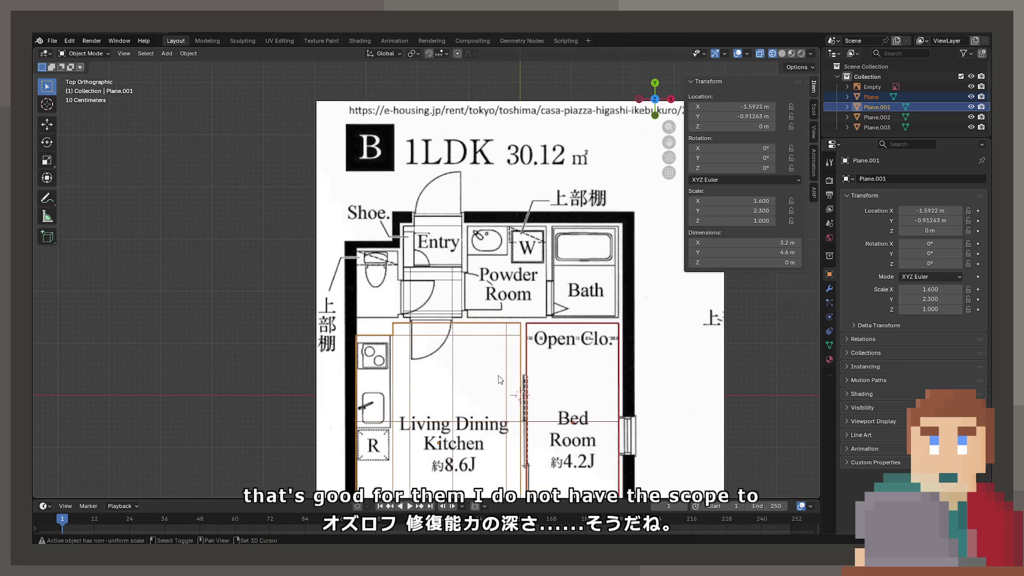
On Plane.002 in Edit Mode, select the upper vertex row and retype its Y position.
scroll(426, 273, up, 4)
scroll(425, 275, up, 3)
click(559, 276)
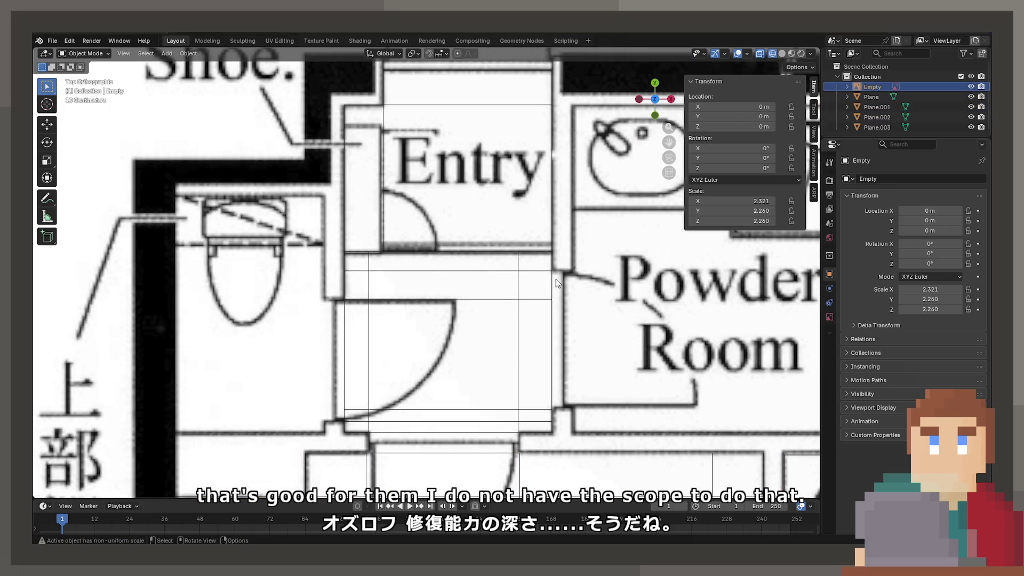
click(555, 281)
key(Tab)
click(346, 299)
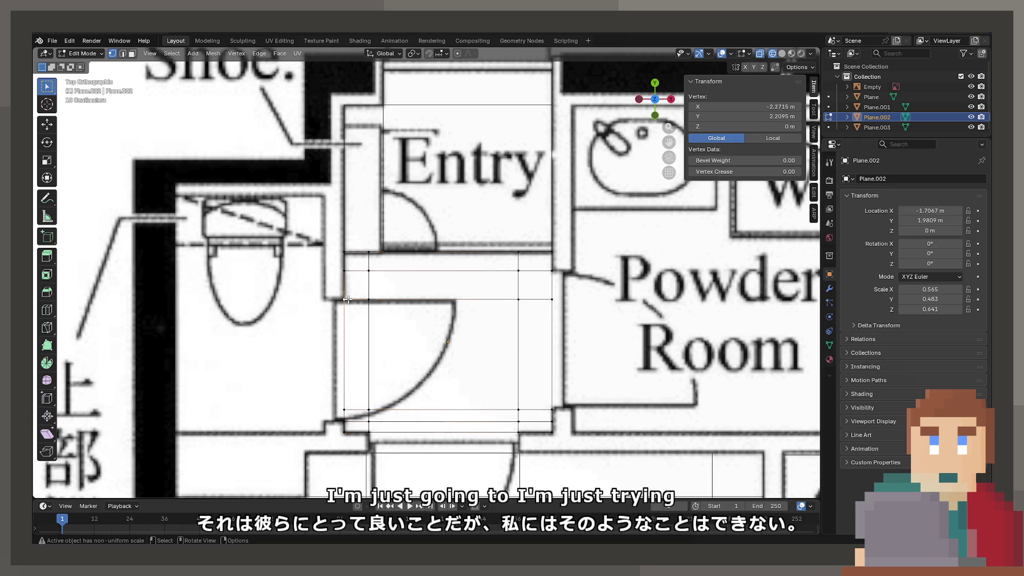
alt+click(373, 299)
key(g)
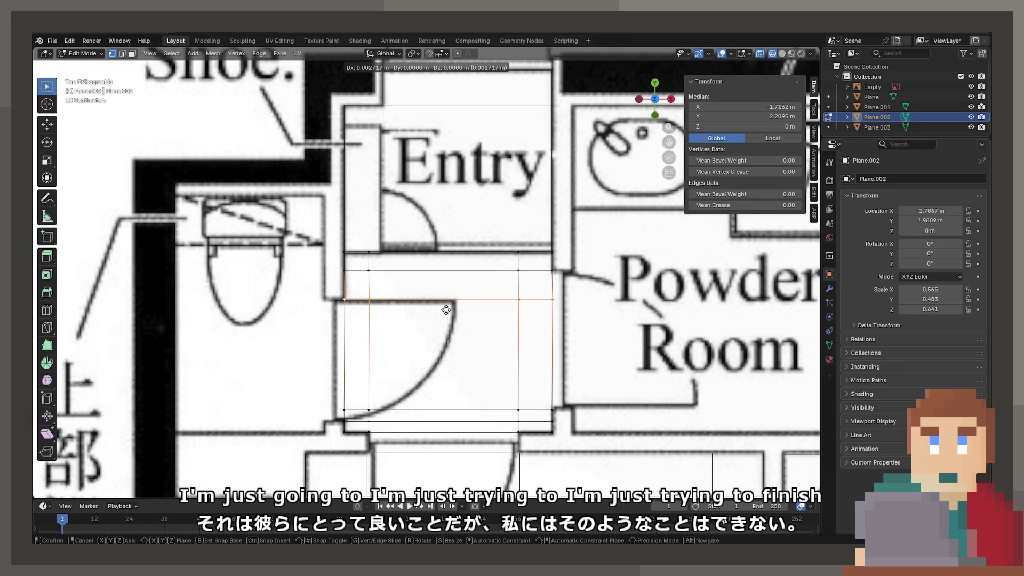
key(Escape)
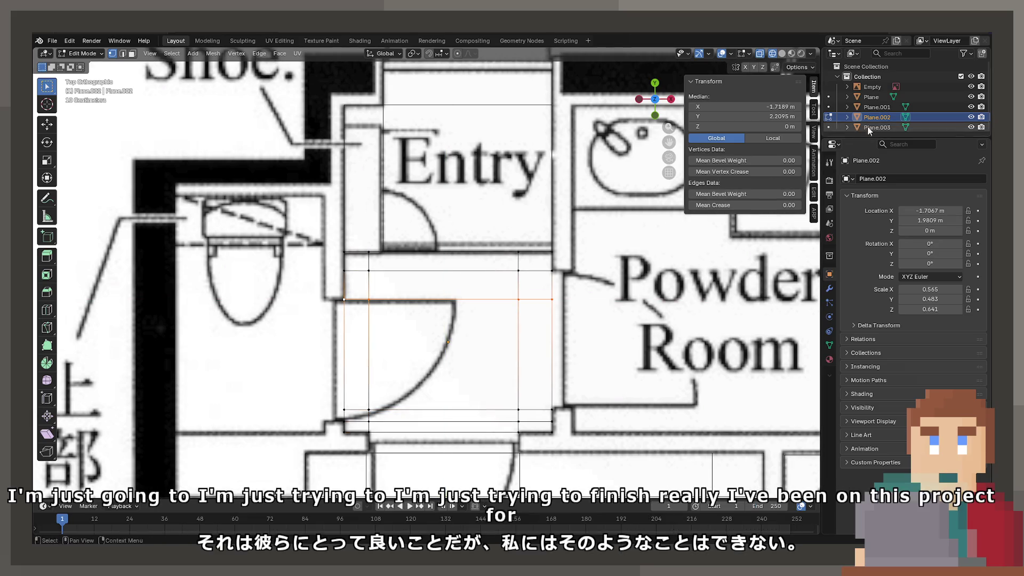
click(759, 116)
text(2)
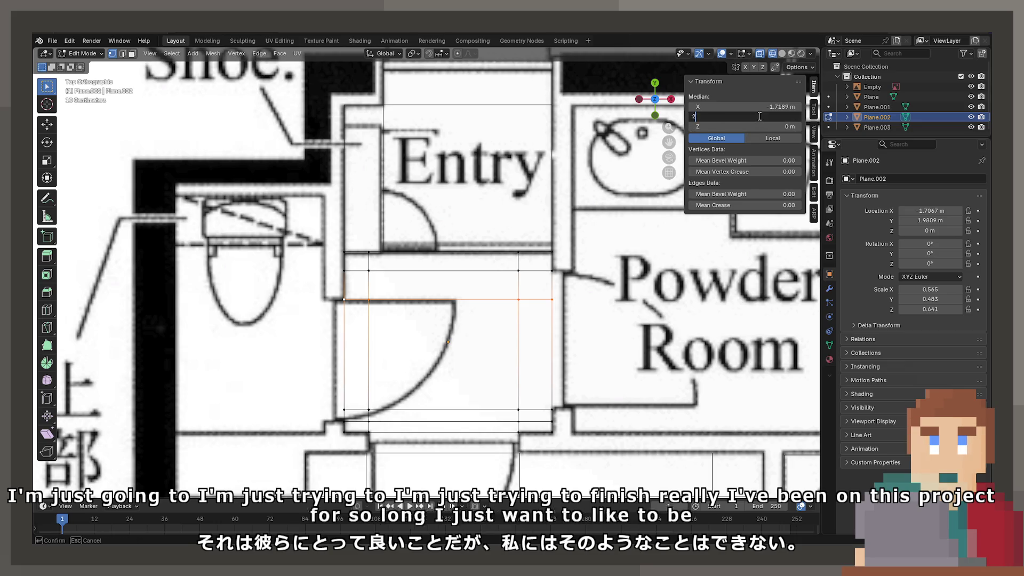
key(Return)
Set the plane's bottom vertex row to Y 1.625 m, after trying 1.6 and 1.65.
click(343, 415)
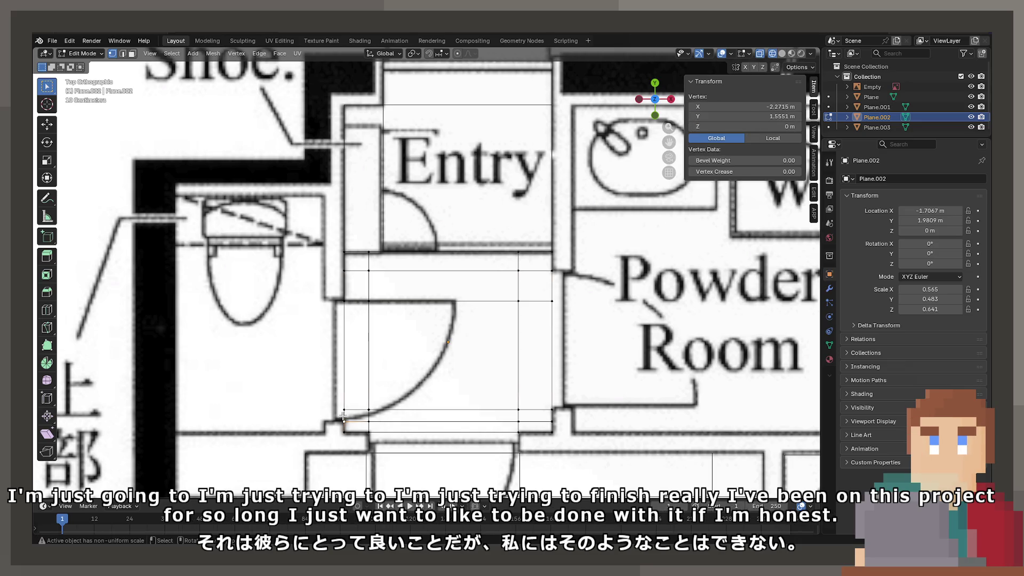
click(346, 415)
ctrl+click(551, 409)
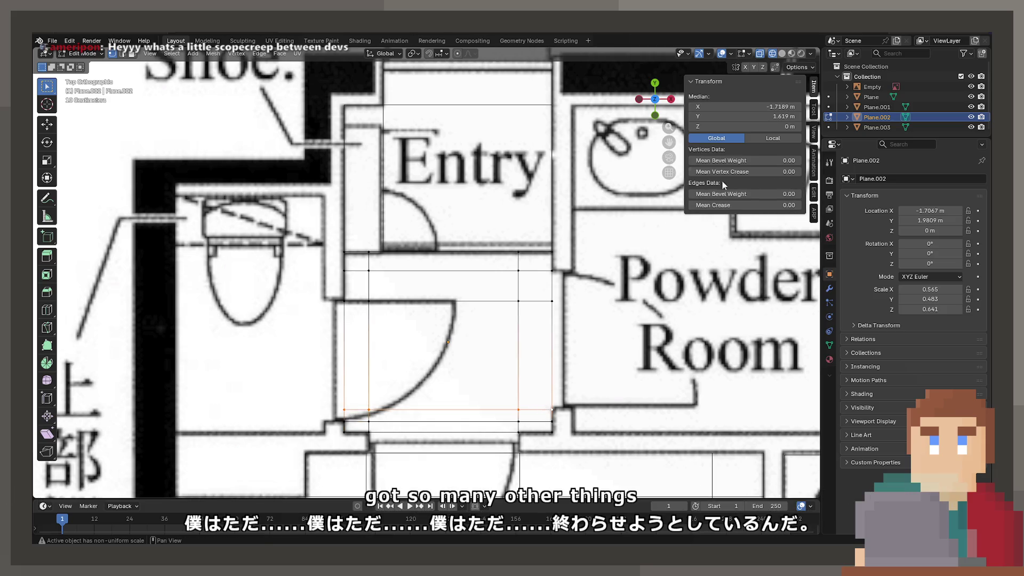
click(738, 116)
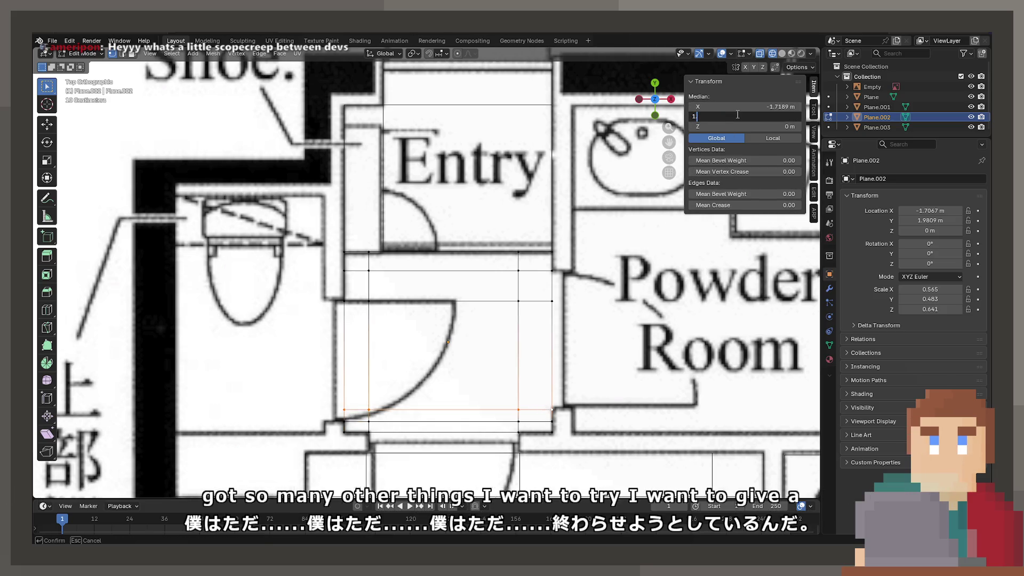
text(1.6)
key(Return)
click(736, 114)
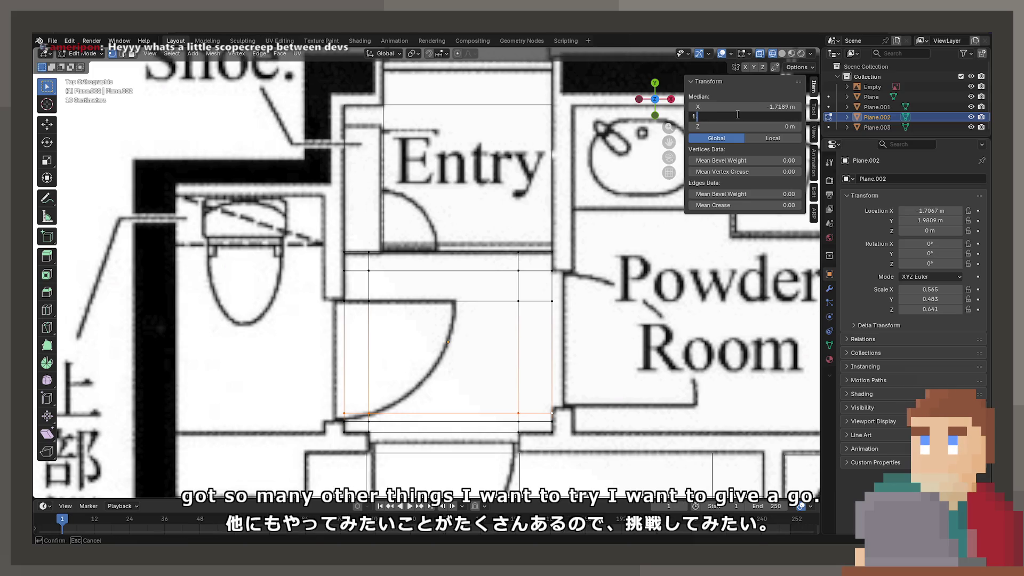
text(.65 m)
key(Return)
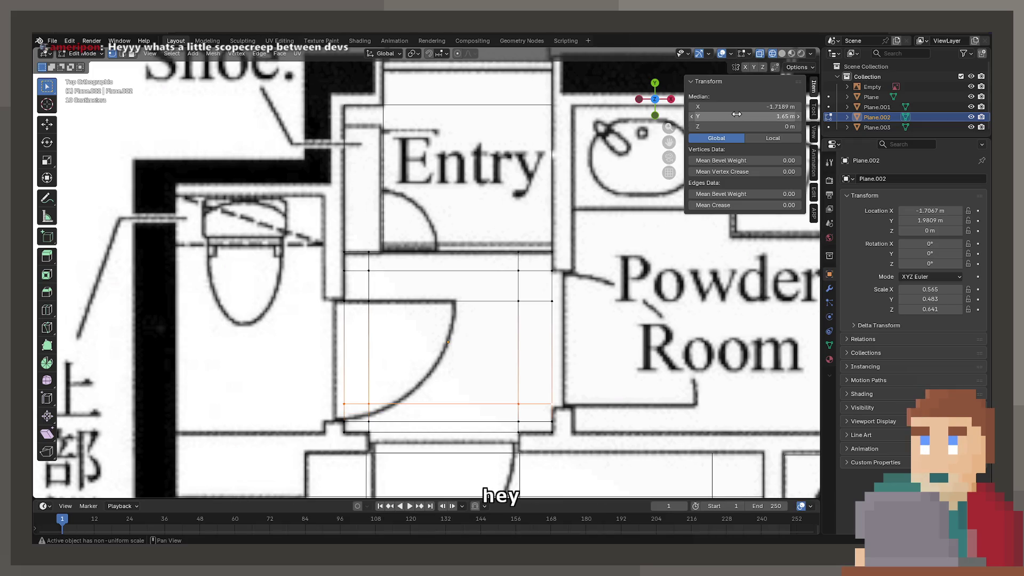
click(736, 115)
click(770, 121)
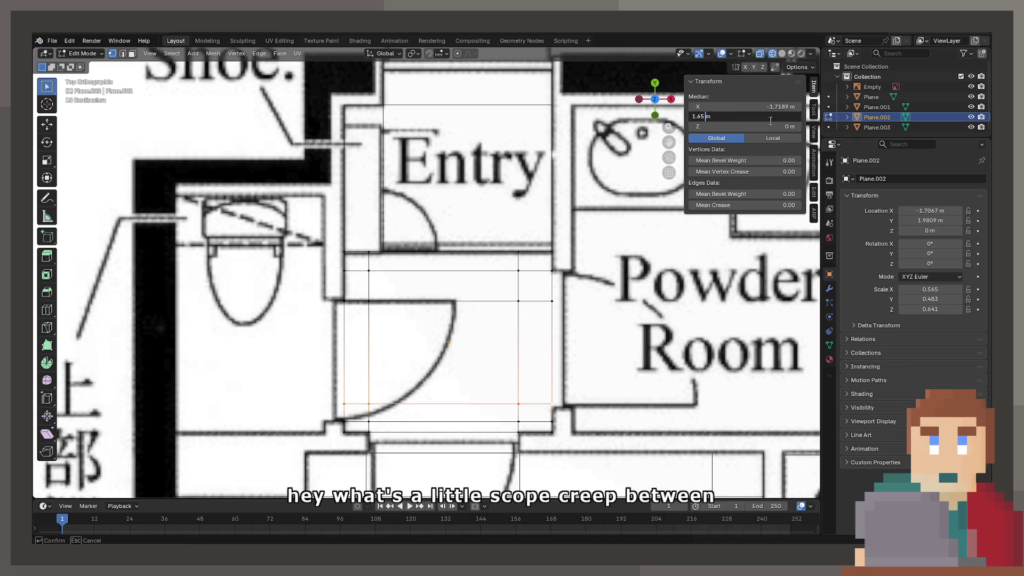
key(BackSpace)
key(BackSpace)
key(BackSpace)
text(25)
key(Return)
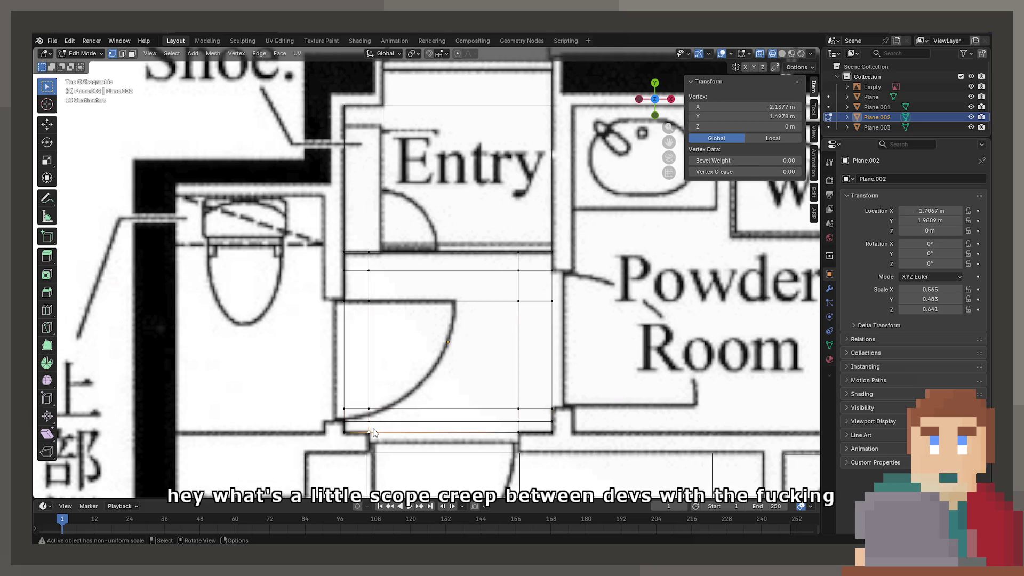
Set the lower edge at the doorway to Y 1.55 m and orbit to check it.
click(373, 422)
click(771, 115)
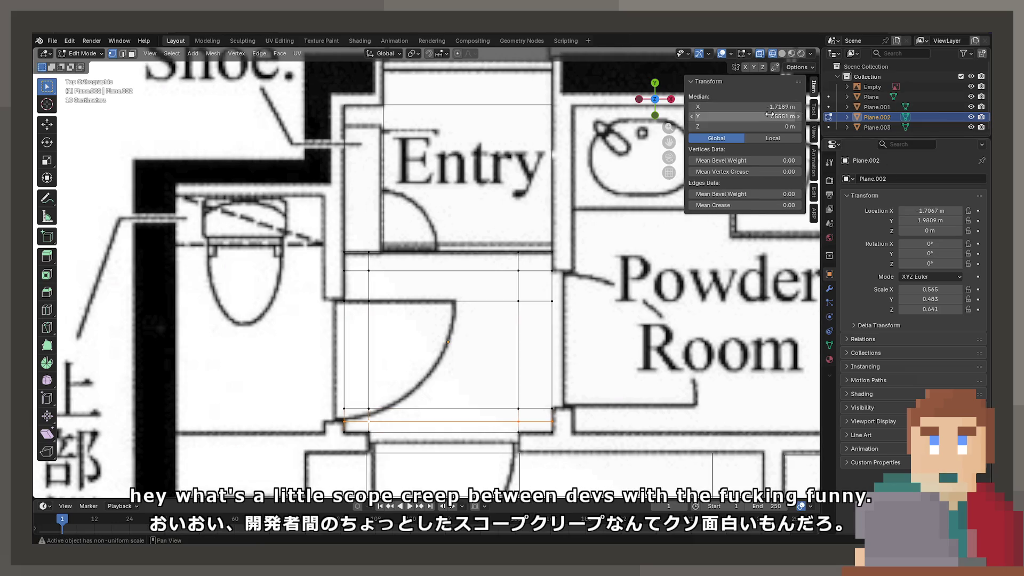
text(1.55)
key(Return)
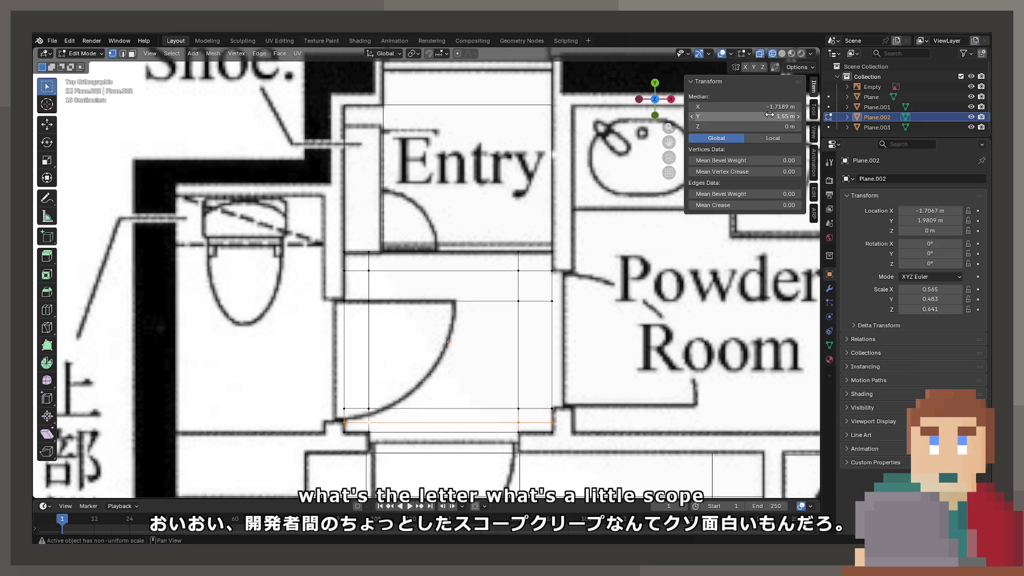
mouse_move(470, 298)
middle_down()
mouse_move(476, 271)
mouse_move(503, 330)
middle_up()
Move the selected top edge along Y and set it to 2.45 m.
scroll(502, 330, up, 3)
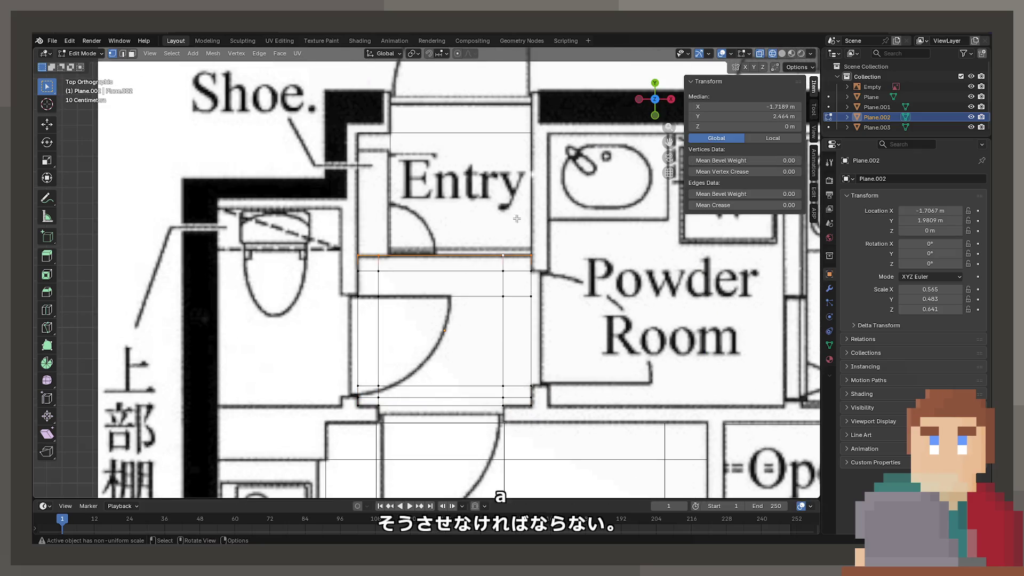
scroll(548, 233, up, 4)
key(g)
key(y)
drag(481, 216, 481, 218)
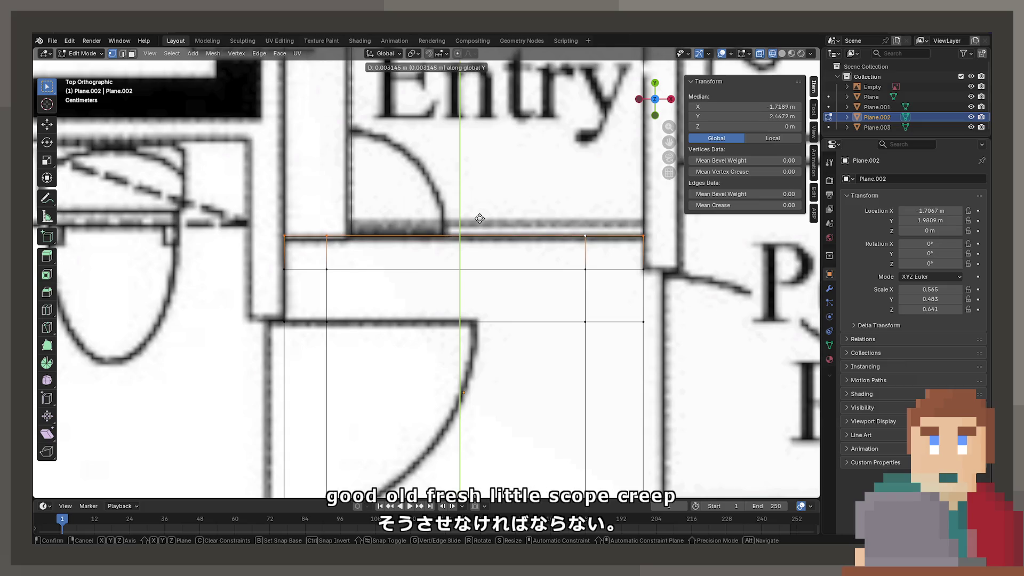
click(481, 218)
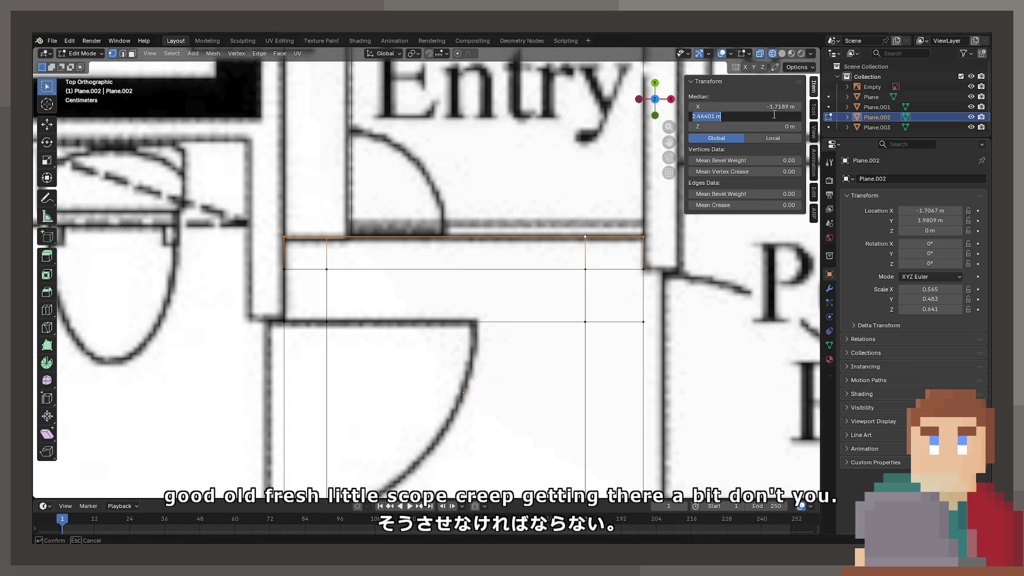
text(2.45)
key(Return)
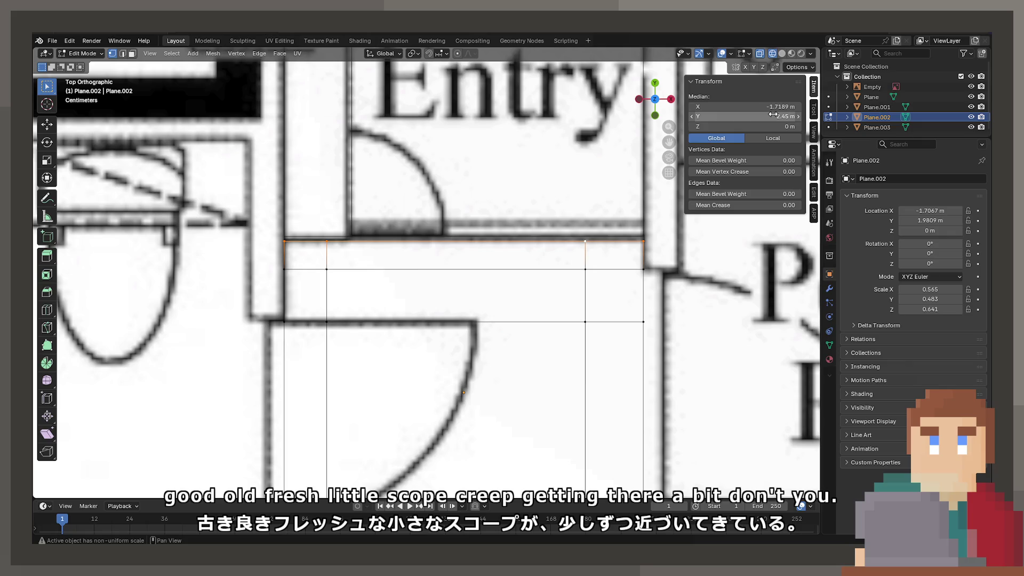
Select the Entry plane's lower edge loop and set it to Y 2.45 m.
click(345, 228)
click(352, 232)
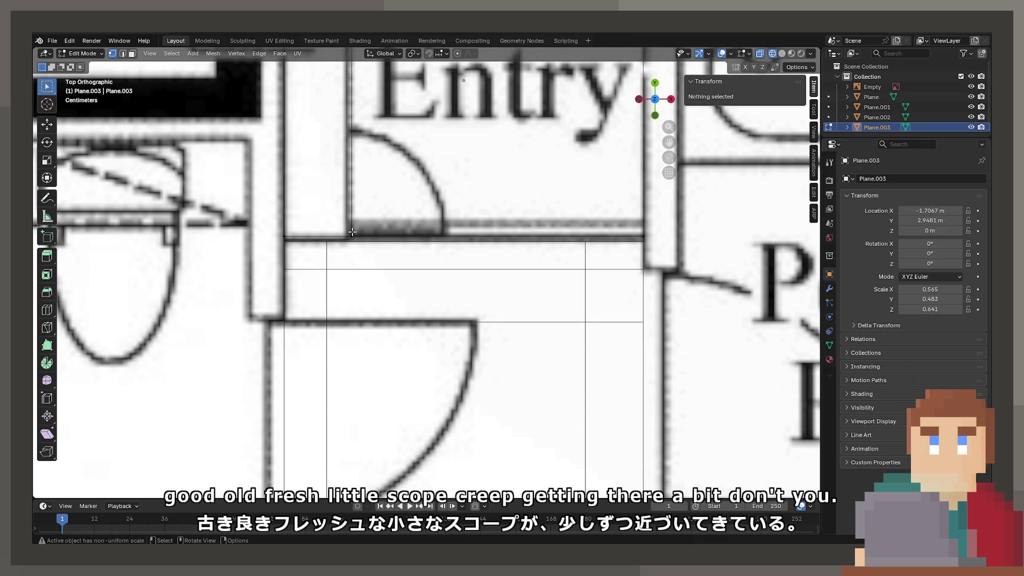
click(351, 235)
alt+click(351, 233)
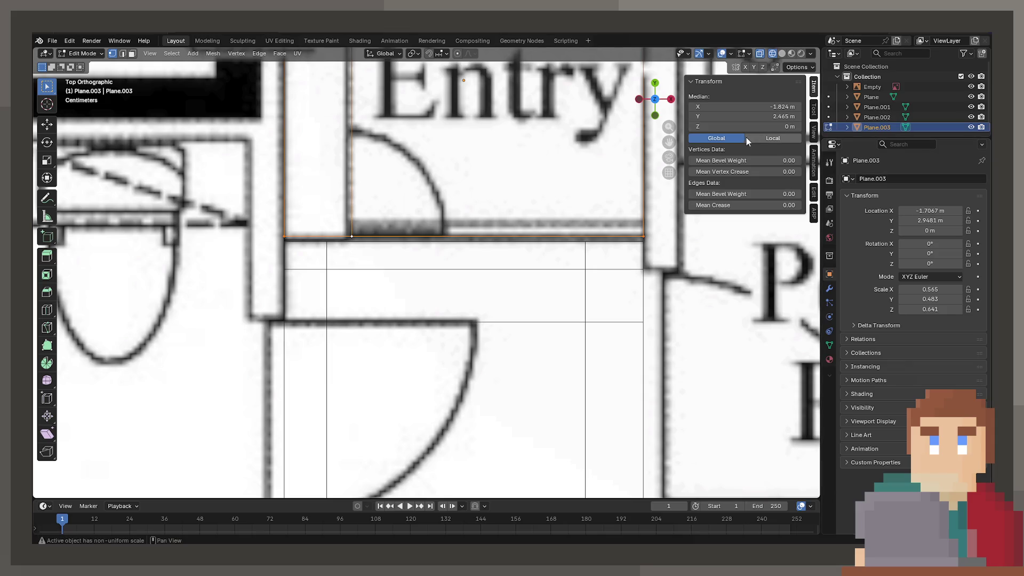
click(752, 117)
text(.45)
key(Return)
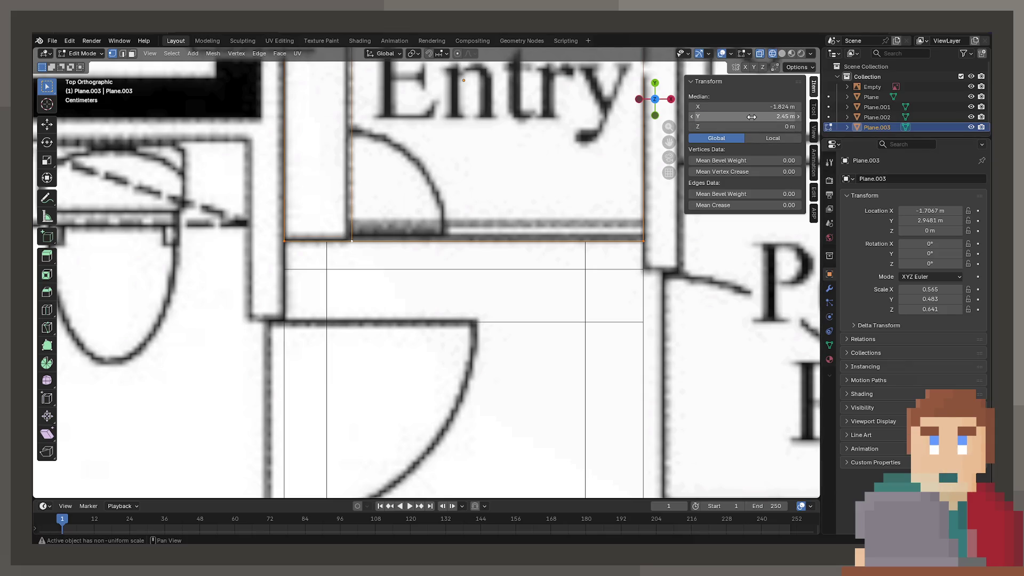
Set the left rectangle's edge loop to Y 3.25 m.
shift+scroll(480, 266, up, 5)
click(364, 278)
alt+click(365, 285)
alt+click(316, 286)
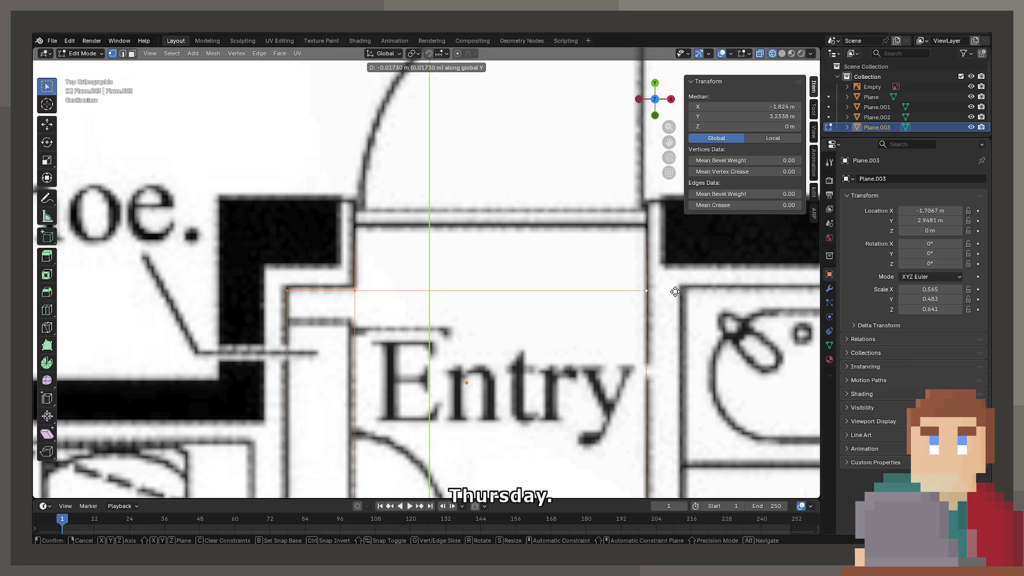
click(746, 118)
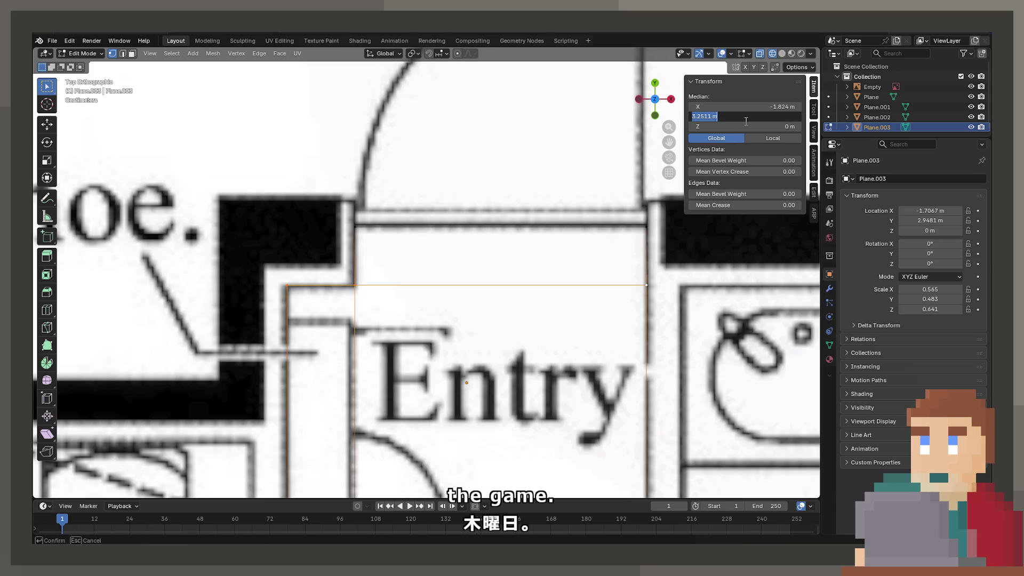
text(3.25)
key(Return)
Set the right rectangle's top edge to Y 3.45 m and extend it about 5 cm upward.
click(583, 218)
drag(746, 117, 749, 116)
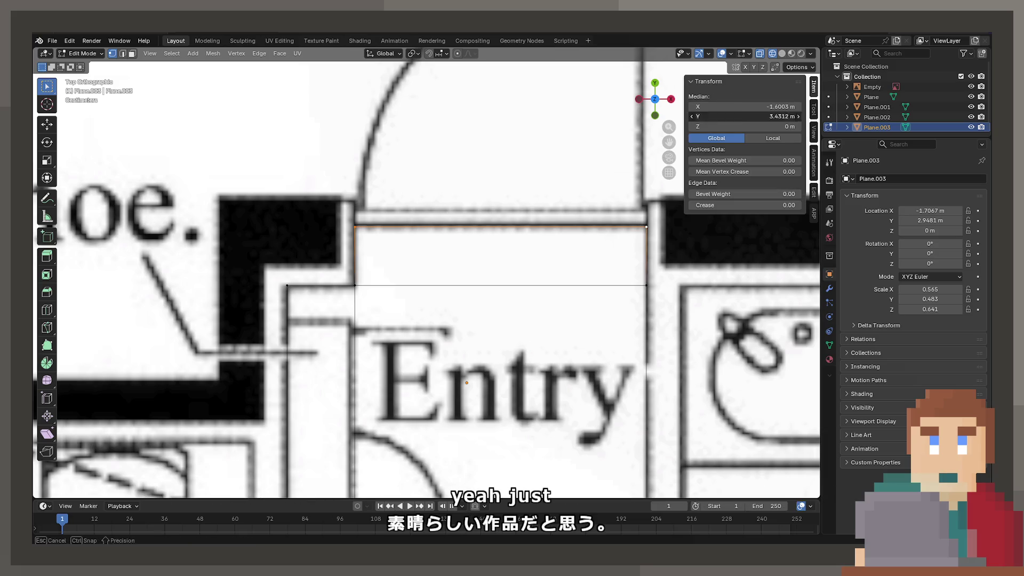
text(3.4)
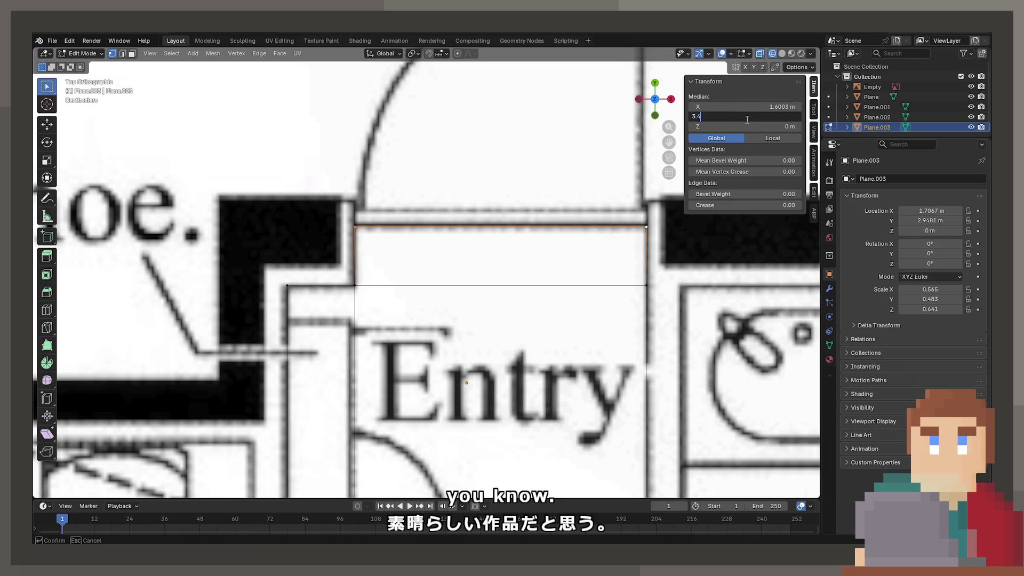
text(5)
key(Return)
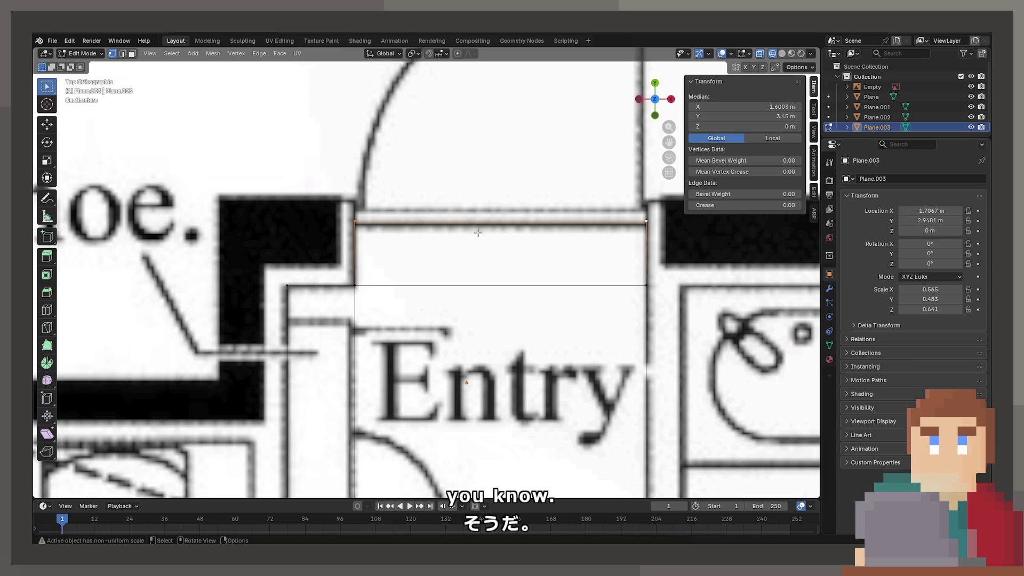
key(g)
key(y)
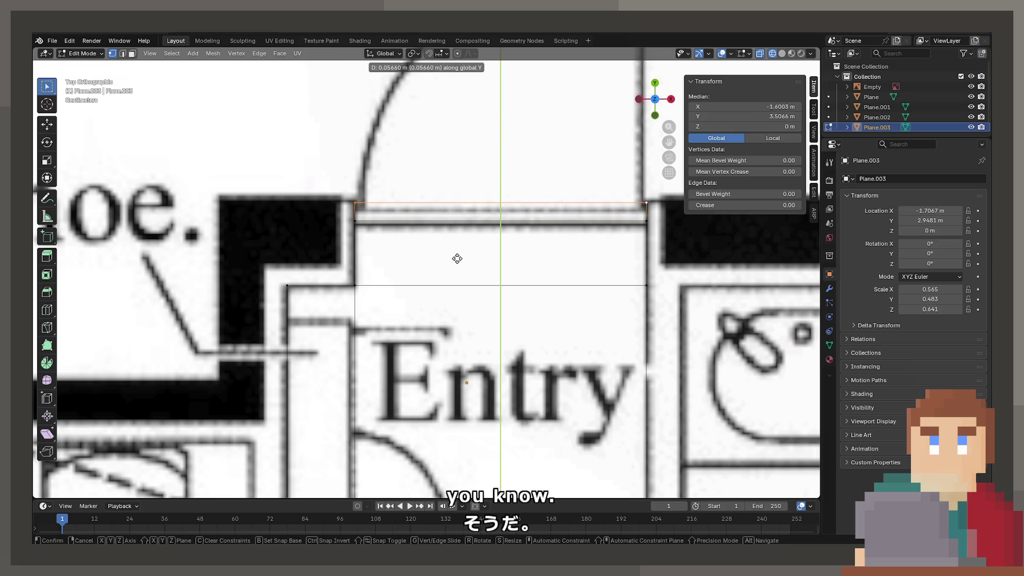
click(457, 257)
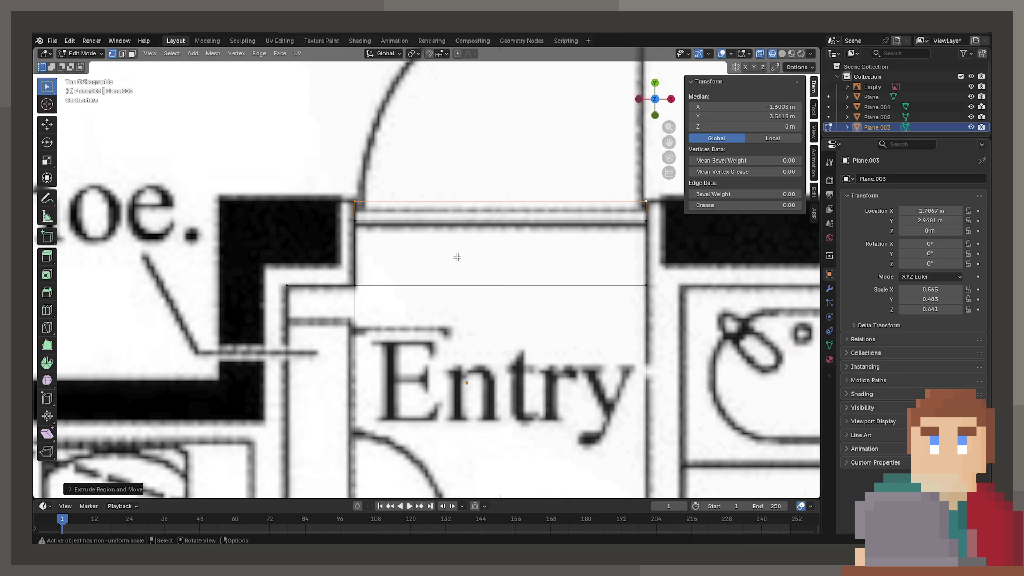
click(775, 140)
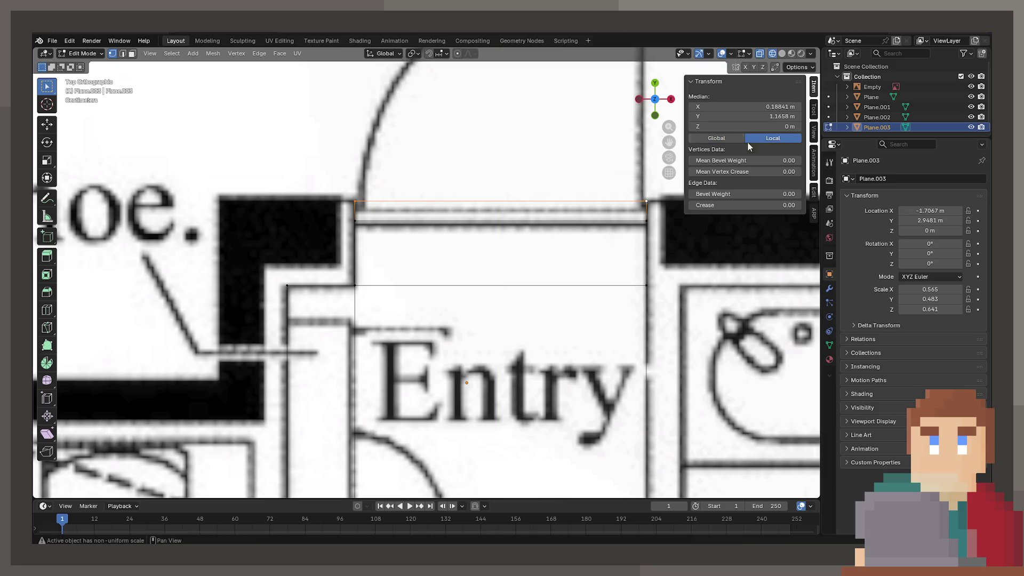
click(650, 222)
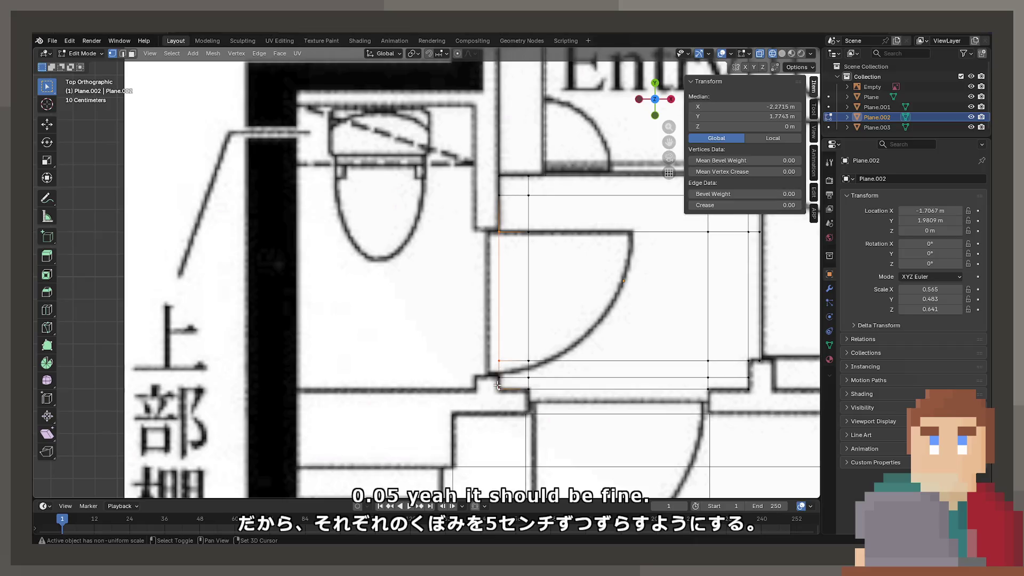
Move the corridor plane's left edge -0.05 m along X.
click(498, 279)
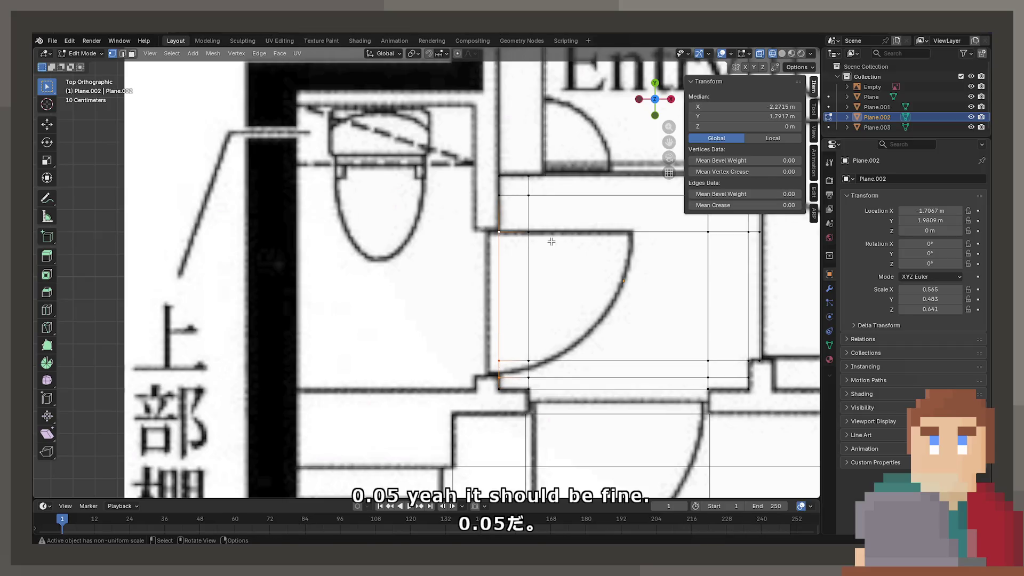
key(g)
key(x)
text(-0.05)
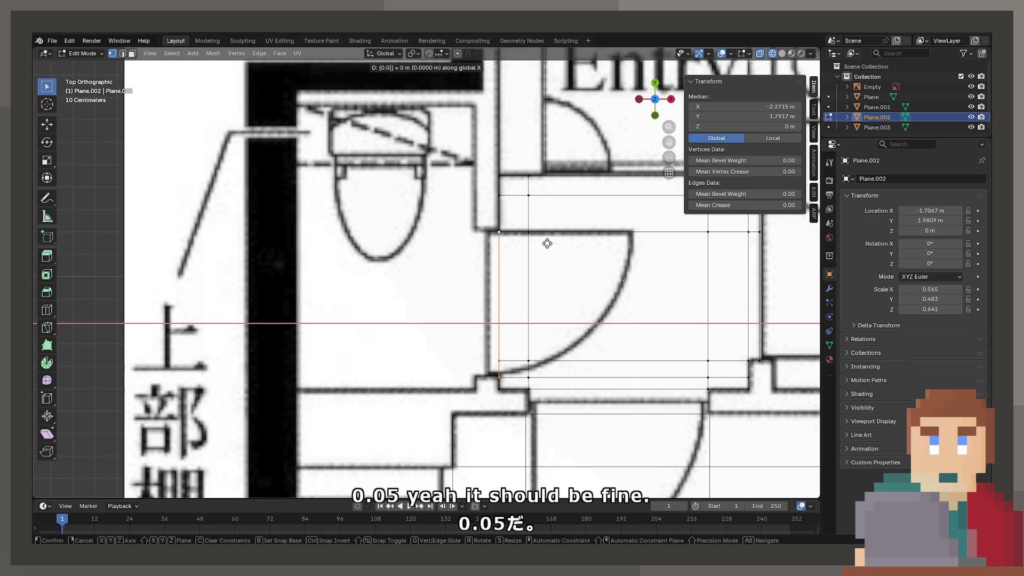
key(Return)
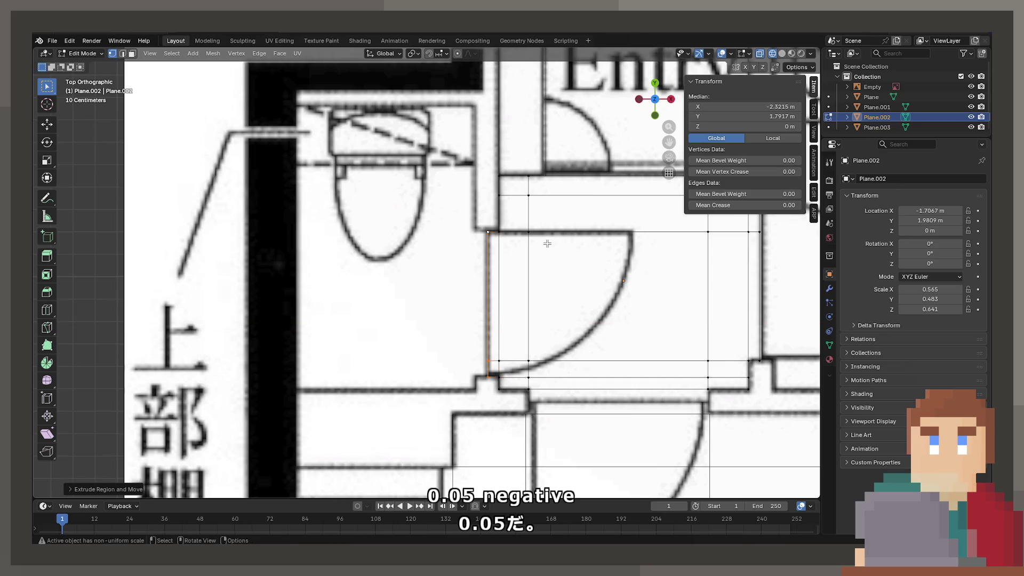
Reselect the corridor plane in Edit Mode and confirm its selected edges at X -2.15 m.
scroll(471, 331, down, 4)
scroll(470, 331, up, 5)
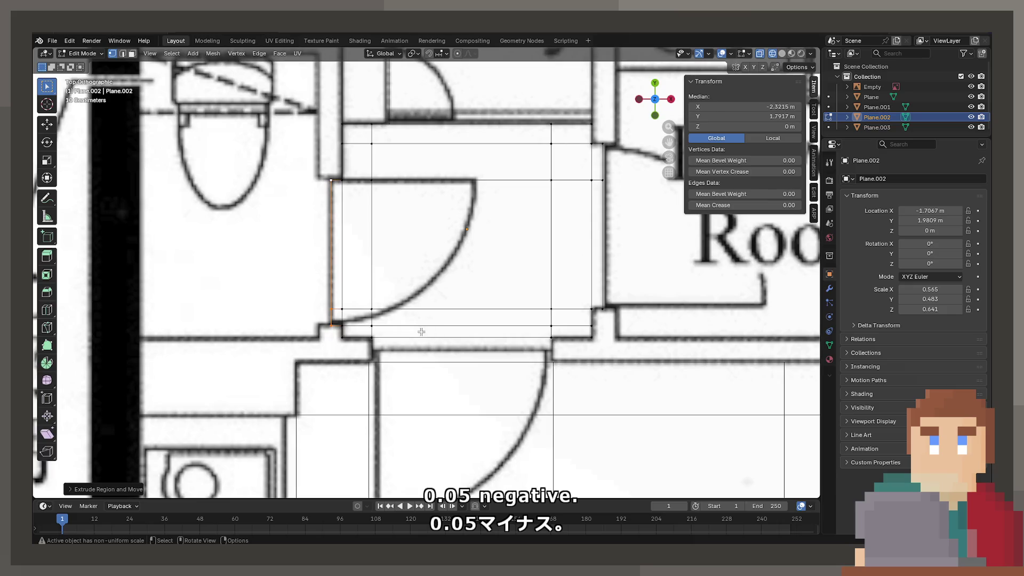
click(421, 336)
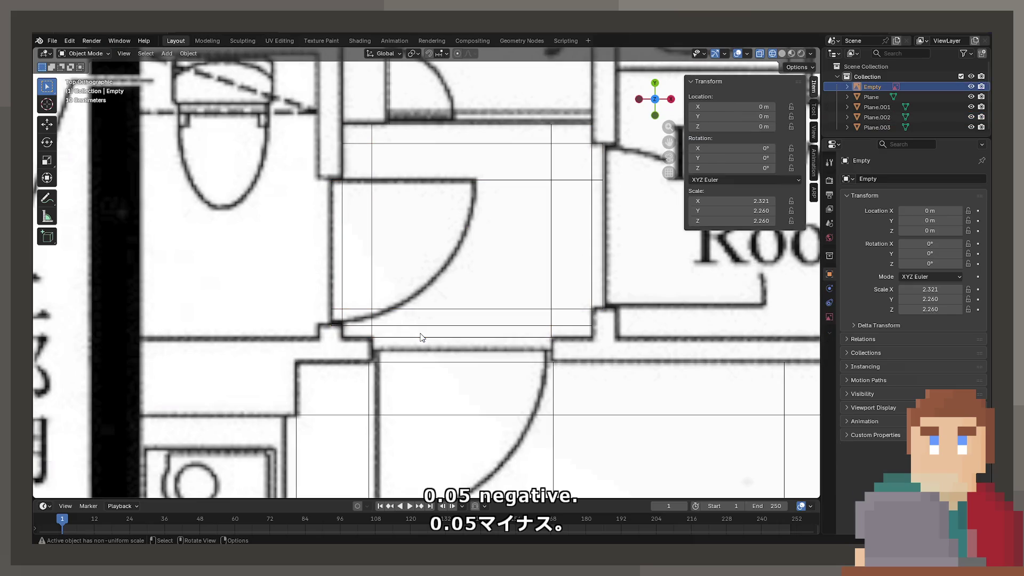
click(379, 337)
key(Tab)
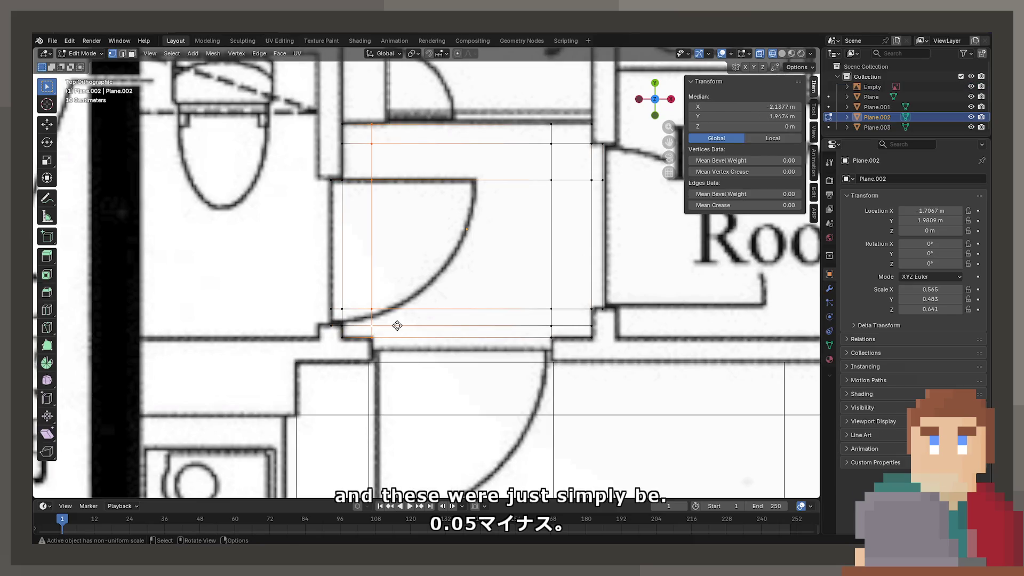
key(x)
key(Escape)
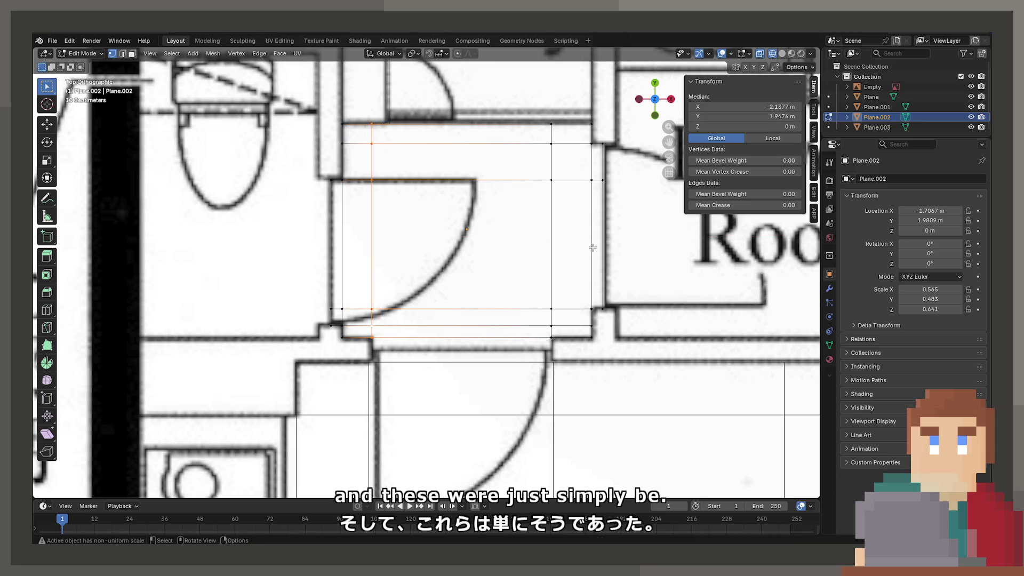
click(369, 362)
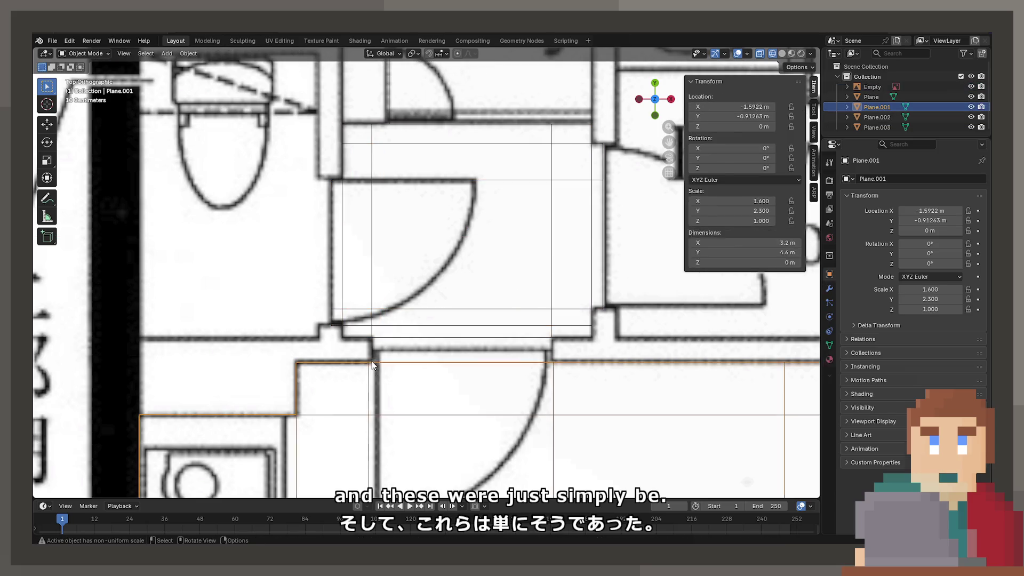
click(772, 108)
key(Return)
Select the vertical door edge loop on the lower room plane.
key(Tab)
click(411, 315)
key(Tab)
alt+click(371, 311)
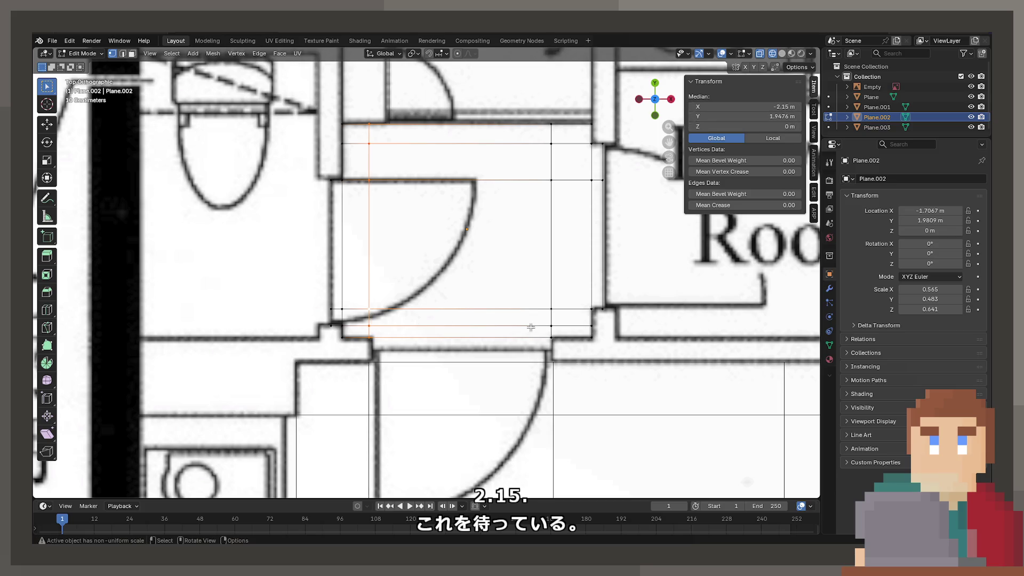
key(Tab)
click(553, 364)
key(Tab)
alt+click(554, 366)
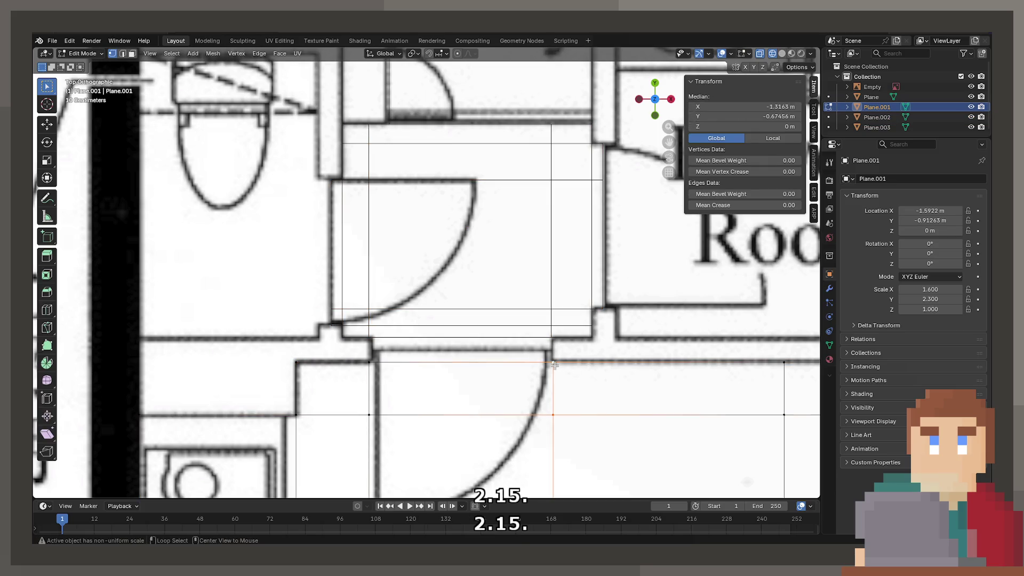
Set that door loop's Median X to -1.3 m, undoing a mistaken positive 1.3.
click(773, 106)
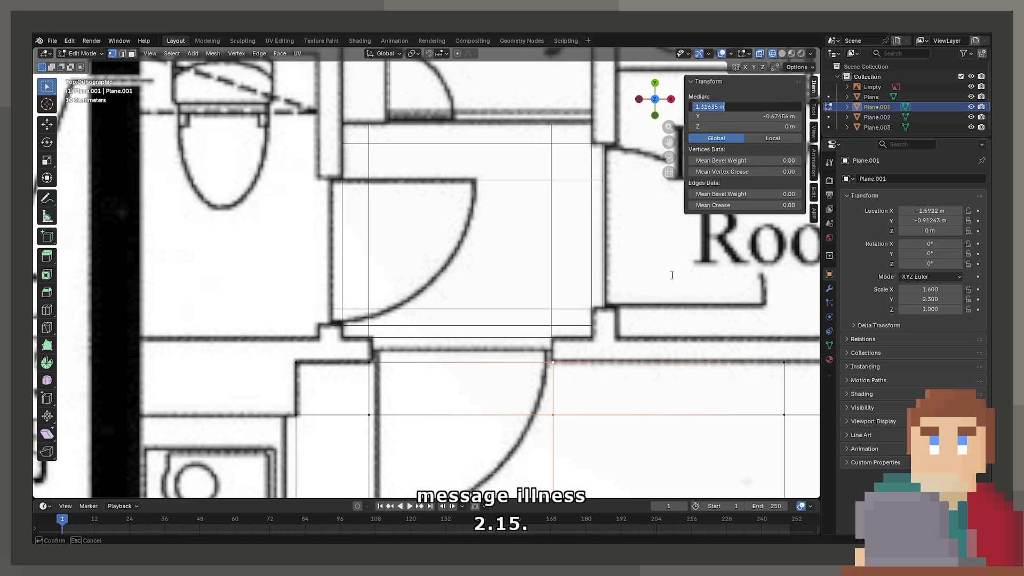
text(1.3)
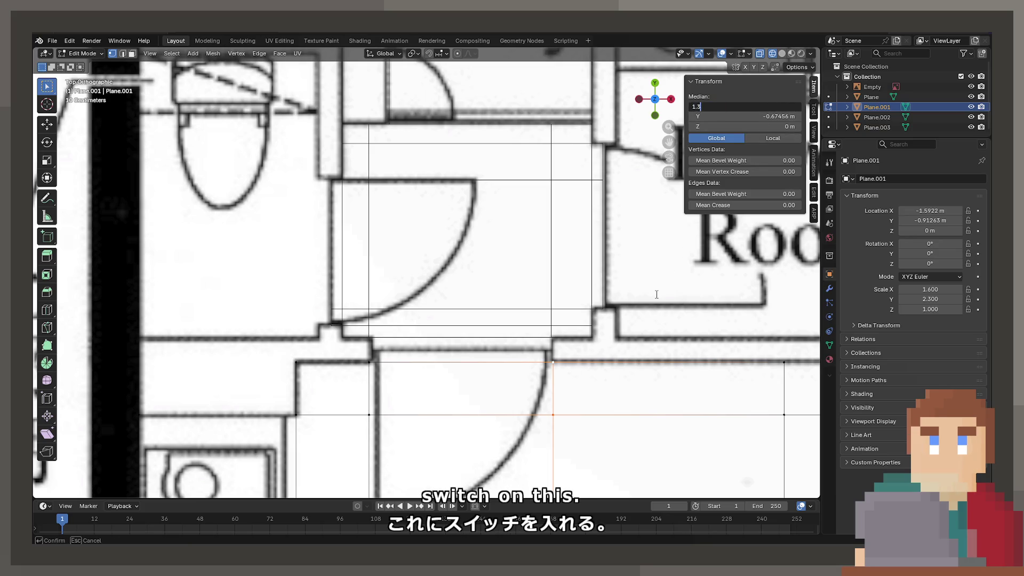
key(Return)
key(ctrl+z)
click(787, 108)
text(-1.3)
key(Return)
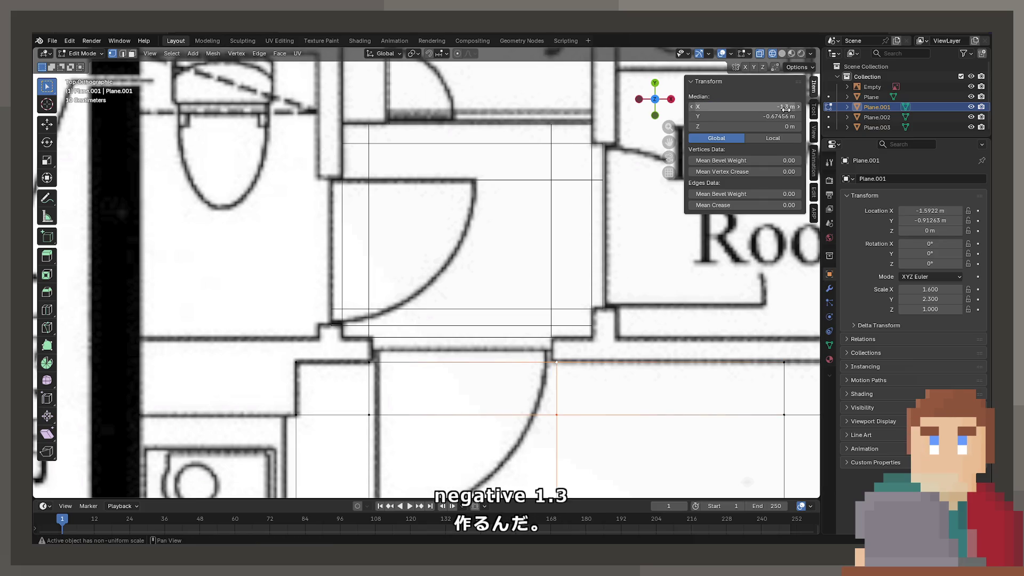
Refine the door loop's X position to -1.325 m.
click(786, 108)
key(Home)
key(Delete)
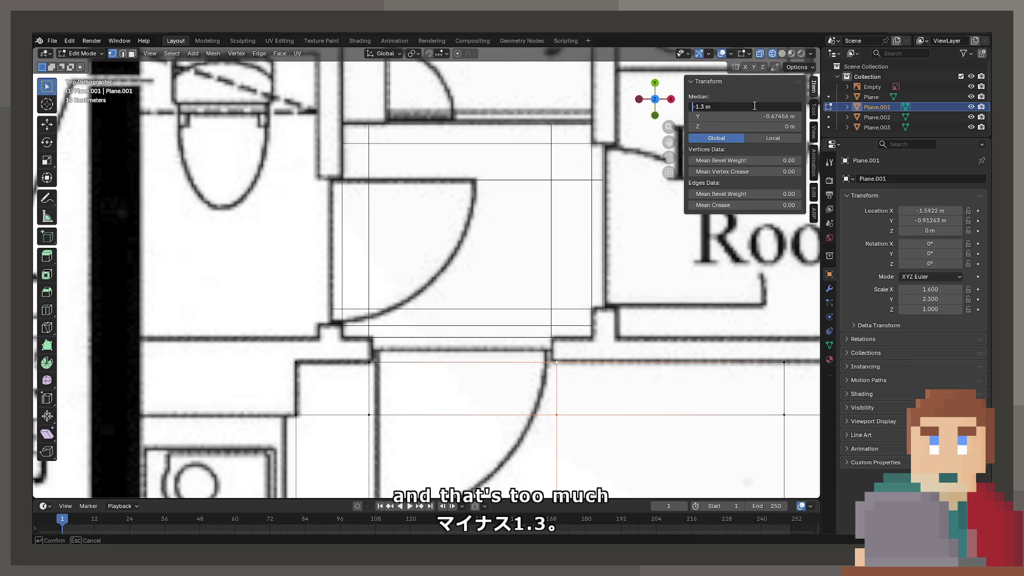
key(End)
key(Return)
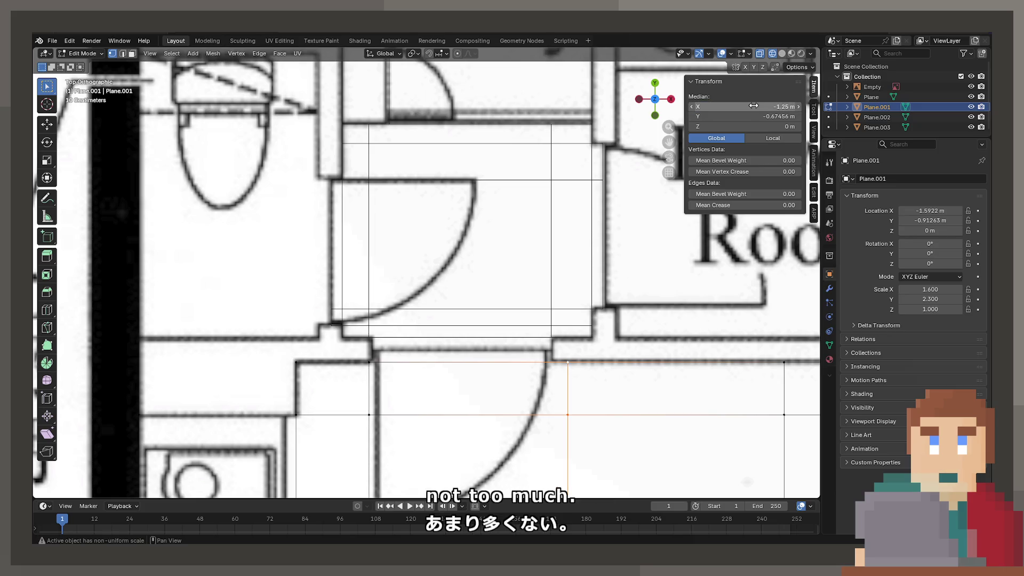
click(754, 105)
key(End)
key(ctrl+a)
text(-1.325)
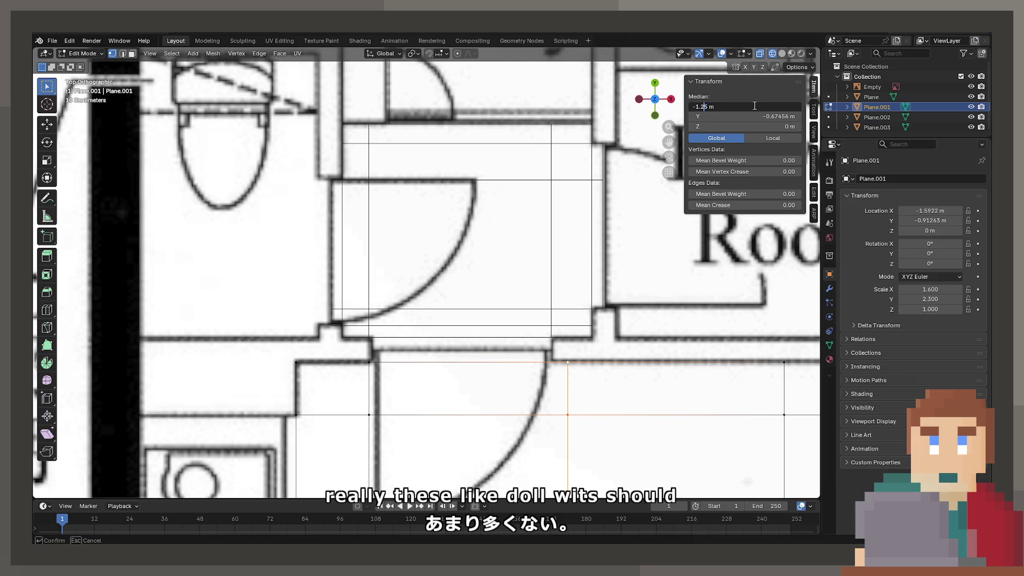
key(Return)
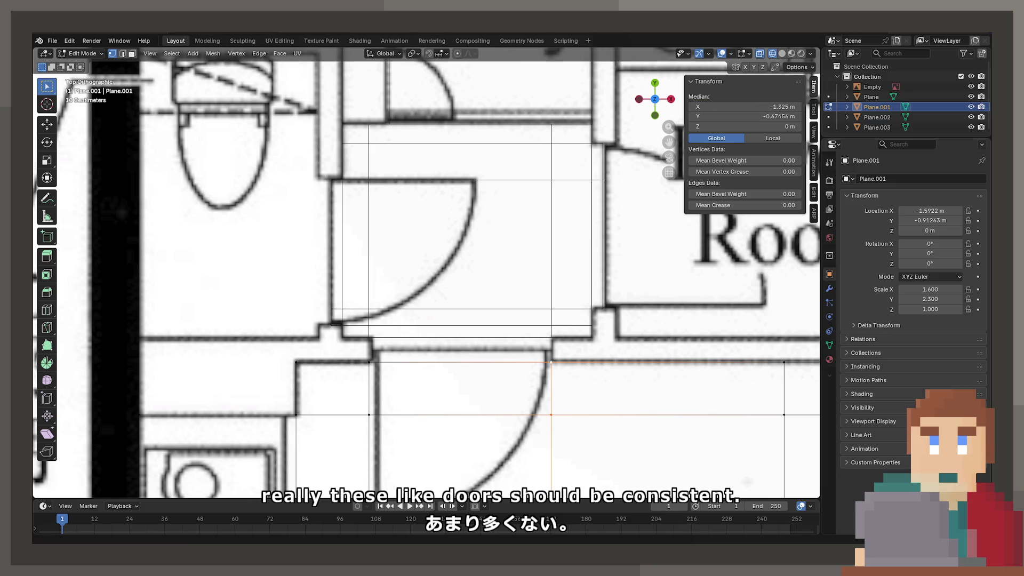
Align the corridor plane's door edge loop at X -1.325 m and return to Object Mode.
key(Tab)
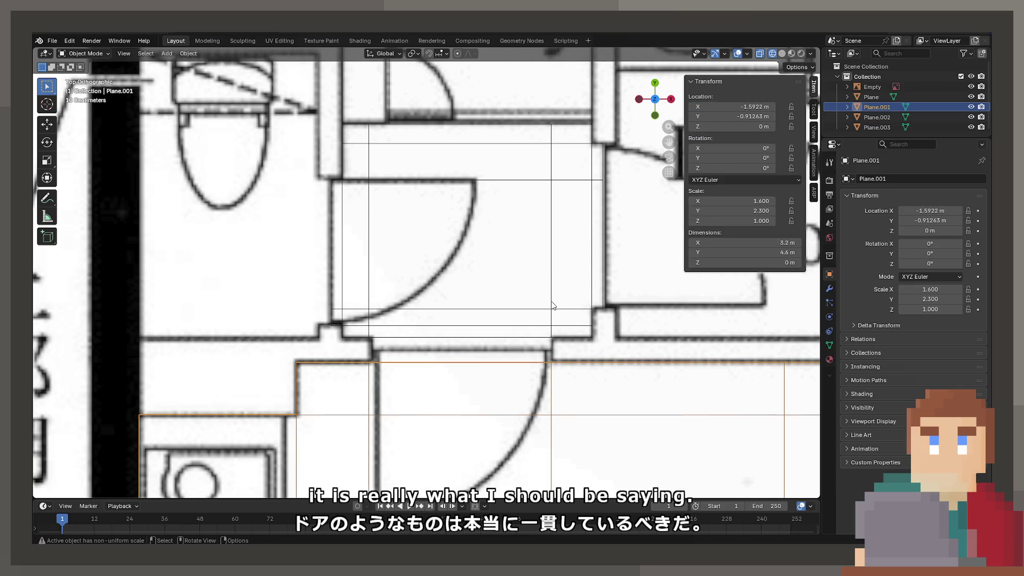
click(511, 303)
key(Tab)
drag(747, 106, 757, 106)
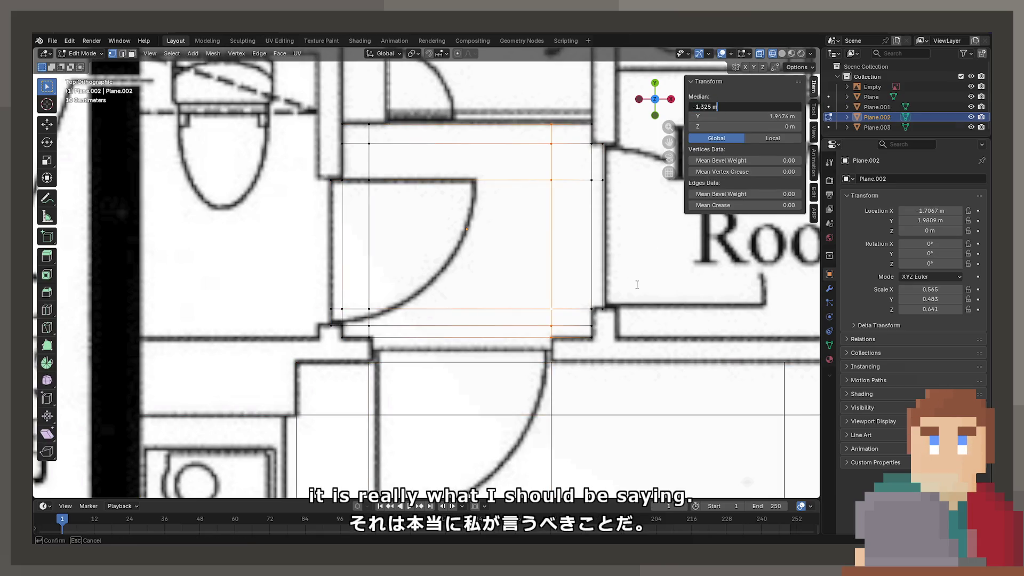
key(Escape)
key(Tab)
scroll(384, 347, down, 6)
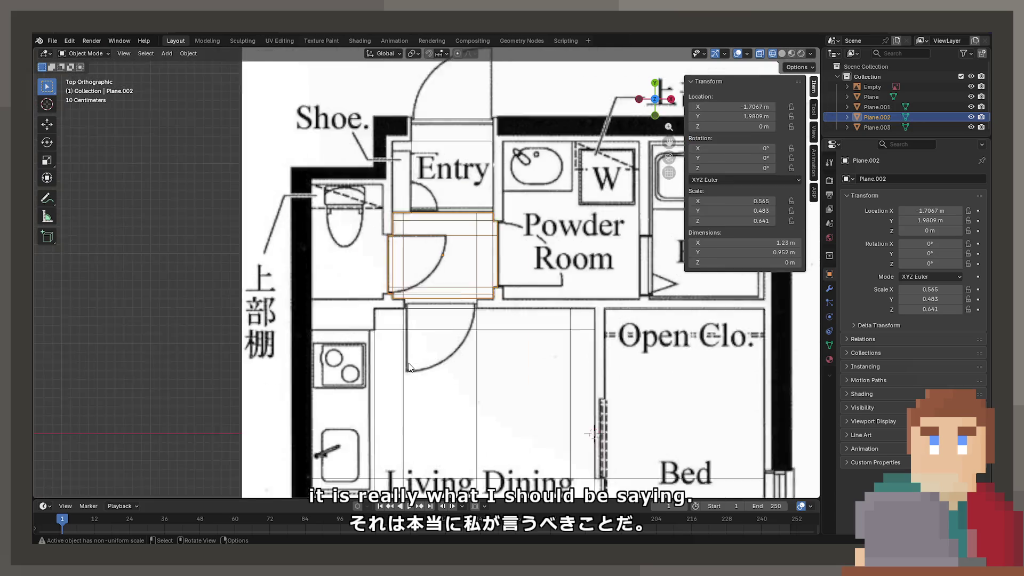
Select the Living Dining Kitchen plane and enter Edit Mode.
shift+click(482, 191)
mouse_move(513, 378)
shift+middle_down()
mouse_move(498, 338)
mouse_move(523, 287)
mouse_move(518, 226)
shift+middle_up()
click(523, 297)
scroll(559, 277, up, 2)
click(601, 312)
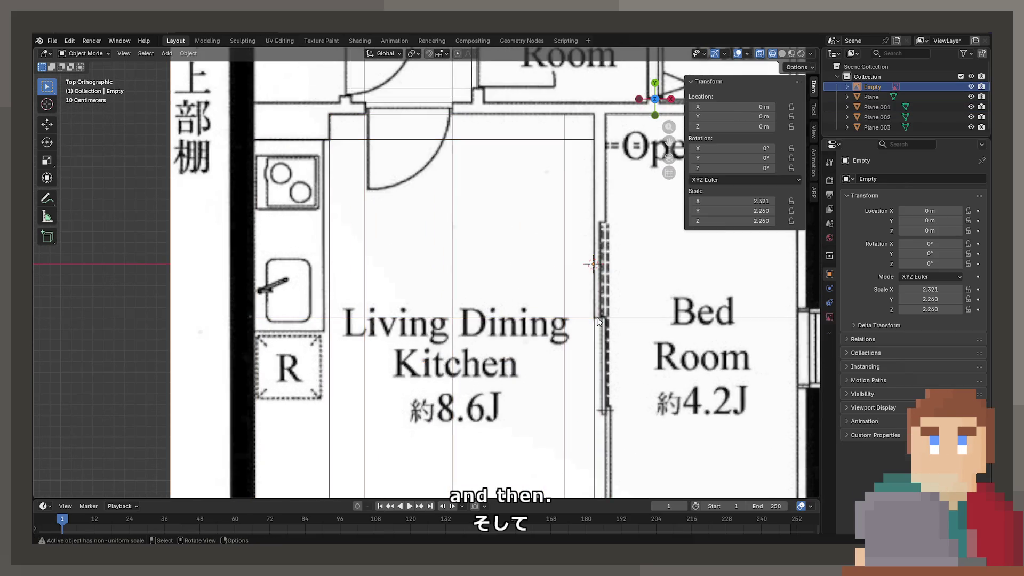
scroll(601, 309, down, 6)
scroll(537, 340, up, 5)
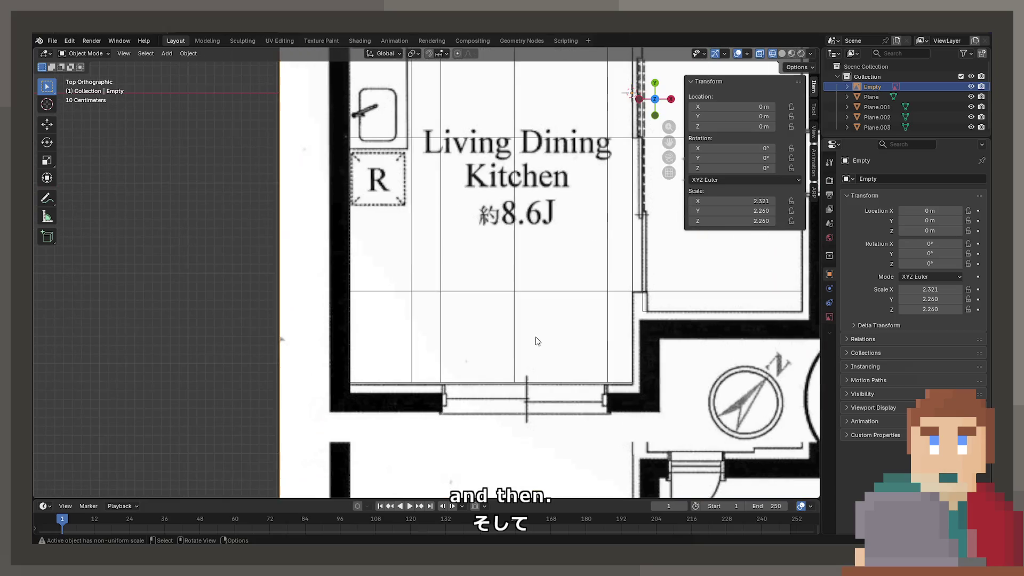
click(531, 393)
key(Tab)
scroll(421, 384, up, 4)
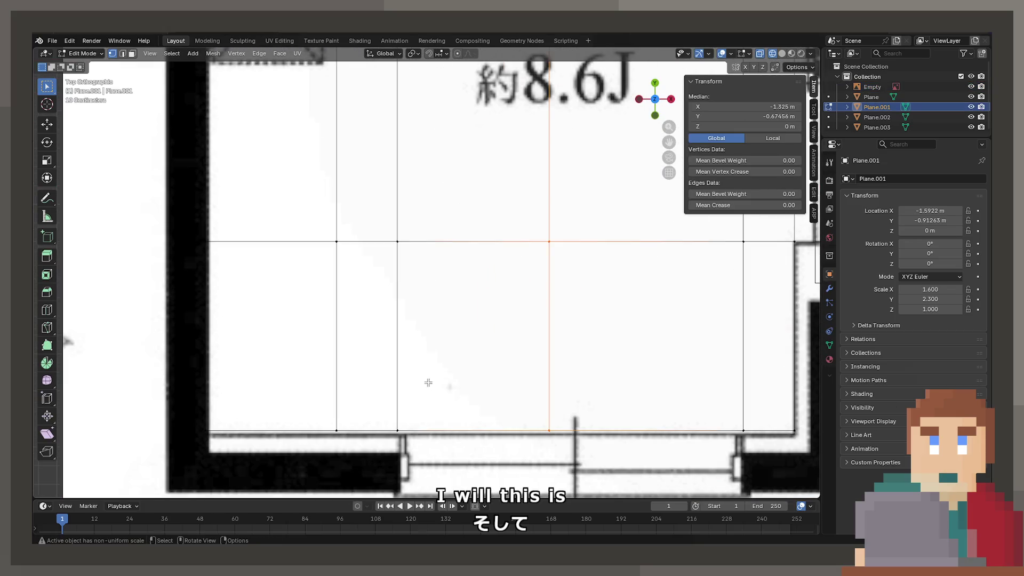
Move the plane's bottom edges -0.3 m along Y to cover the veranda.
click(769, 354)
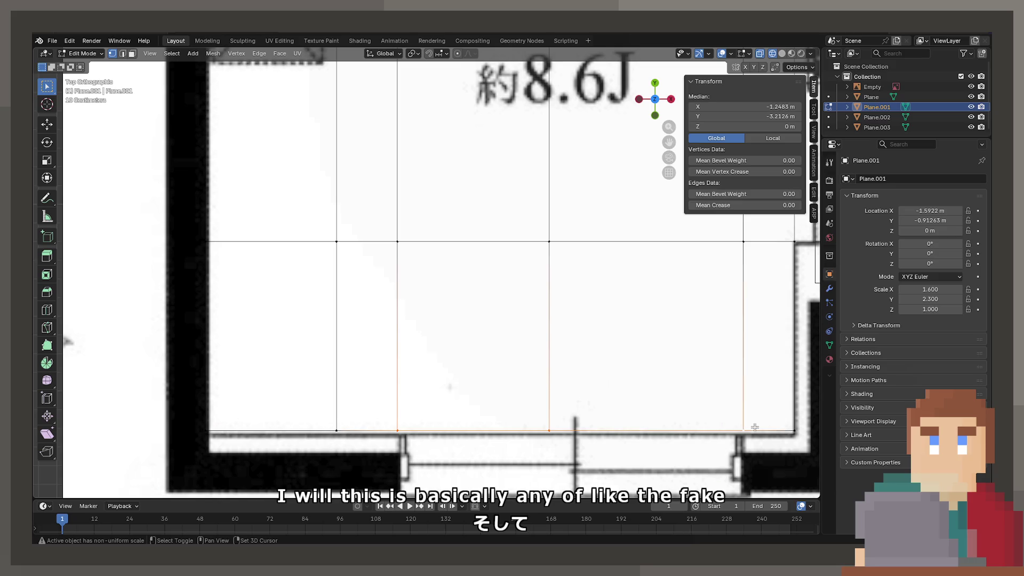
key(g)
key(x)
key(y)
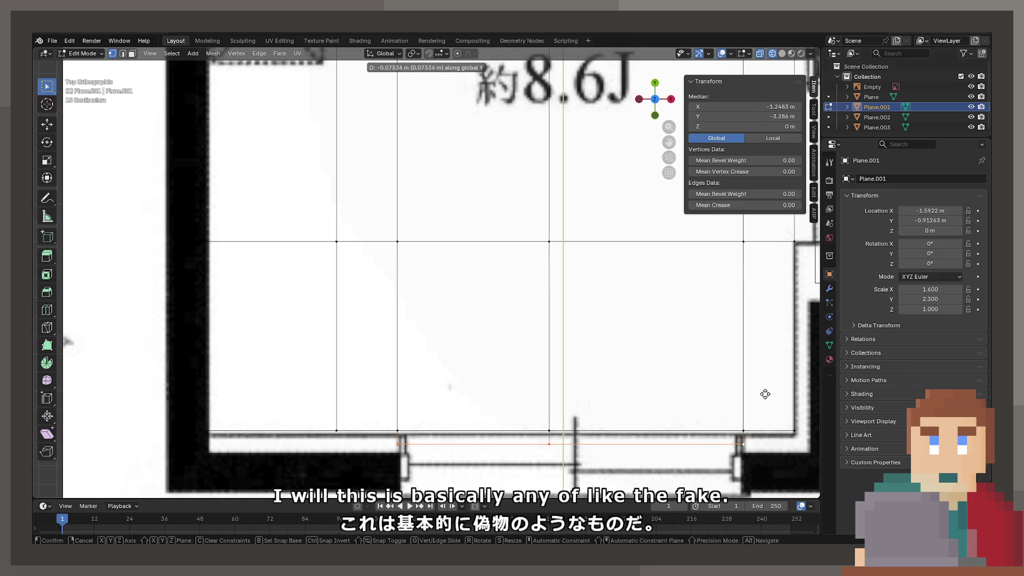
key(0)
key(period)
key(minus)
text(5)
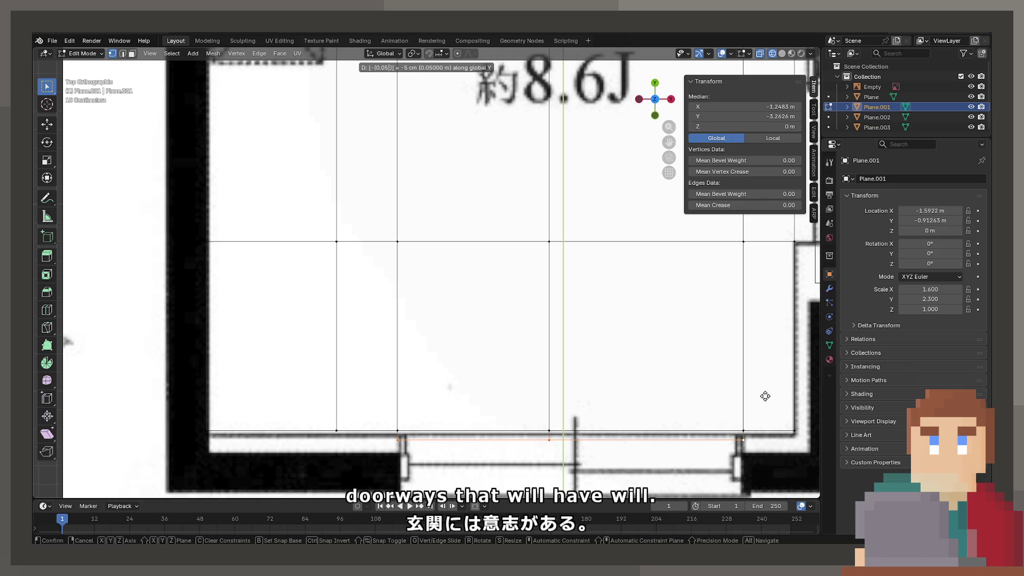
key(BackSpace)
key(BackSpace)
text(2)
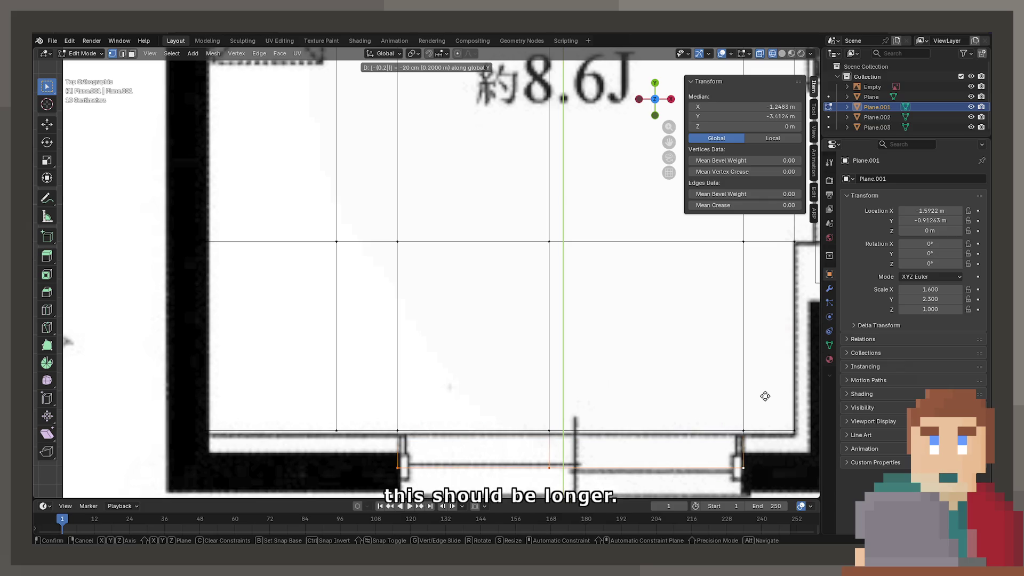
key(BackSpace)
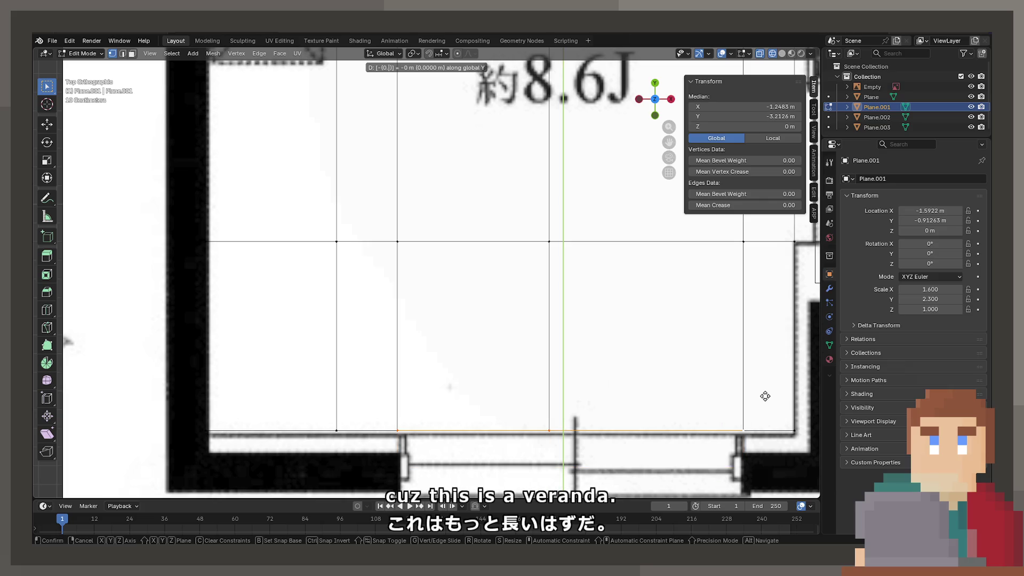
text(3)
key(Return)
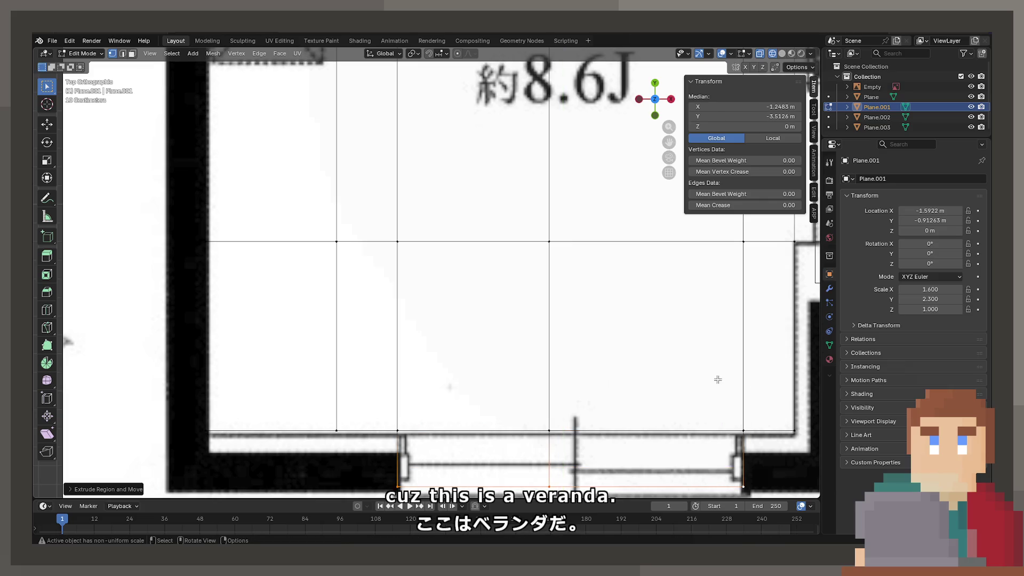
Return to Object Mode, zoom out and select the floor-plan reference image.
key(Tab)
scroll(609, 341, down, 4)
scroll(459, 339, up, 1)
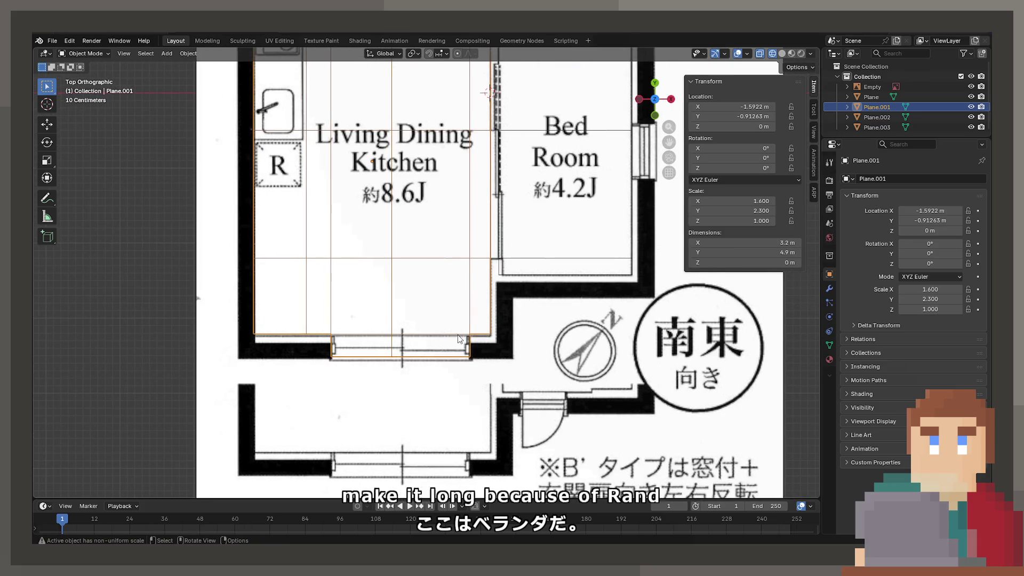
shift+scroll(526, 370, up, 3)
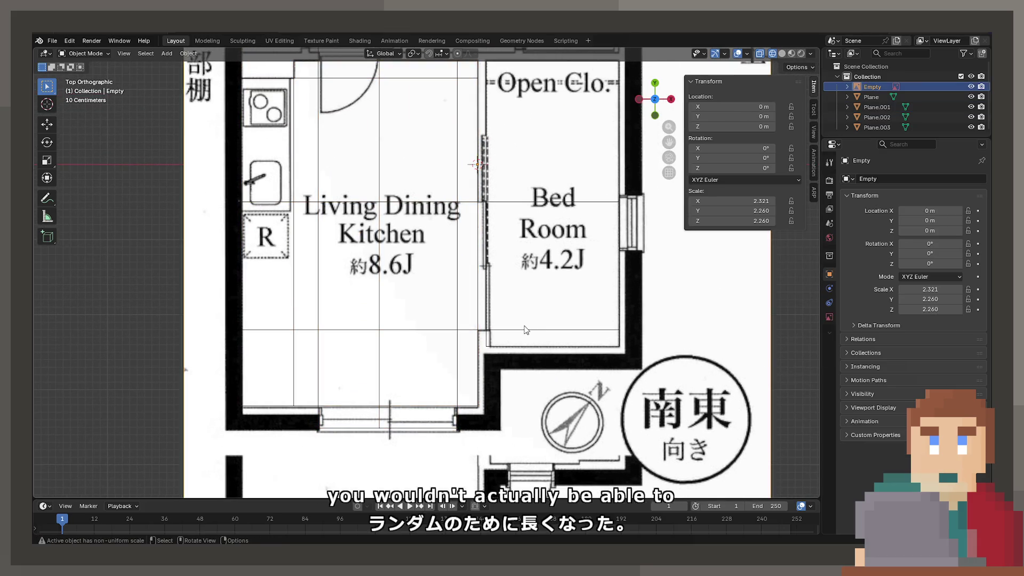
click(507, 343)
Hide the reference Empty, orbit into a solid-shaded perspective, and select the entry plane Plane.003.
key(h)
middle_drag(507, 344, 511, 185)
key(z)
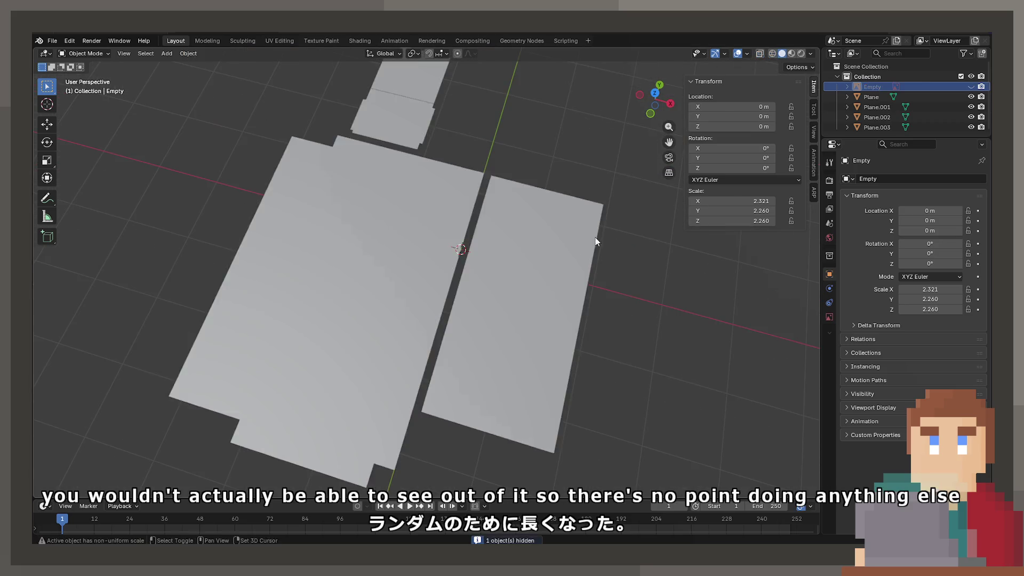
middle_drag(594, 238, 519, 376)
click(524, 272)
mouse_move(524, 272)
middle_down()
mouse_move(475, 368)
mouse_move(373, 320)
mouse_move(504, 381)
mouse_move(497, 269)
mouse_move(494, 287)
mouse_move(580, 309)
mouse_move(534, 306)
middle_up()
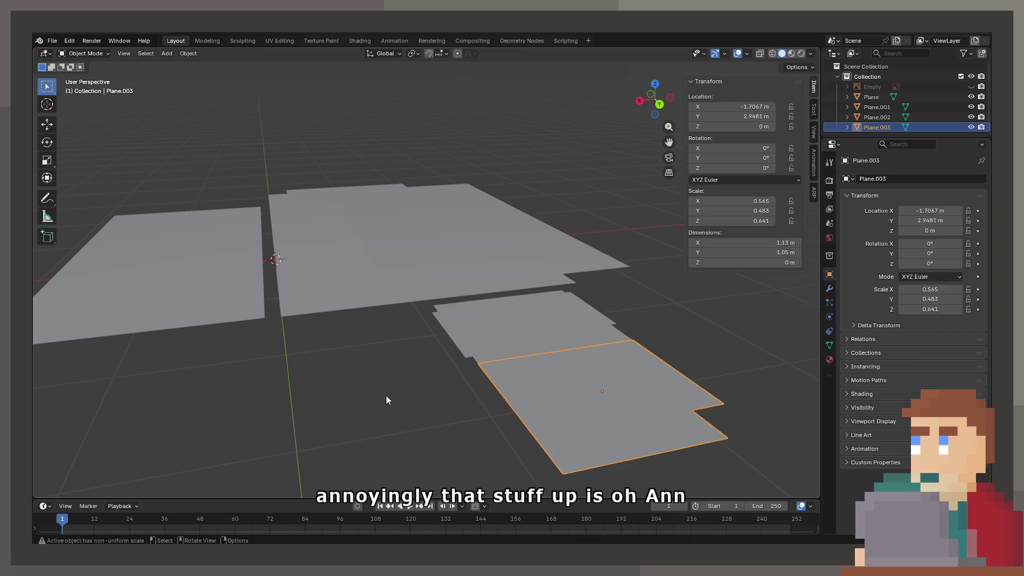
Move the entry plane Plane.003 down 0.09 m along Z.
mouse_move(434, 356)
shift+middle_down()
mouse_move(551, 347)
mouse_move(448, 260)
shift+middle_up()
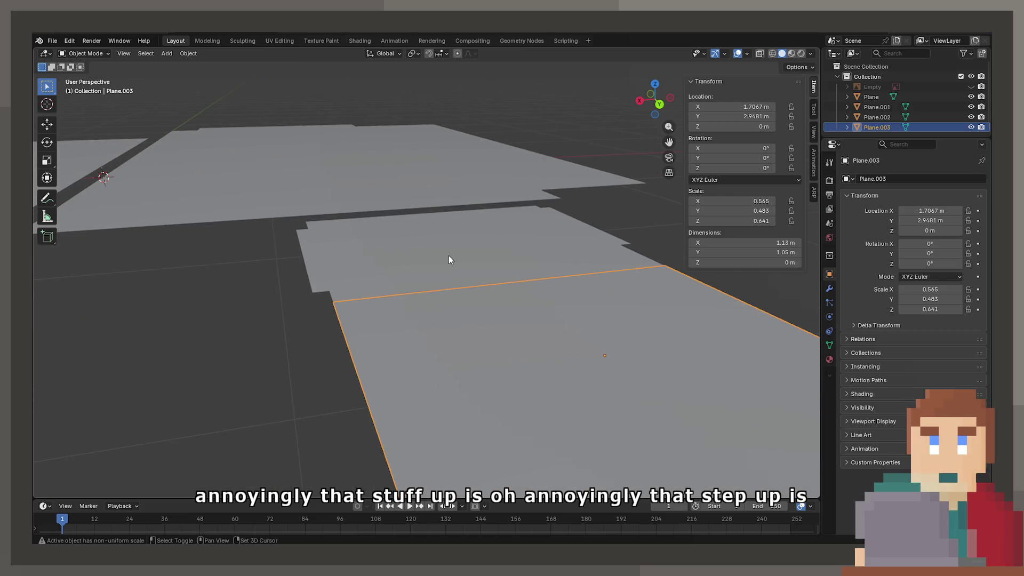
click(436, 256)
click(521, 327)
scroll(542, 322, up, 1)
text(gz)
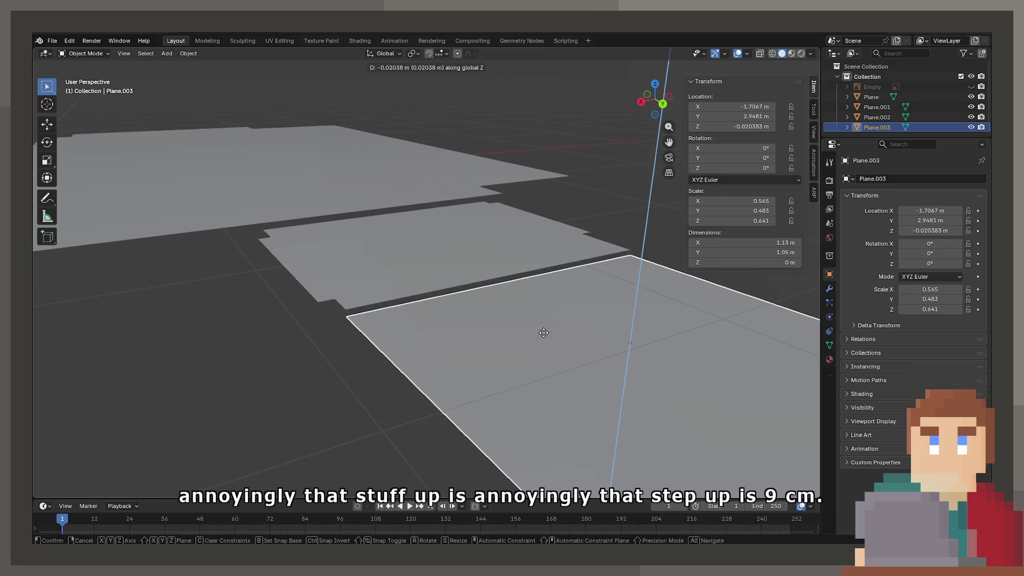
text(0.0)
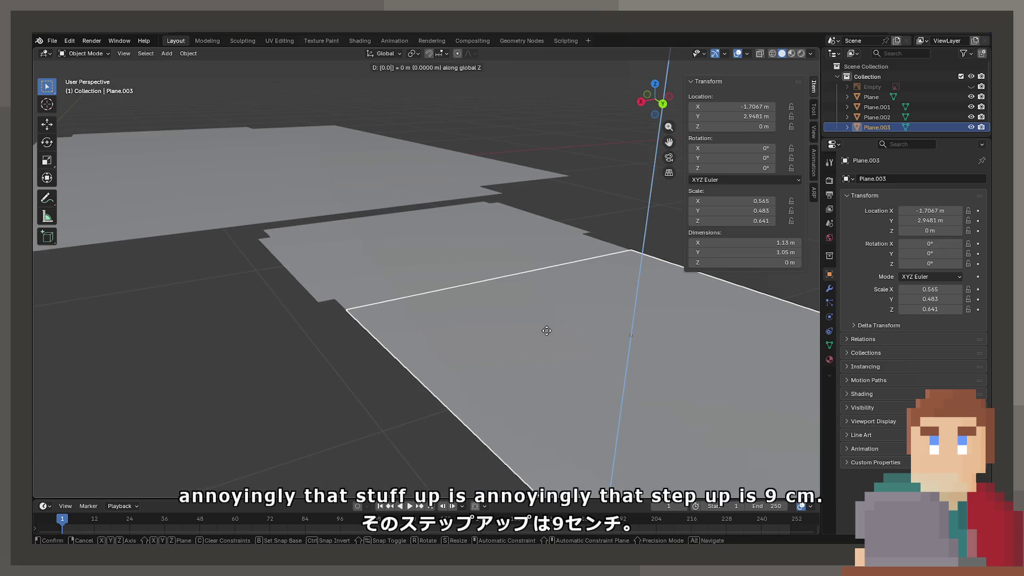
text(9)
key(minus)
key(Return)
Select the hallway, upper and living room planes, keeping the entry plane active.
mouse_move(605, 302)
middle_down()
mouse_move(438, 290)
mouse_move(521, 299)
mouse_move(305, 254)
middle_up()
click(305, 255)
shift+click(520, 107)
shift+click(514, 206)
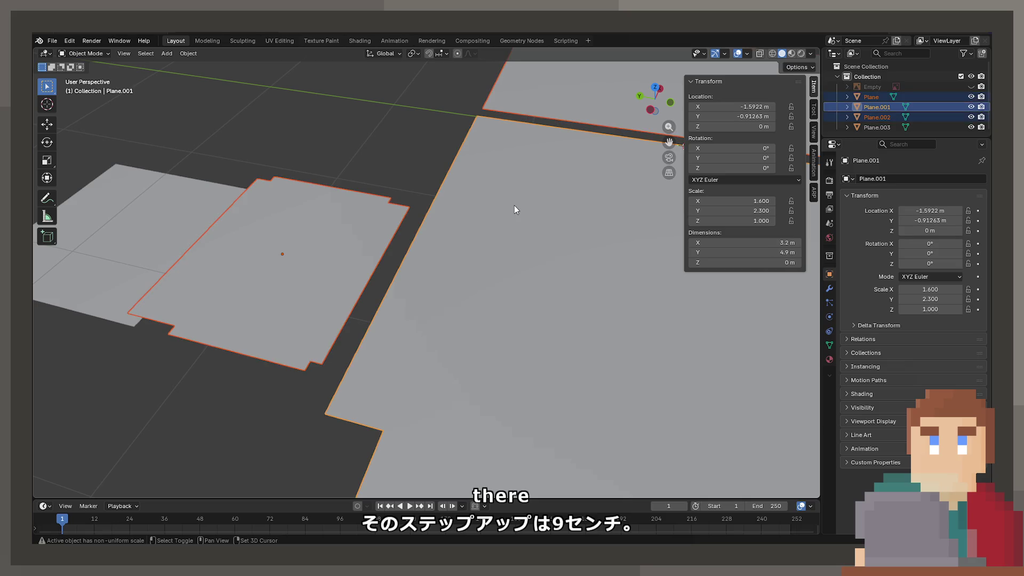
shift+click(115, 229)
Join the planes into Plane.003, then try filling a gap face between corner vertices and undo it.
key(ctrl+j)
key(Tab)
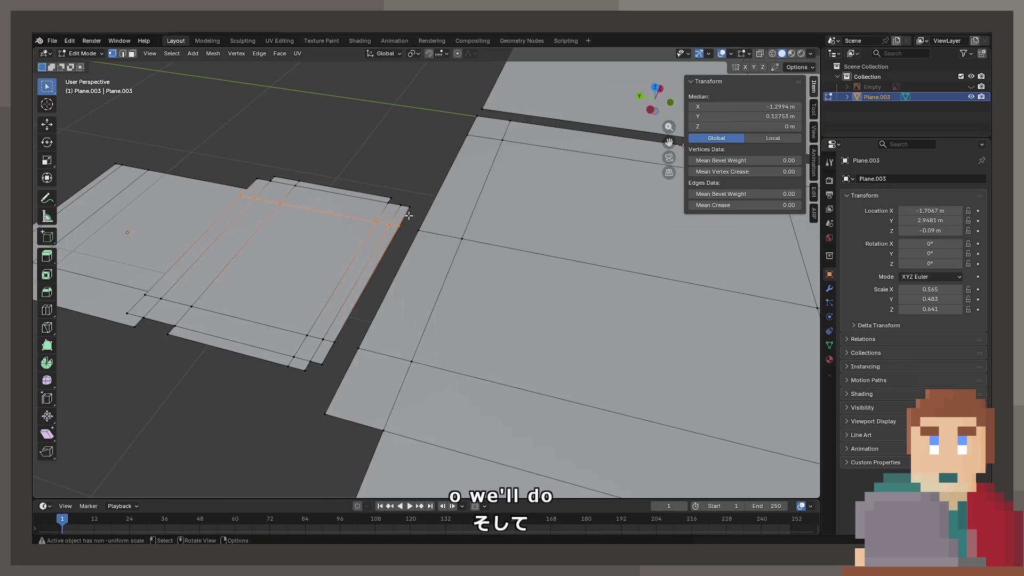
shift+click(416, 233)
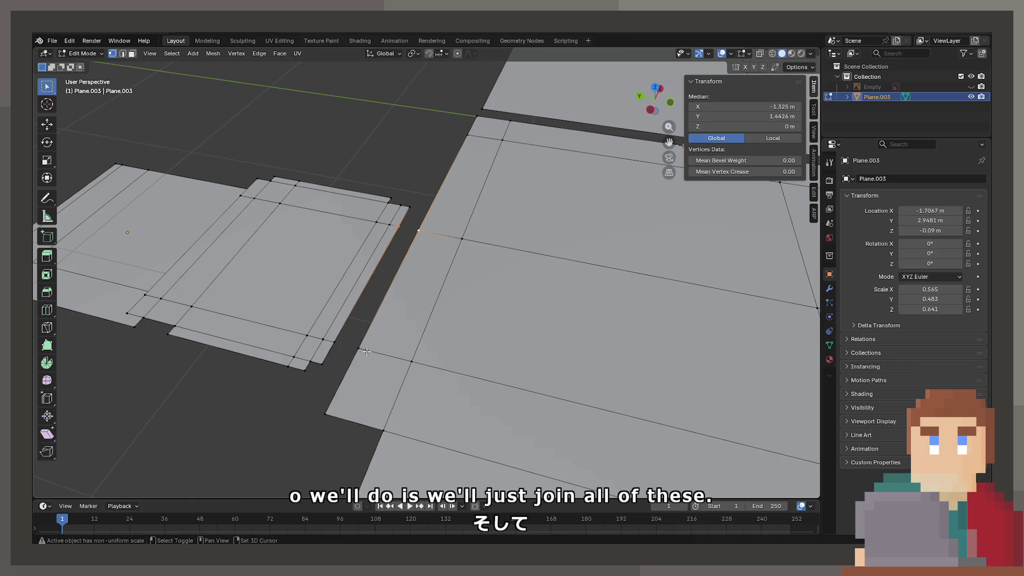
shift+click(358, 348)
click(329, 343)
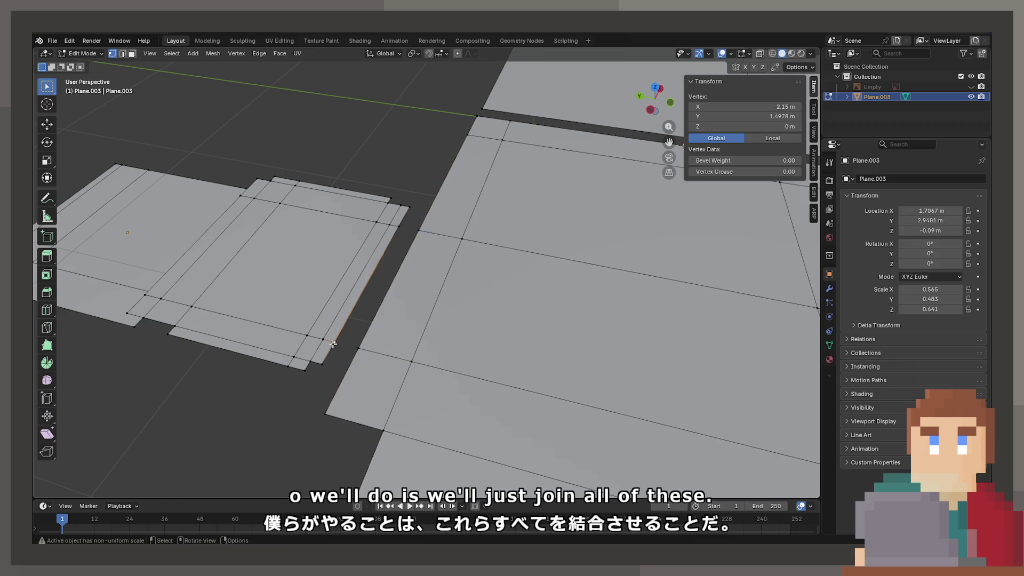
shift+click(398, 226)
key(f)
mouse_move(399, 226)
middle_down()
mouse_move(396, 309)
mouse_move(484, 302)
mouse_move(347, 253)
mouse_move(447, 272)
middle_up()
key(ctrl+z)
Cut a new edge loop across the entry plane and slide it along X.
key(g)
key(g)
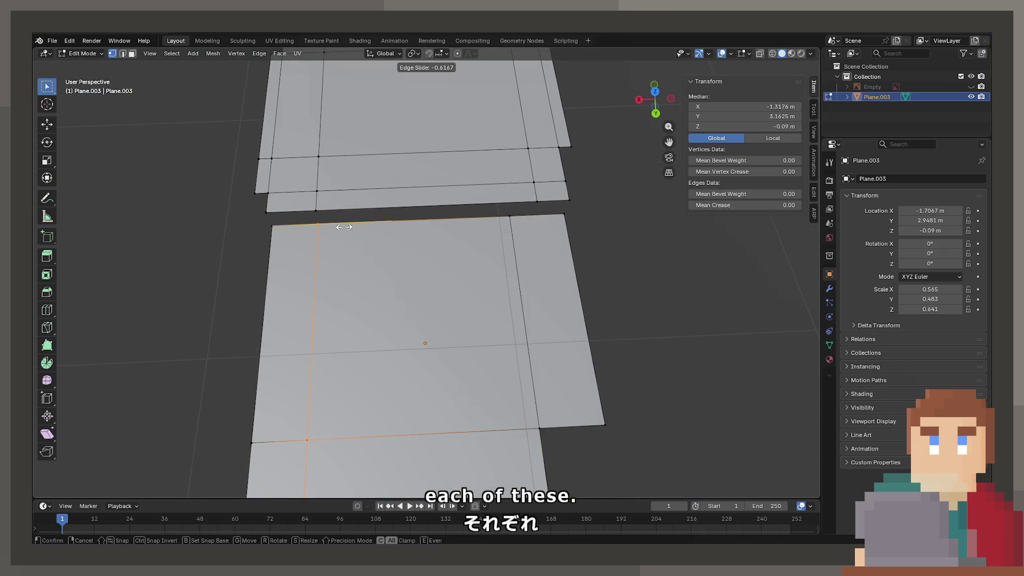
click(344, 227)
shift+middle_drag(344, 227, 444, 219)
key(g)
key(y)
key(x)
click(459, 208)
Set the entry edge loop's X to -1.325 m and select it with the upper plane's bottom loop.
click(423, 163)
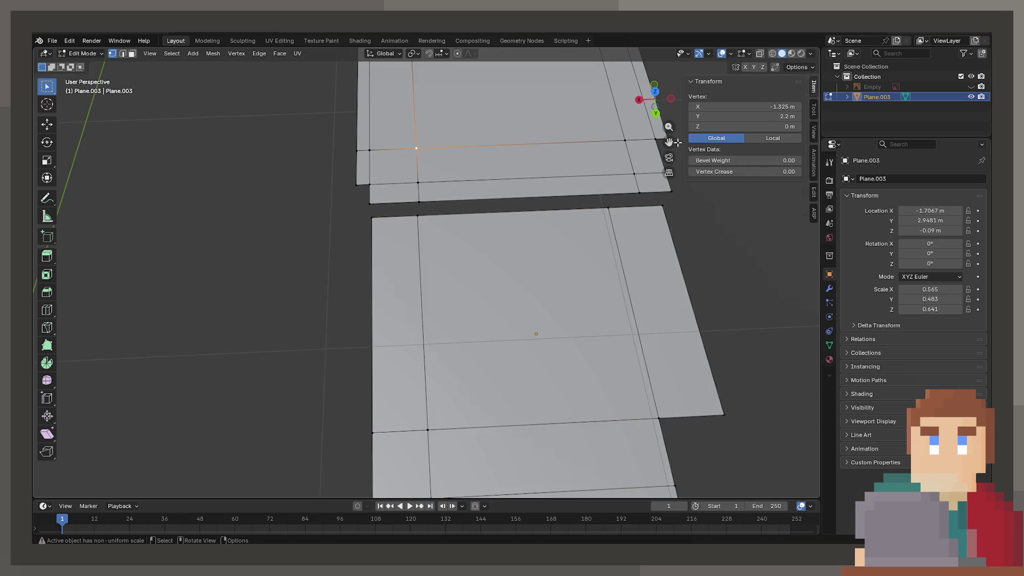
alt+click(416, 223)
drag(746, 106, 746, 106)
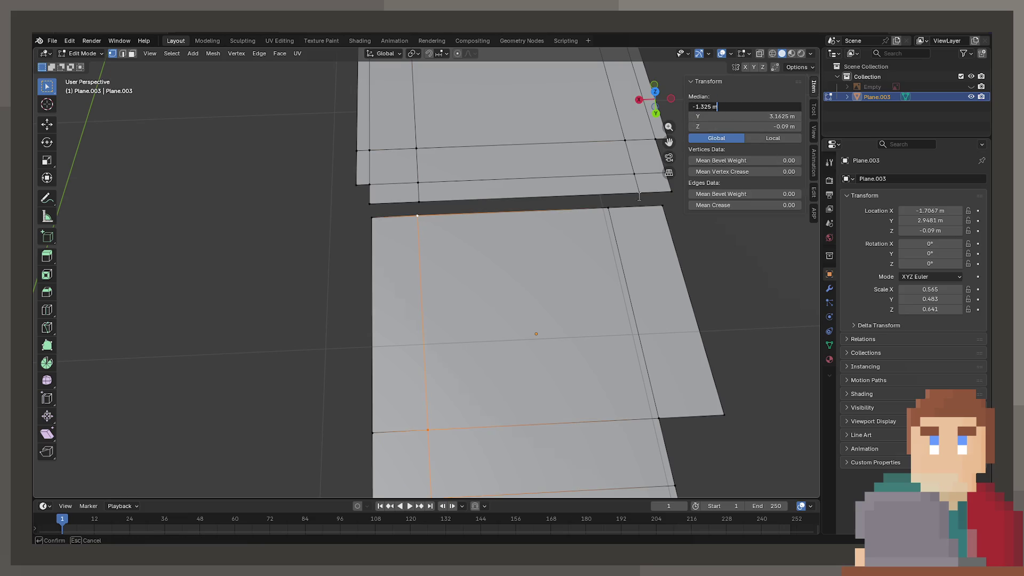
key(Return)
alt+click(409, 206)
alt+shift+click(418, 217)
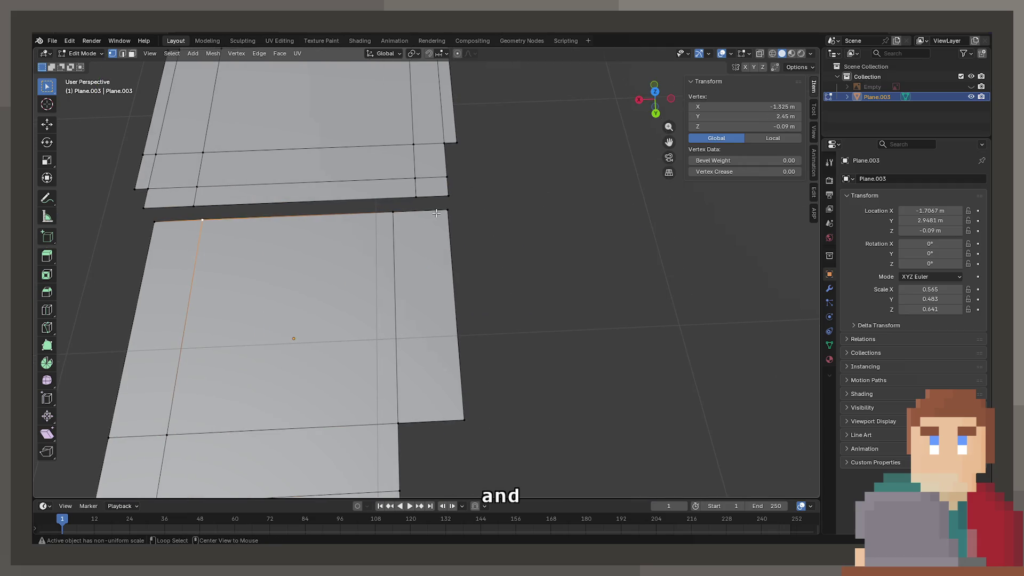
alt+shift+click(423, 197)
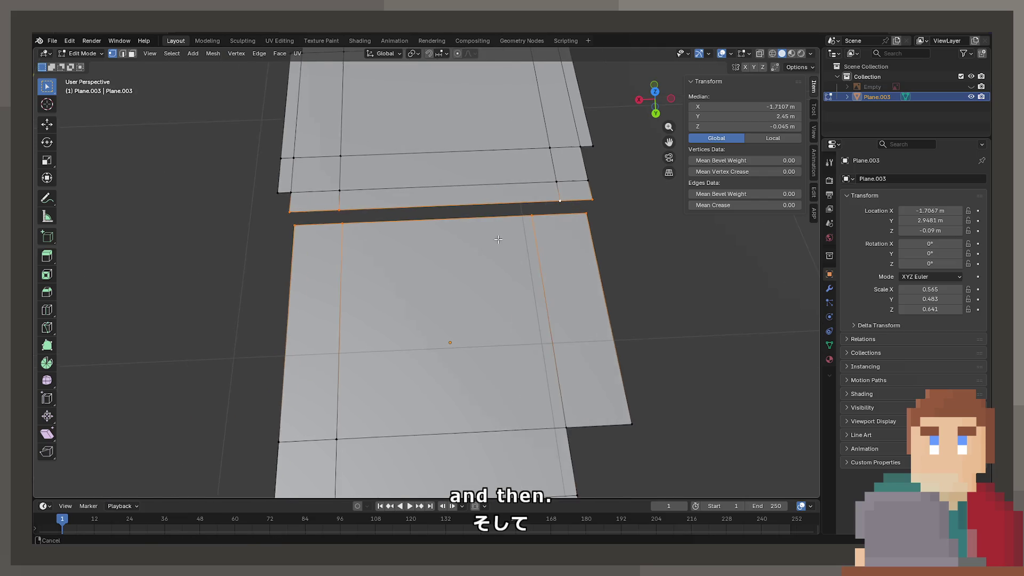
key(F3)
Bridge the two selected edge loops and fill the remaining gap with a new face.
text(bri)
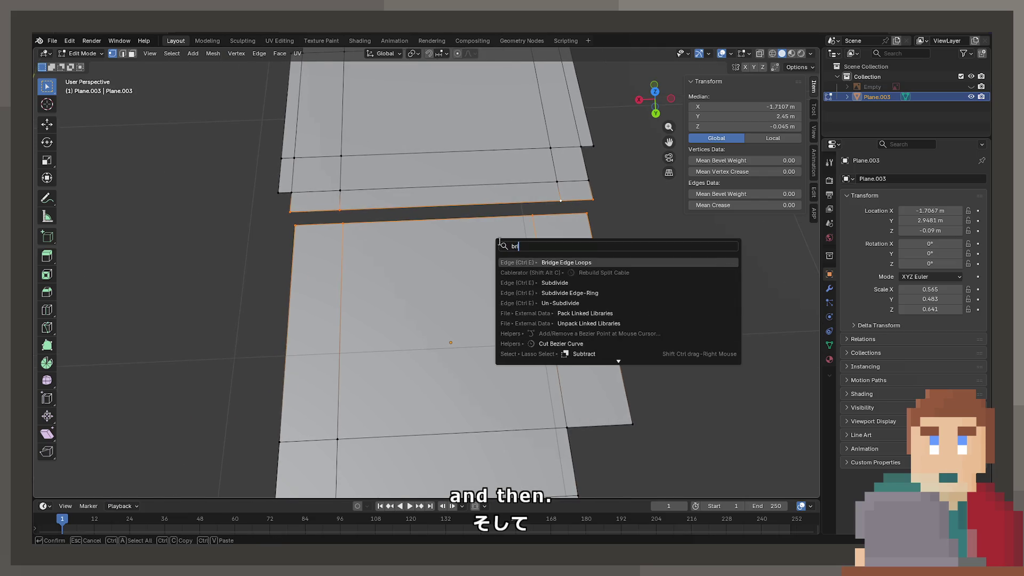
key(Return)
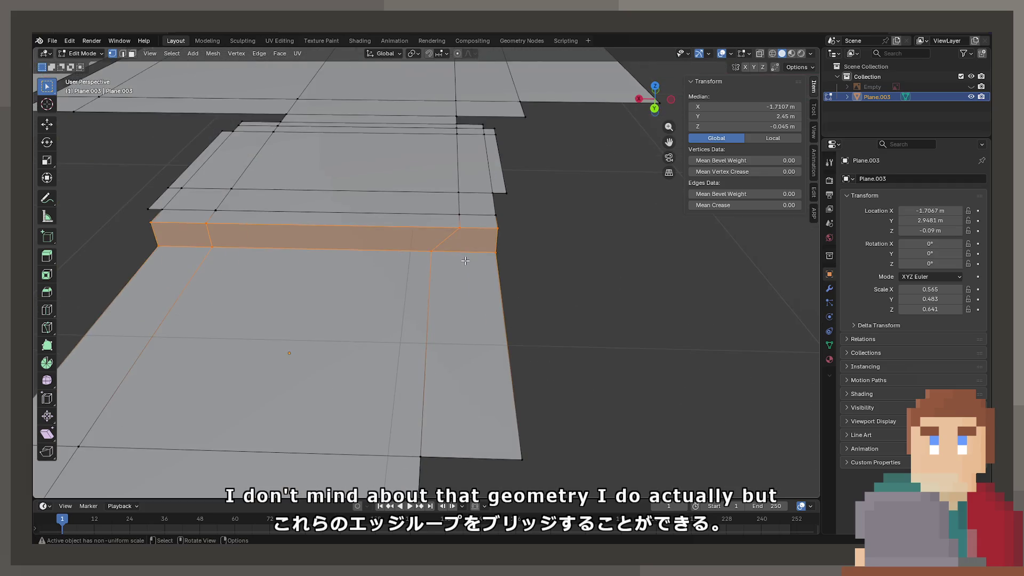
click(462, 222)
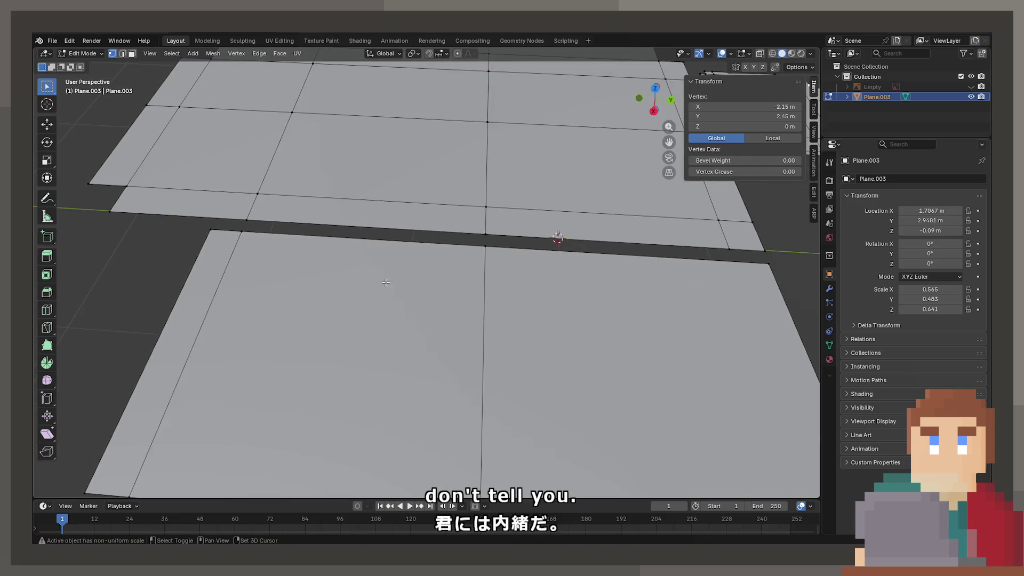
shift+click(248, 259)
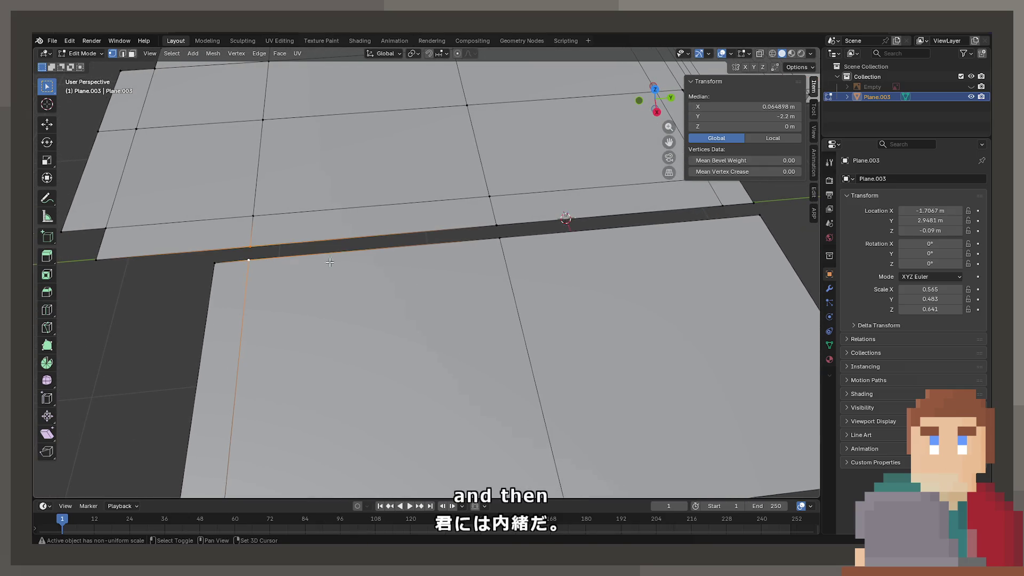
shift+click(498, 238)
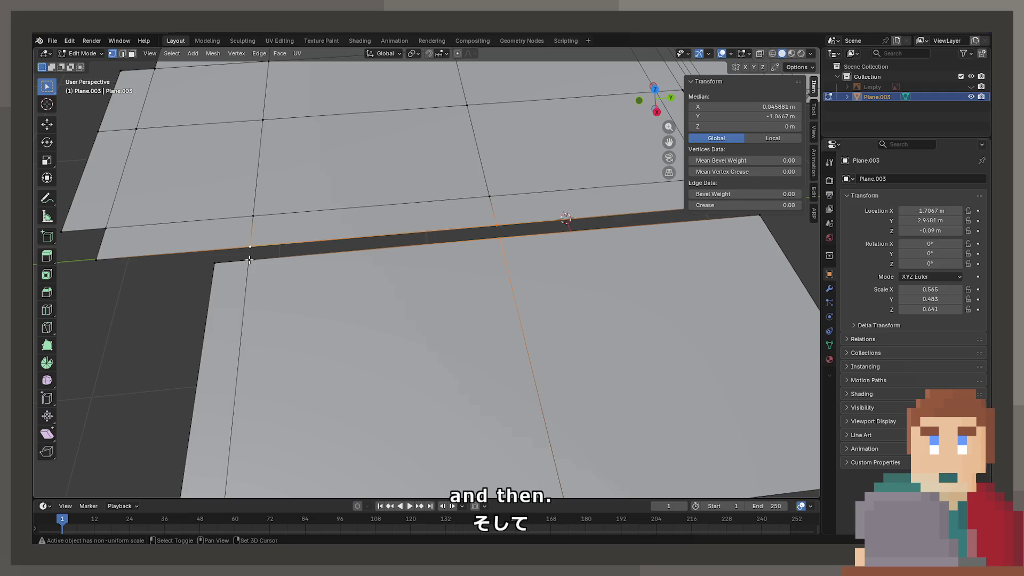
key(f)
Select the edge loop along the step plus the upper section's right edge loops.
key(Tab)
scroll(373, 284, down, 8)
mouse_move(378, 284)
middle_down()
mouse_move(510, 257)
mouse_move(499, 319)
mouse_move(453, 327)
middle_up()
key(Tab)
scroll(454, 319, up, 3)
click(451, 273)
alt+click(454, 276)
scroll(480, 299, up, 6)
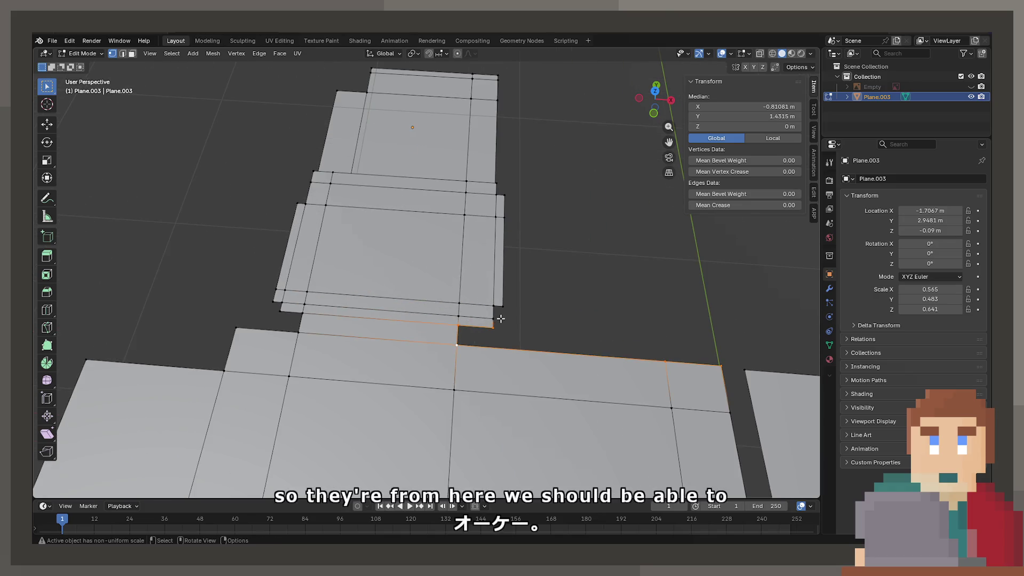
alt+shift+click(493, 312)
alt+shift+click(504, 194)
mouse_move(504, 194)
middle_down()
mouse_move(488, 142)
mouse_move(561, 210)
mouse_move(315, 363)
middle_up()
Clear the edge selection and orbit around the whole stepped, joined floor mesh.
click(363, 363)
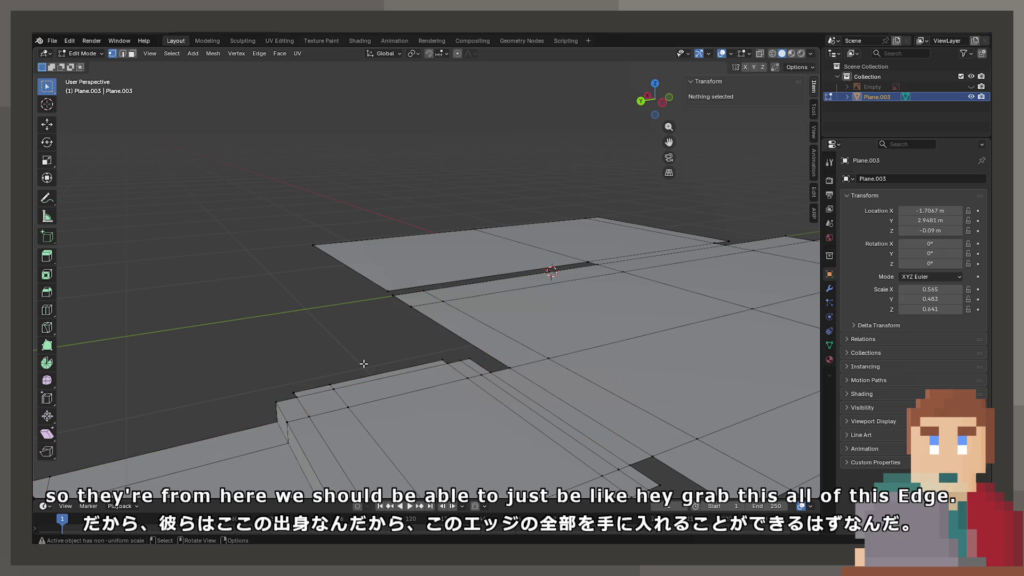
scroll(352, 346, down, 4)
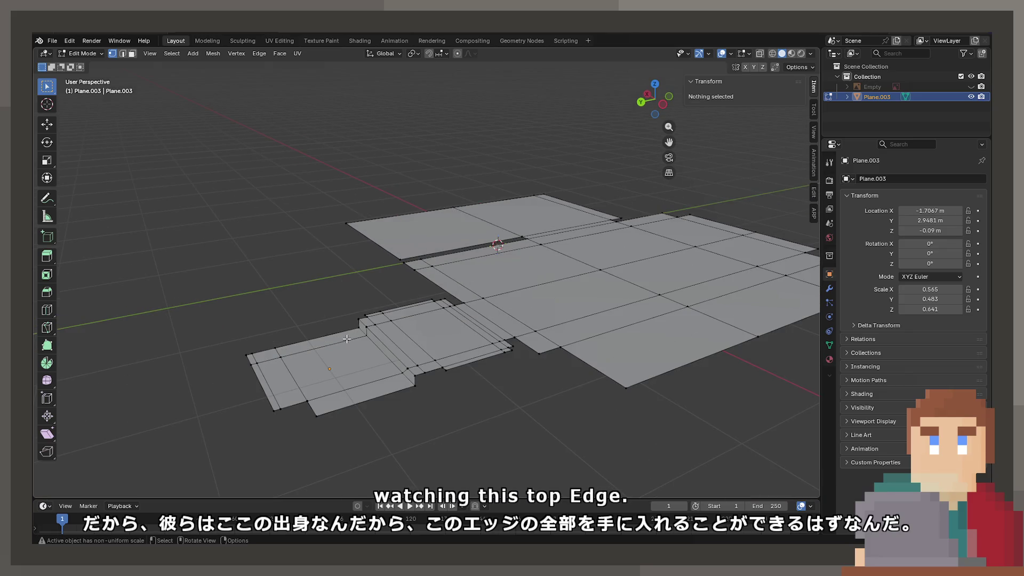
scroll(347, 359, up, 4)
middle_drag(347, 359, 392, 225)
scroll(392, 224, down, 3)
middle_drag(521, 297, 453, 266)
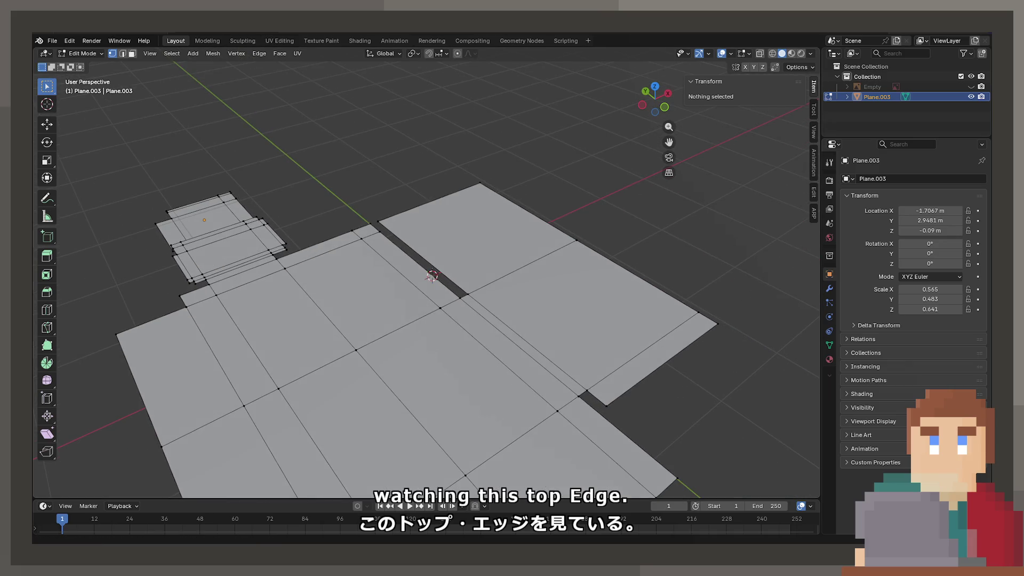
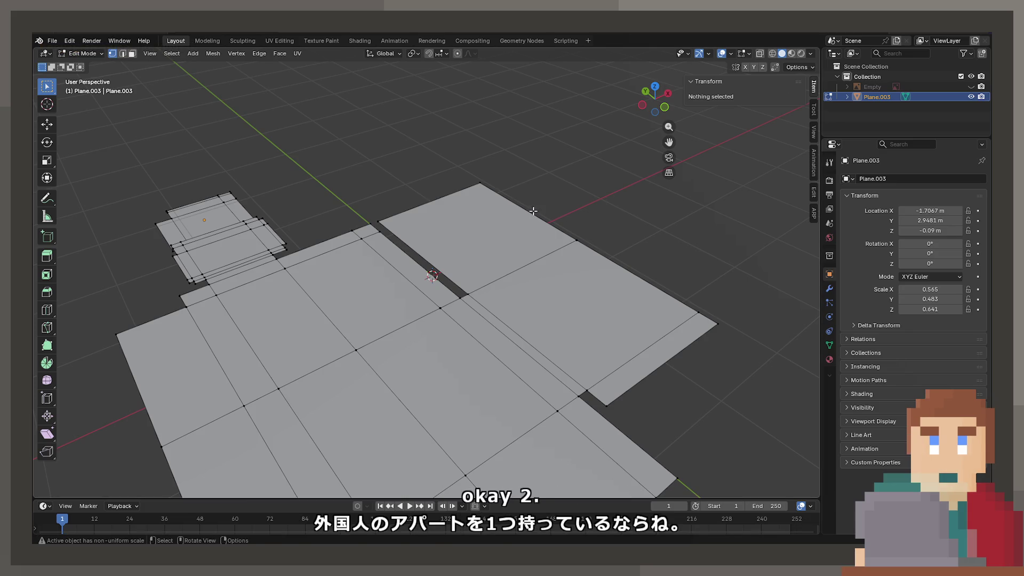
Extrude a new floor strip from the right panel's outer edge.
alt+click(519, 196)
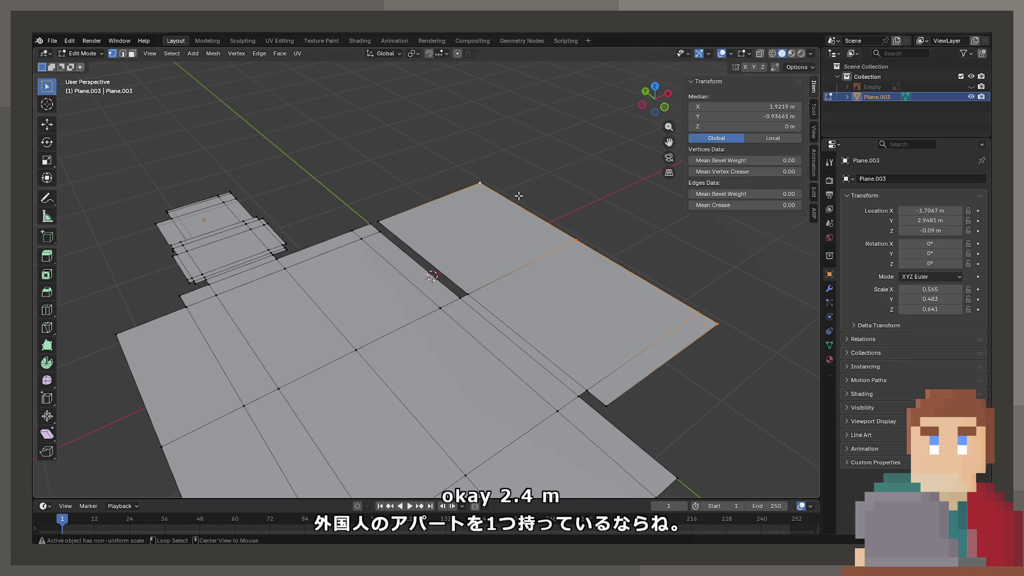
key(e)
click(606, 396)
middle_drag(606, 397, 580, 316)
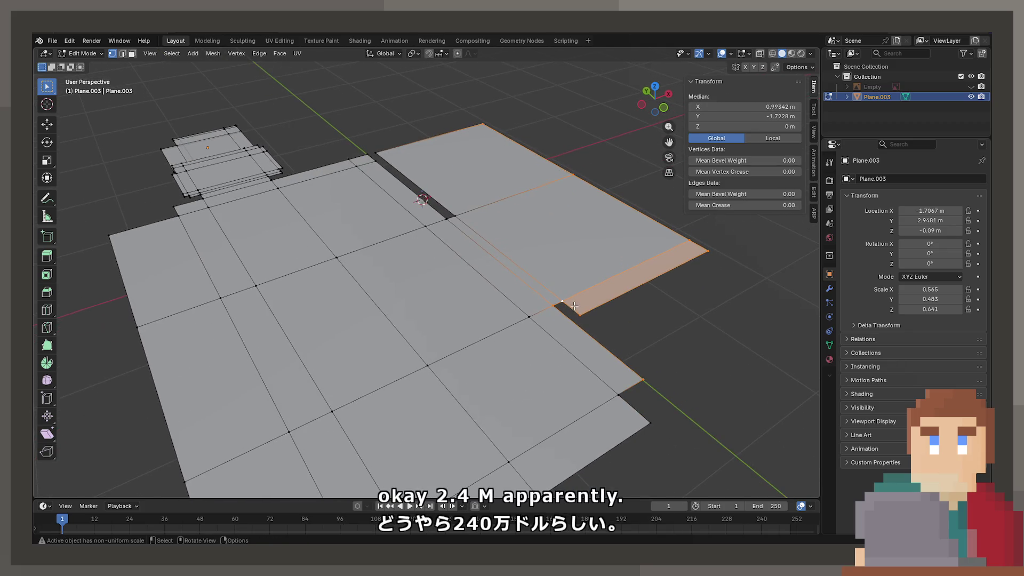
click(574, 306)
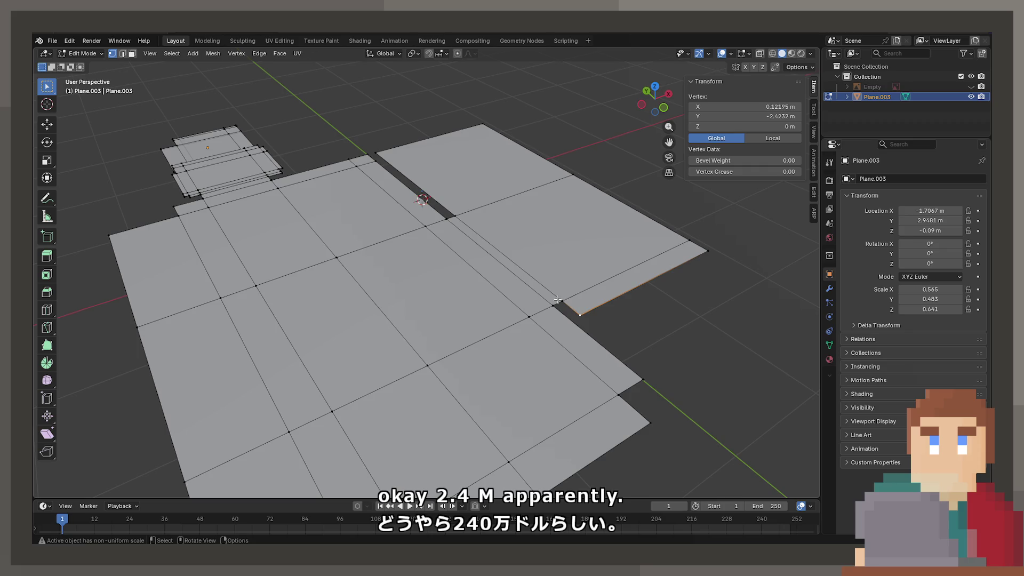
In edge select mode, select the strip's corner edge and the floor's right and top boundary edges.
click(123, 53)
click(566, 308)
mouse_move(614, 310)
middle_down()
mouse_move(539, 351)
mouse_move(584, 332)
middle_up()
click(582, 331)
alt+click(584, 324)
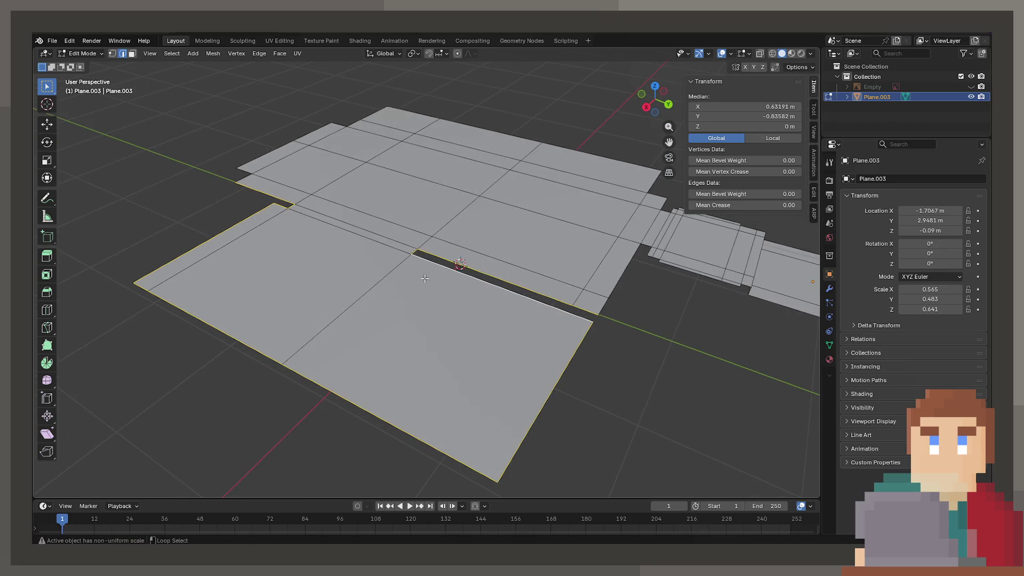
shift+click(611, 298)
scroll(549, 309, up, 5)
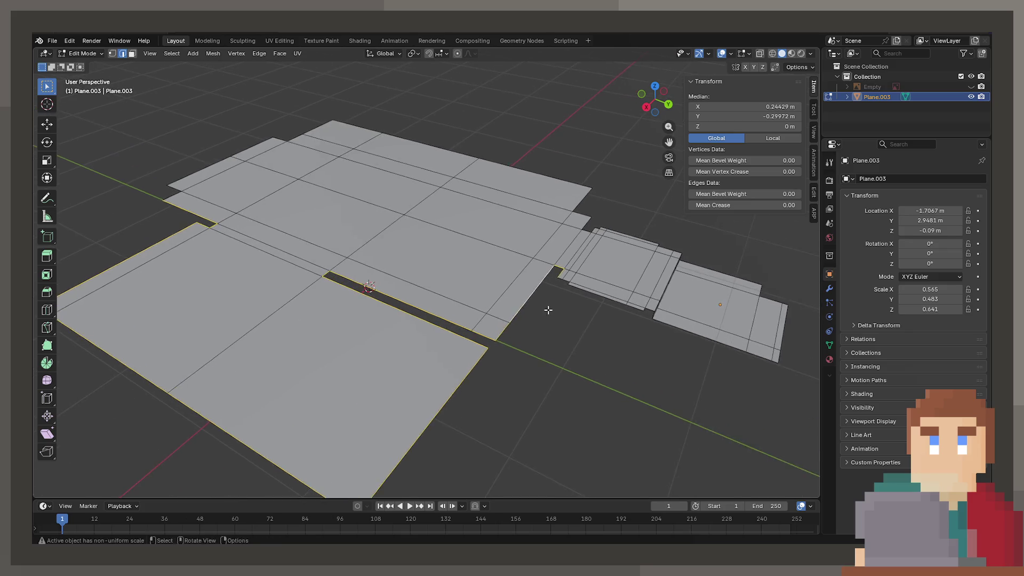
middle_drag(549, 309, 572, 388)
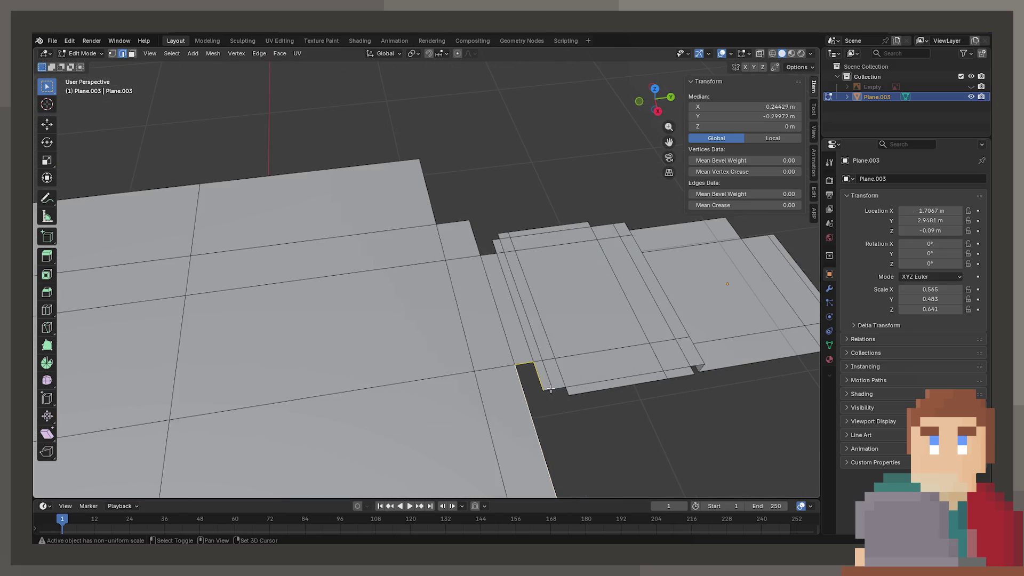
Add the small room's boundary edges and the lower corner edge to the selection.
shift+click(693, 367)
mouse_move(695, 371)
shift+middle_down()
mouse_move(474, 346)
mouse_move(292, 359)
mouse_move(300, 287)
shift+middle_up()
shift+click(300, 286)
shift+click(296, 288)
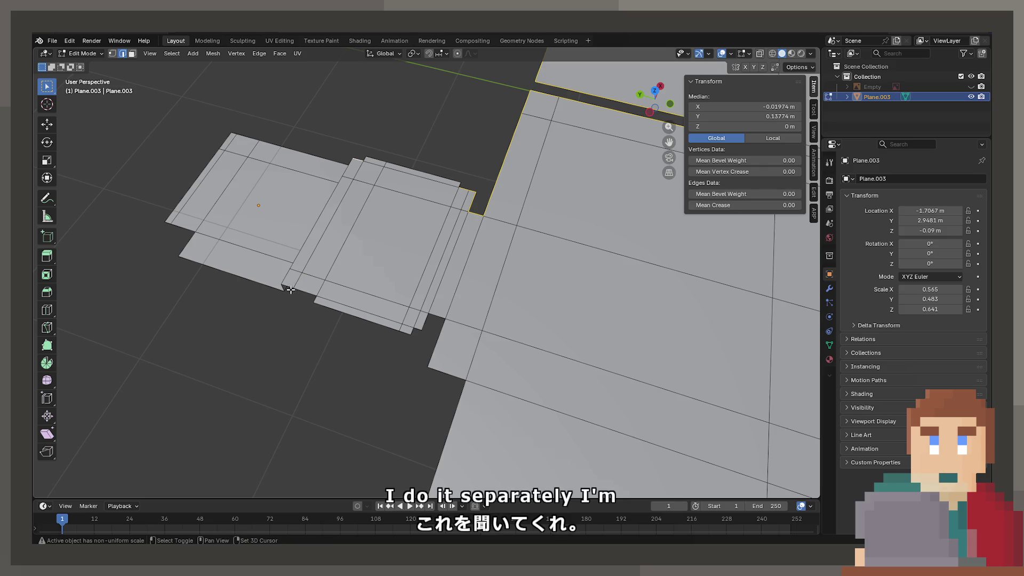
shift+click(416, 329)
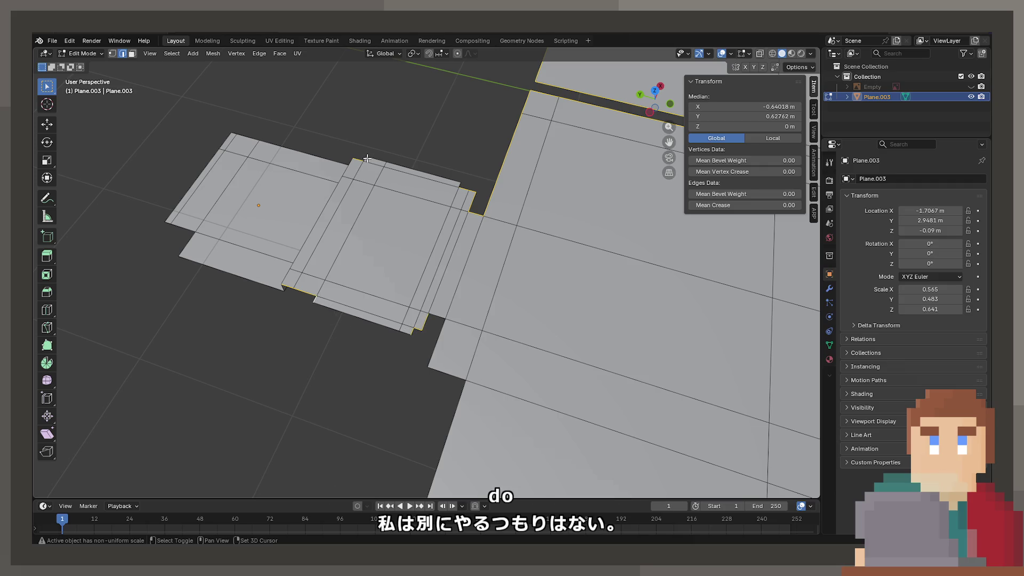
shift+click(468, 219)
shift+click(440, 317)
shift+click(457, 396)
shift+middle_drag(456, 396, 267, 315)
Add the bottom edges and the right strip's top and bottom edges to the boundary selection.
shift+click(345, 323)
shift+click(587, 403)
shift+click(654, 331)
shift+click(655, 331)
shift+middle_drag(655, 331, 456, 314)
shift+click(552, 334)
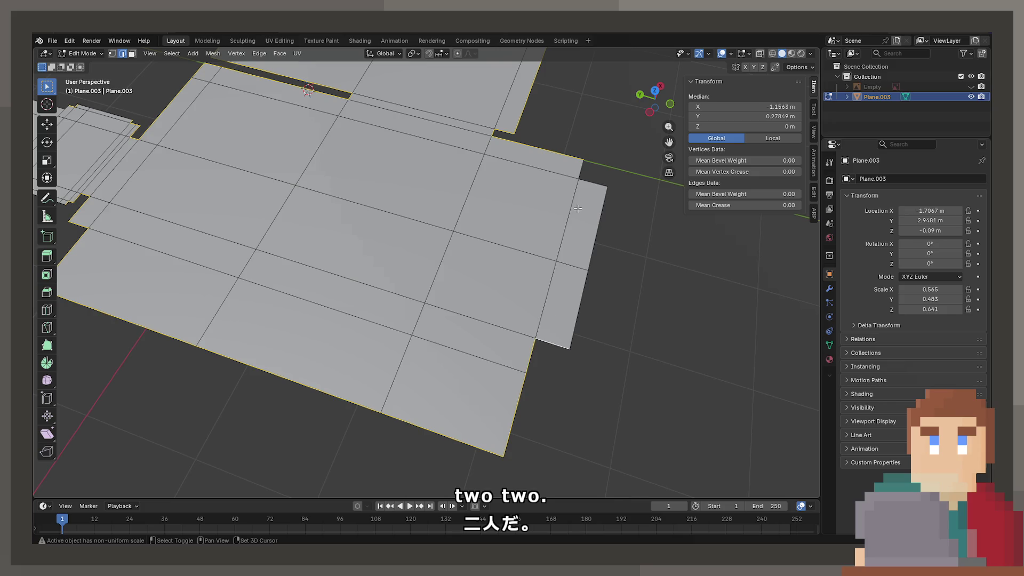
shift+click(587, 176)
scroll(543, 171, down, 4)
middle_drag(542, 171, 469, 202)
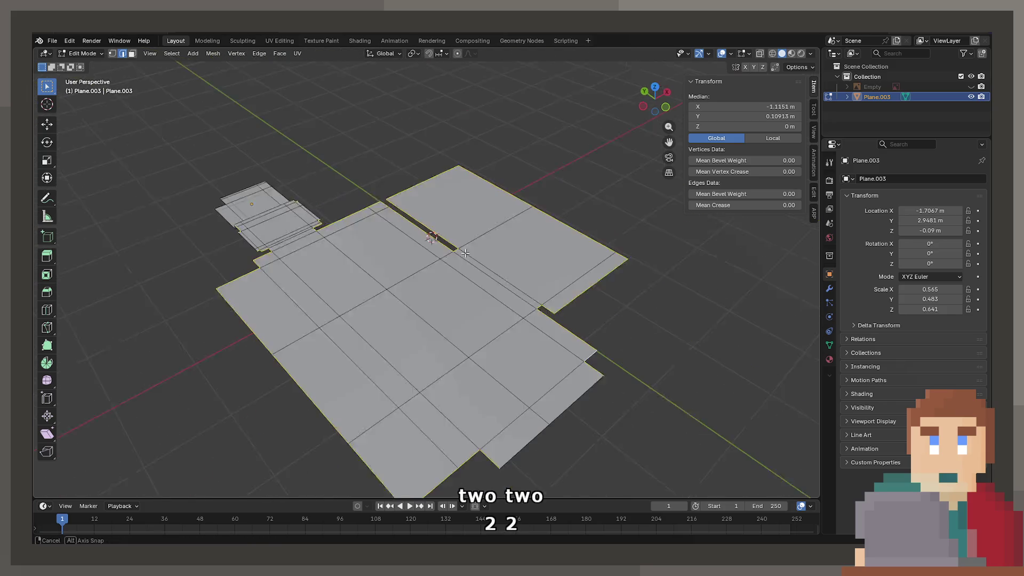
Extrude the selected boundary edges straight up into 2.4 m walls.
text(e2.4)
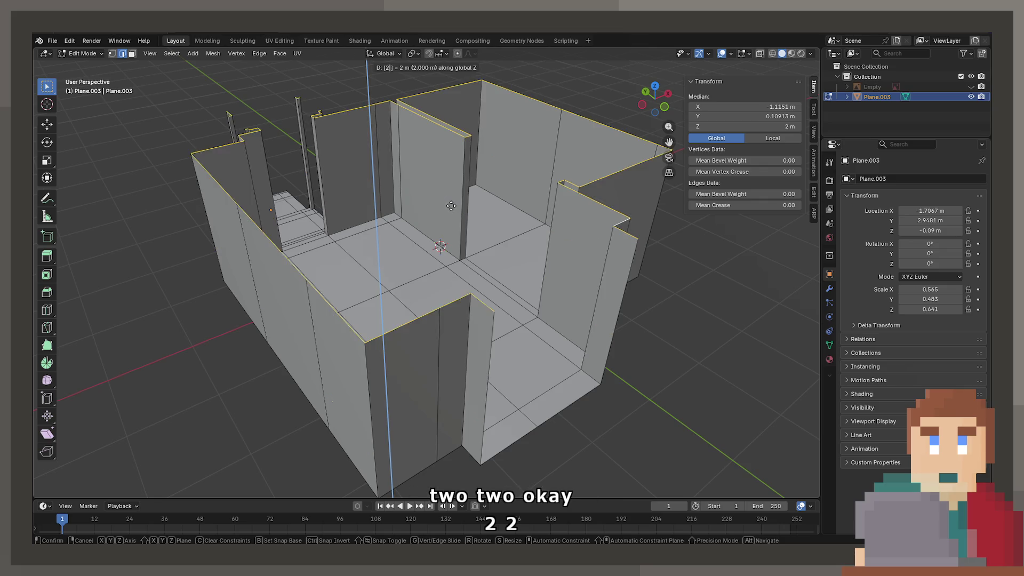
key(Return)
mouse_move(451, 192)
middle_down()
mouse_move(387, 356)
mouse_move(300, 406)
mouse_move(556, 372)
middle_up()
Select the lower entrance floor's outer edges, including the short left end edge.
click(301, 405)
scroll(300, 405, up, 3)
alt+shift+click(555, 372)
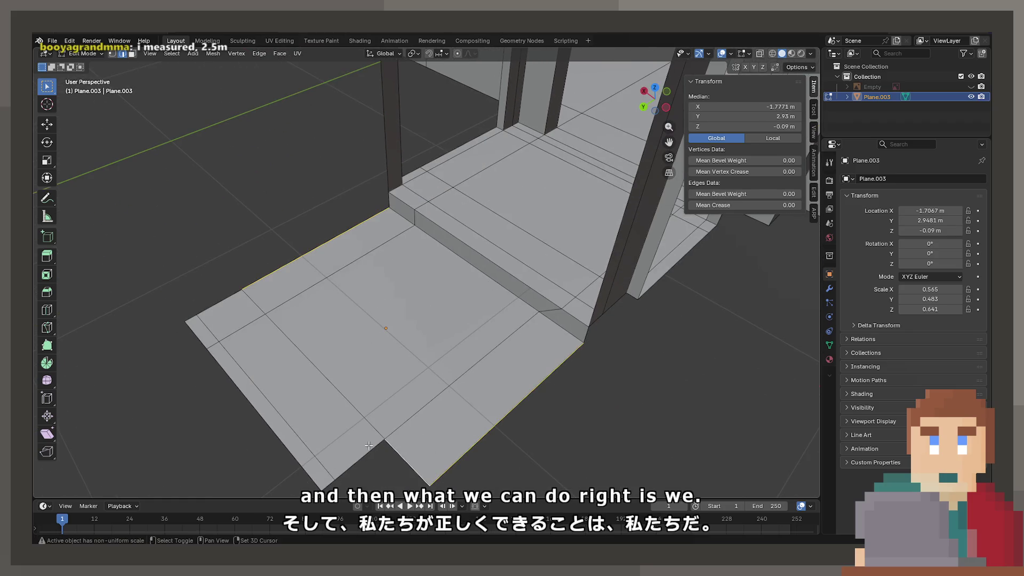
shift+click(208, 319)
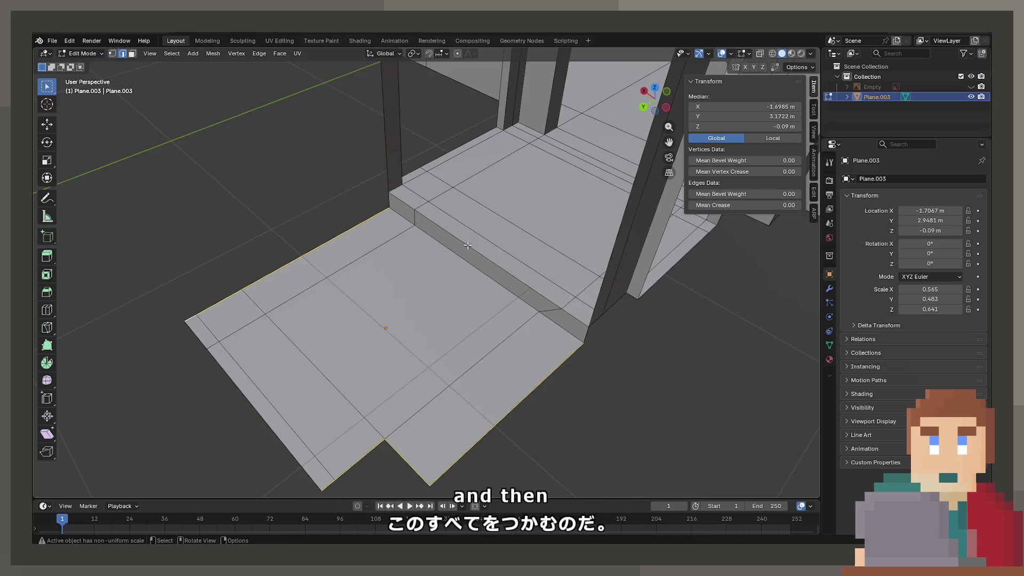
Raise the selected lower floor edges 0.09 m along Z.
key(g)
text(z)
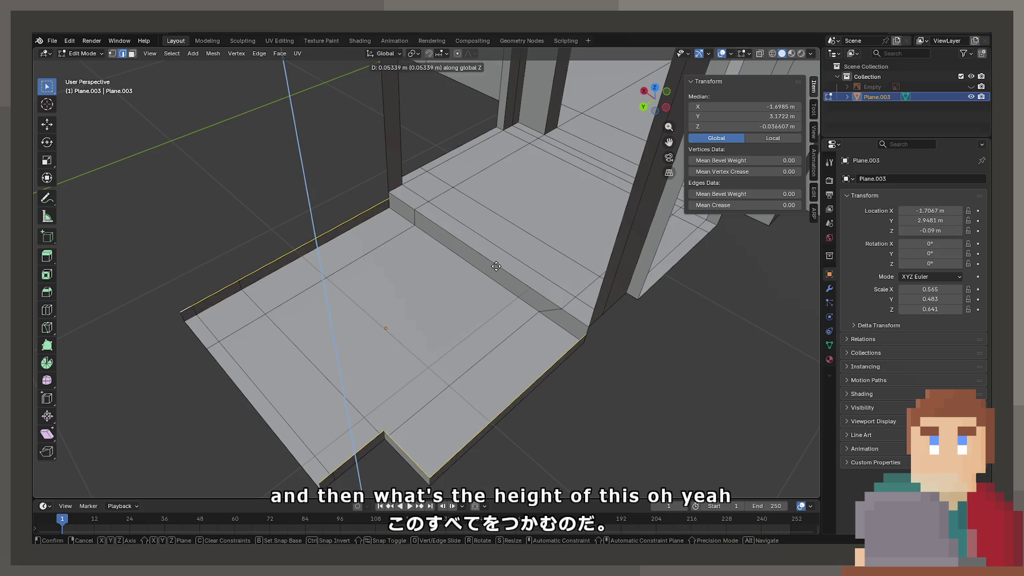
text(0.9)
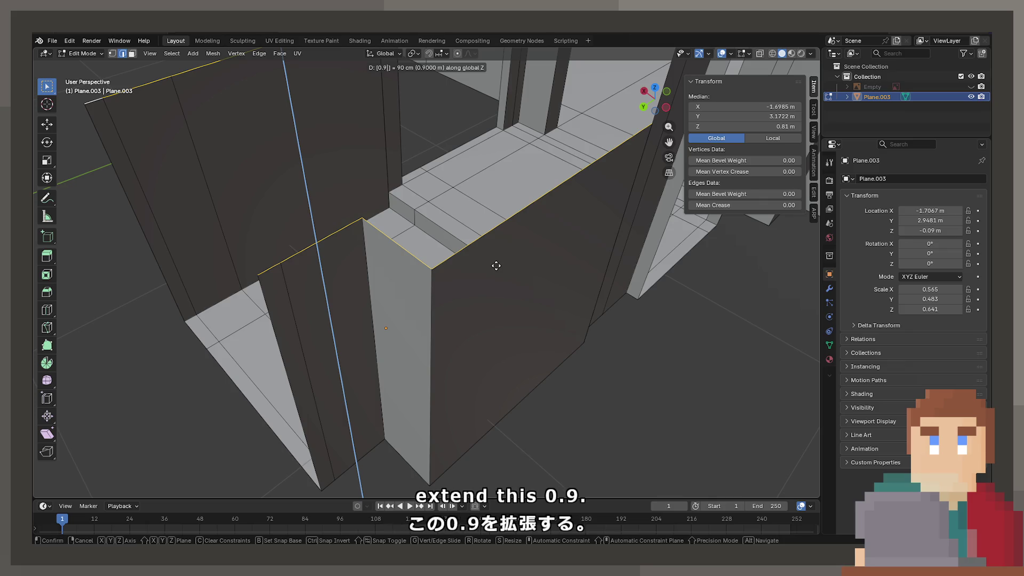
key(BackSpace)
text(09)
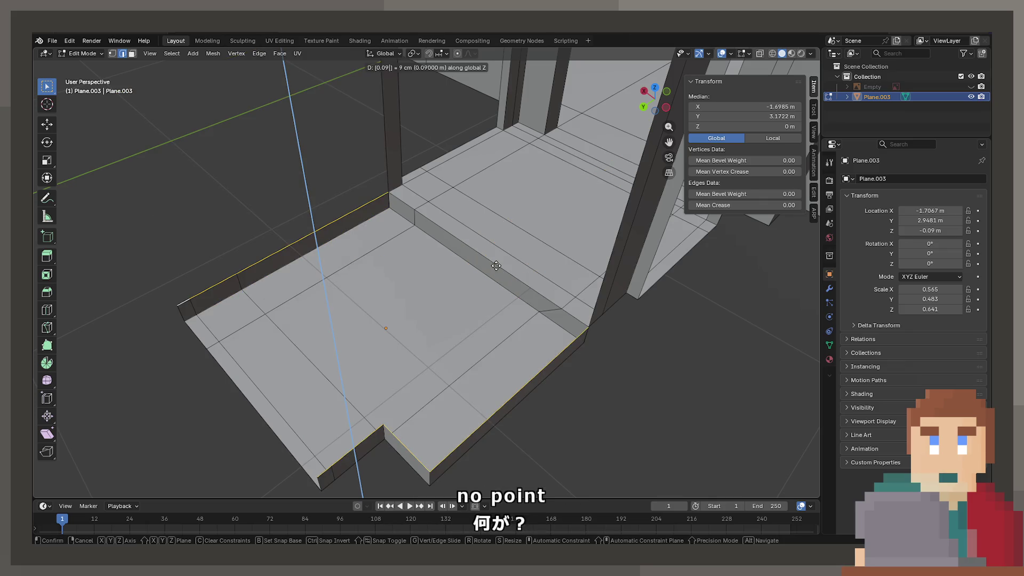
key(Return)
middle_drag(496, 265, 521, 313)
Extrude those edges vertically into 2.4 m walls around the entrance.
key(e)
key(z)
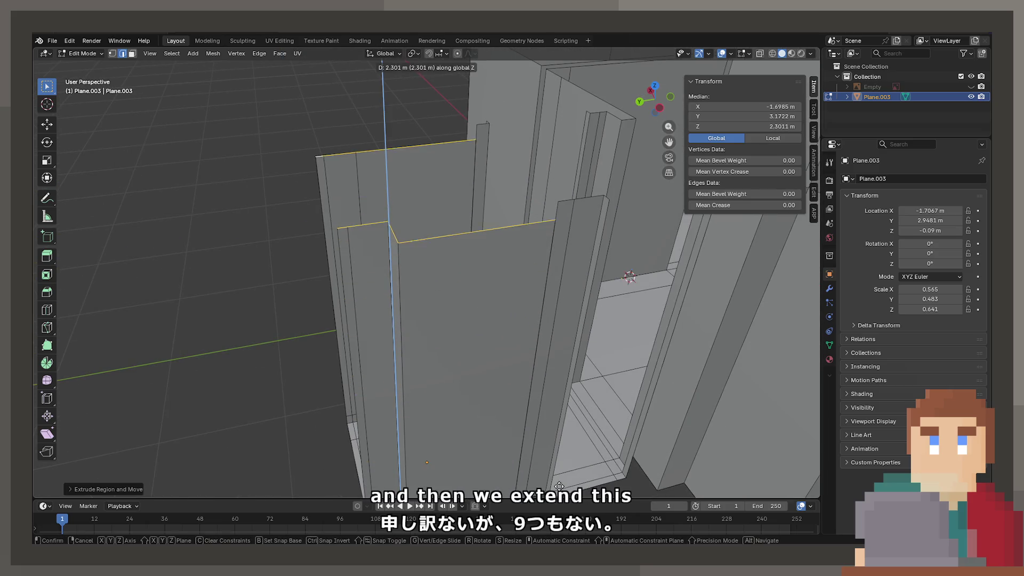
text(2.4)
key(Return)
Select the whole mesh and merge vertices by distance, removing 4 duplicates.
key(a)
key(m)
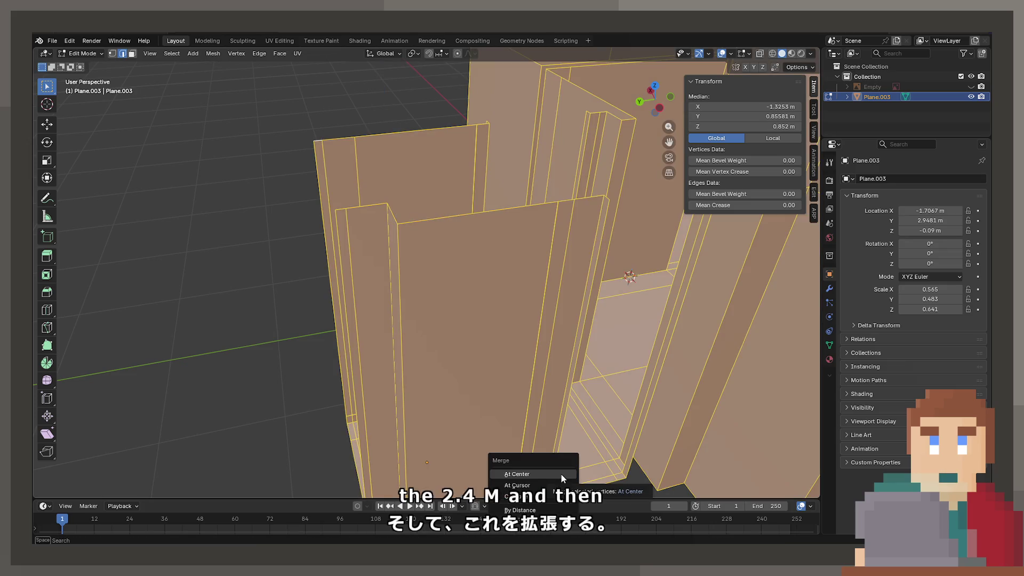
click(519, 510)
shift+middle_drag(469, 222, 405, 221)
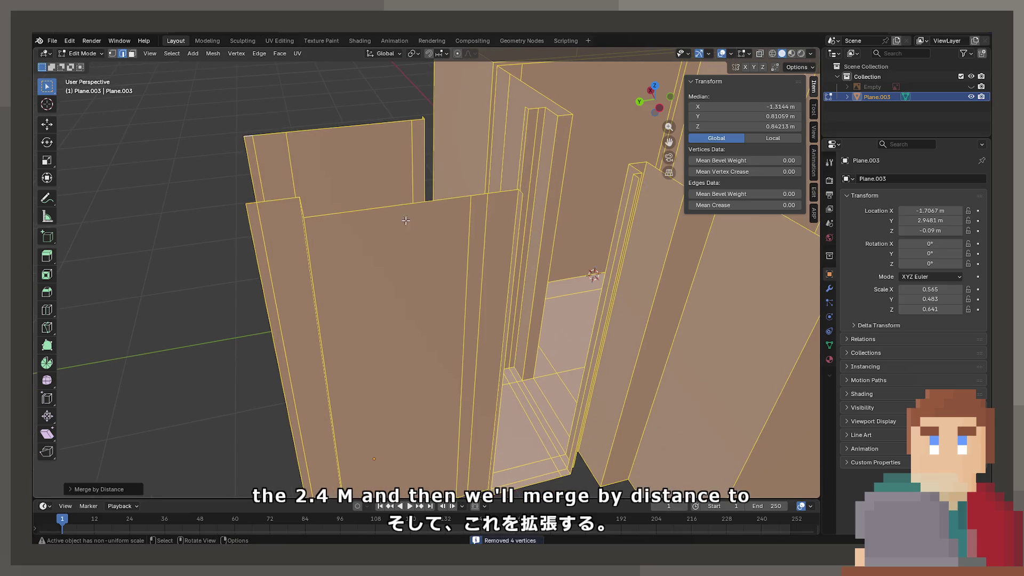
Switch to vertex select and orbit around to inspect the wall-top and floor corners.
key(Tab)
middle_drag(382, 177, 578, 155)
key(Tab)
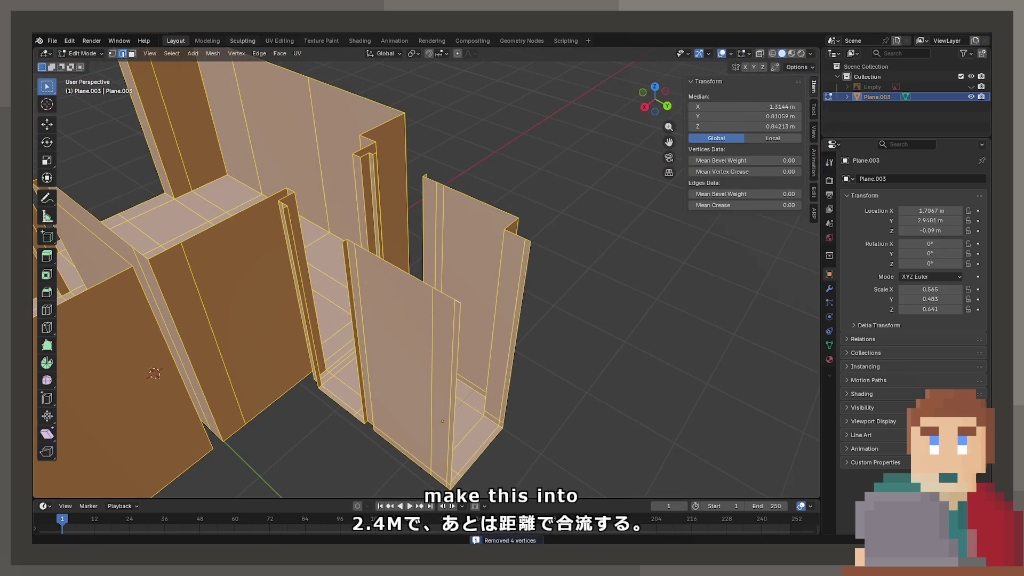
click(112, 54)
click(454, 189)
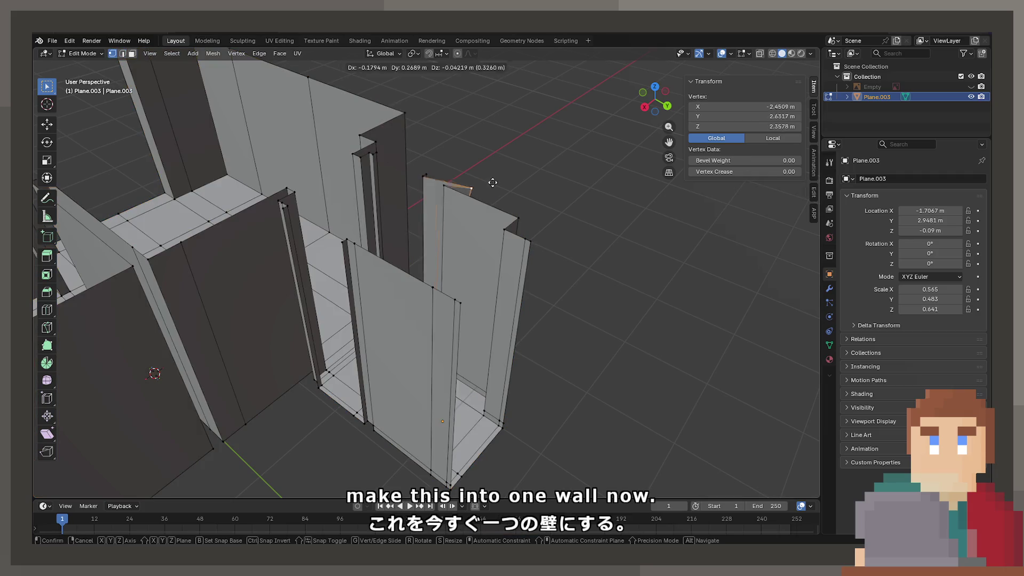
mouse_move(457, 189)
middle_down()
mouse_move(578, 235)
mouse_move(431, 184)
mouse_move(344, 266)
middle_up()
click(422, 305)
mouse_move(421, 305)
middle_down()
mouse_move(432, 330)
mouse_move(421, 247)
mouse_move(411, 292)
mouse_move(283, 288)
mouse_move(320, 323)
mouse_move(343, 290)
mouse_move(334, 336)
mouse_move(311, 318)
middle_up()
click(133, 53)
click(112, 53)
Turn on X-ray, select all, and lift the floor geometry copy straight up along Z.
key(alt+z)
key(a)
middle_drag(667, 385, 555, 343)
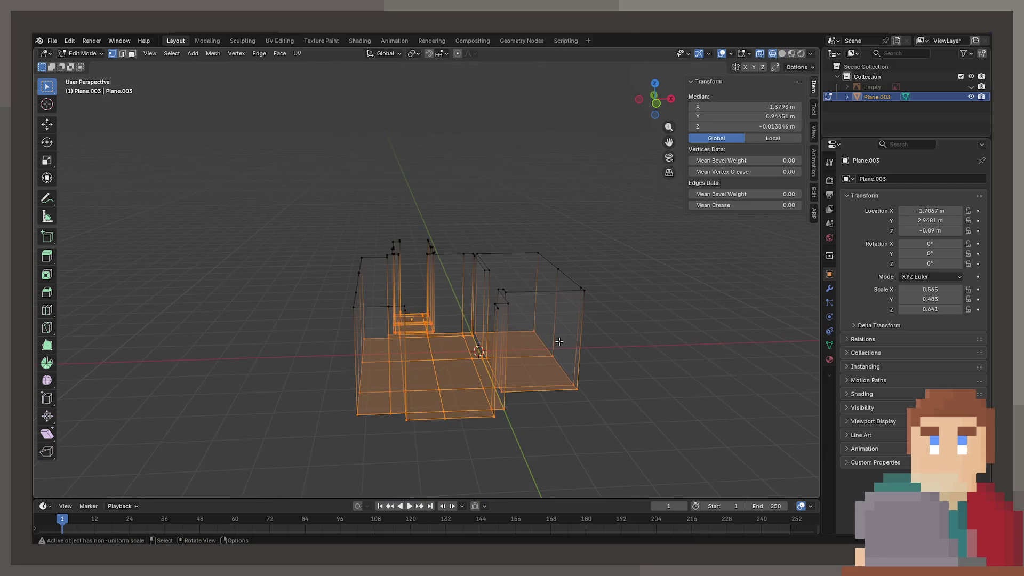
key(g)
key(z)
click(511, 178)
Rotate the lifted copy 360 degrees about the Y axis.
text(rx)
text(y190)
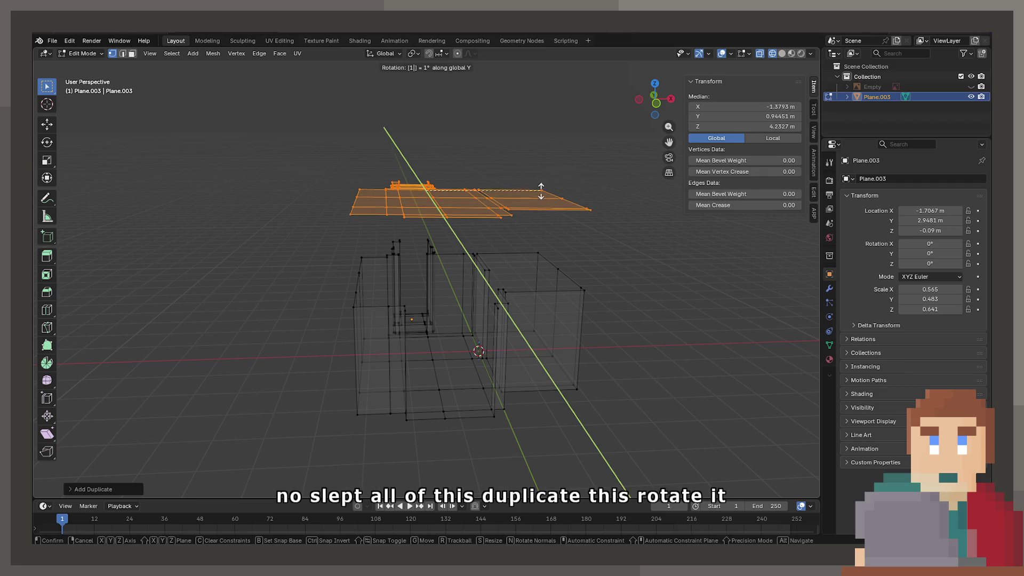
key(BackSpace)
key(BackSpace)
key(BackSpace)
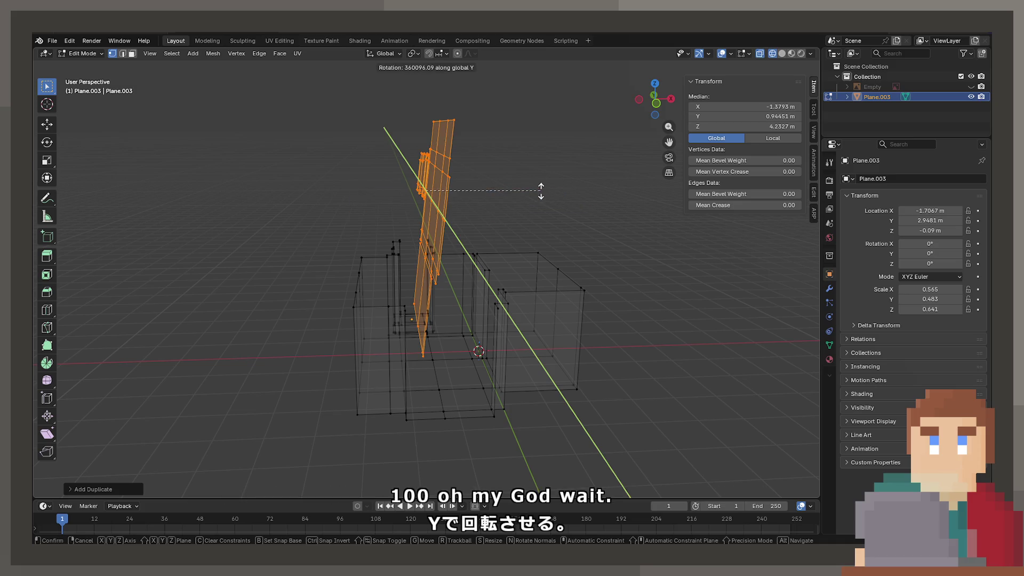
key(Escape)
key(r)
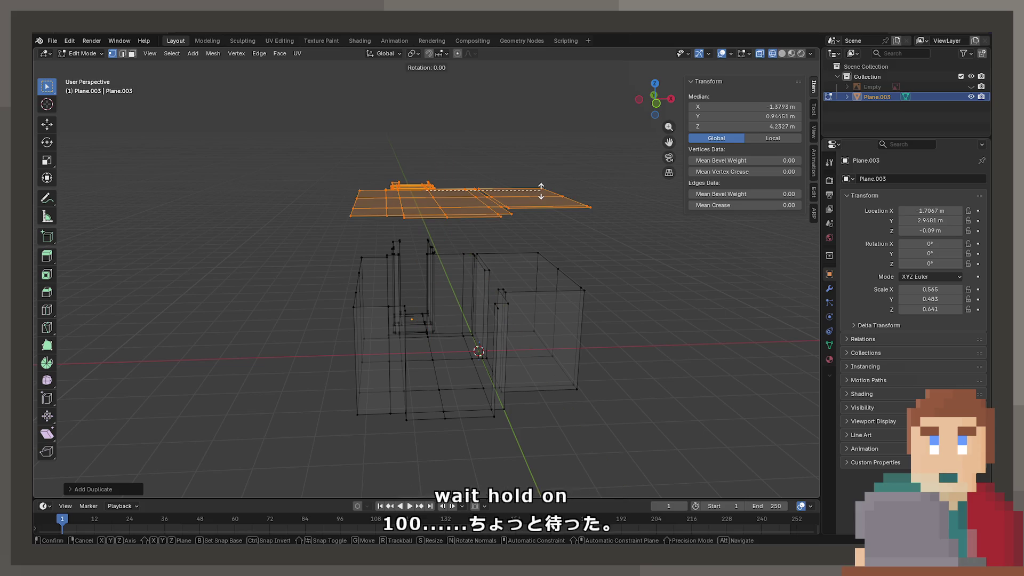
text(y)
text(360)
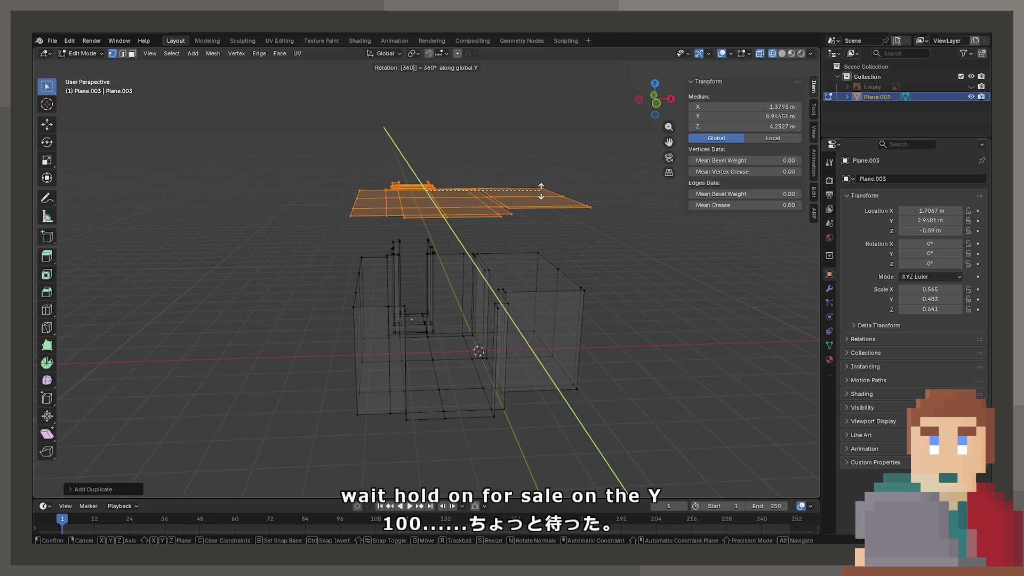
key(Return)
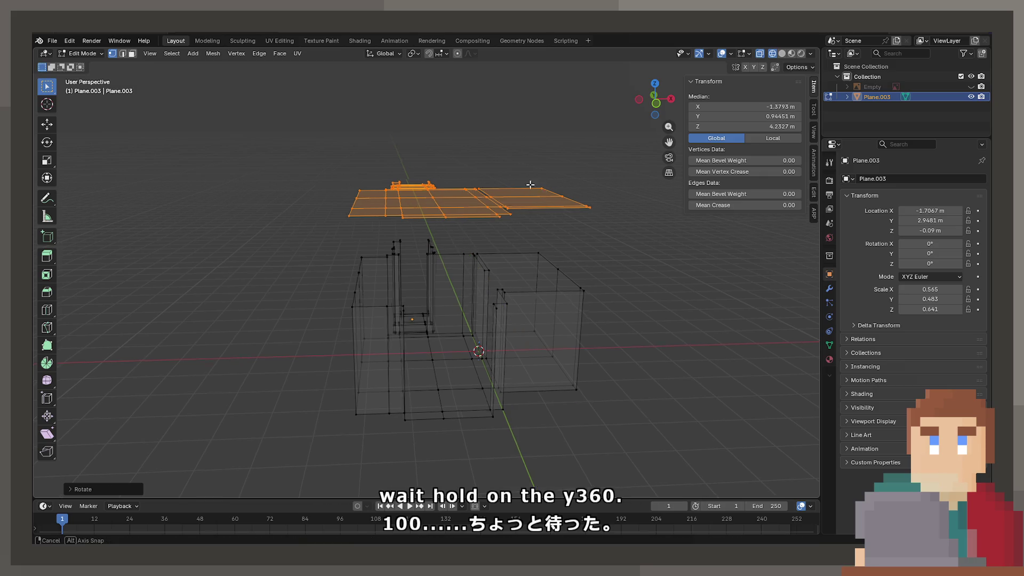
middle_drag(540, 190, 560, 219)
Flatten the copy to zero height on Z and merge its overlapping vertices.
key(s)
key(z)
text(0)
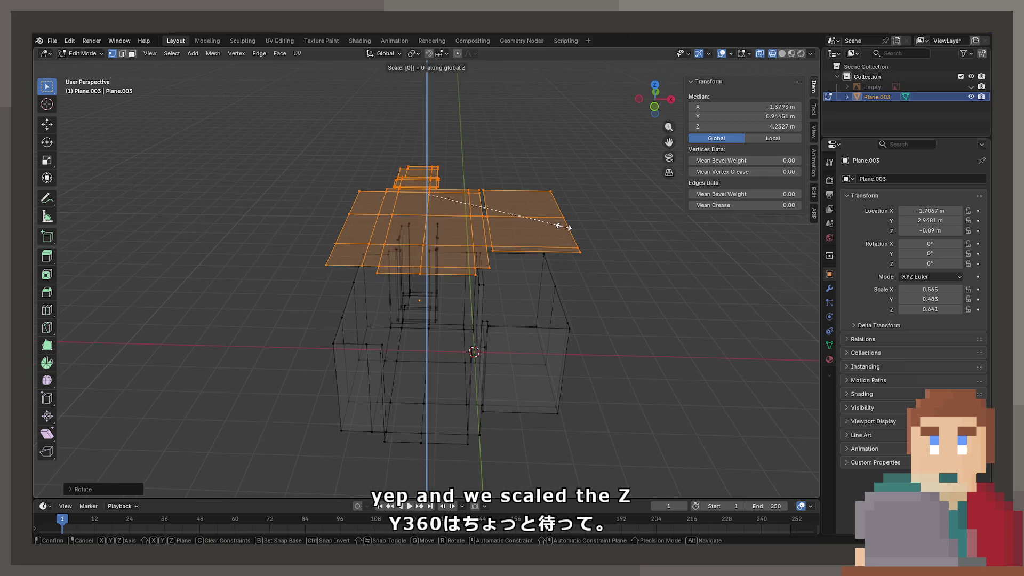
click(561, 226)
key(m)
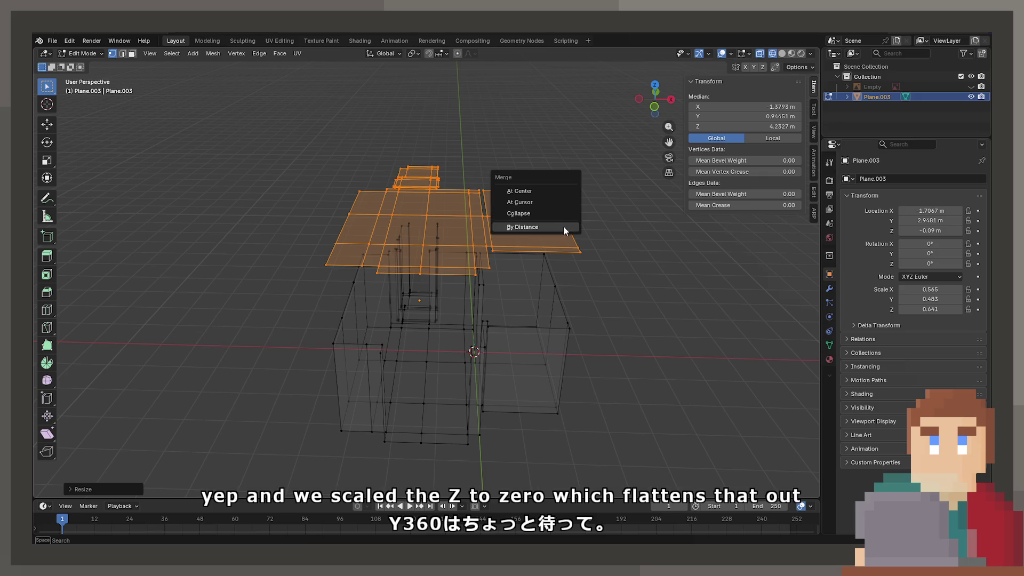
click(563, 226)
Set the roof plane's Median Z to 2.4 m and merge its vertices by distance.
middle_drag(564, 230, 479, 240)
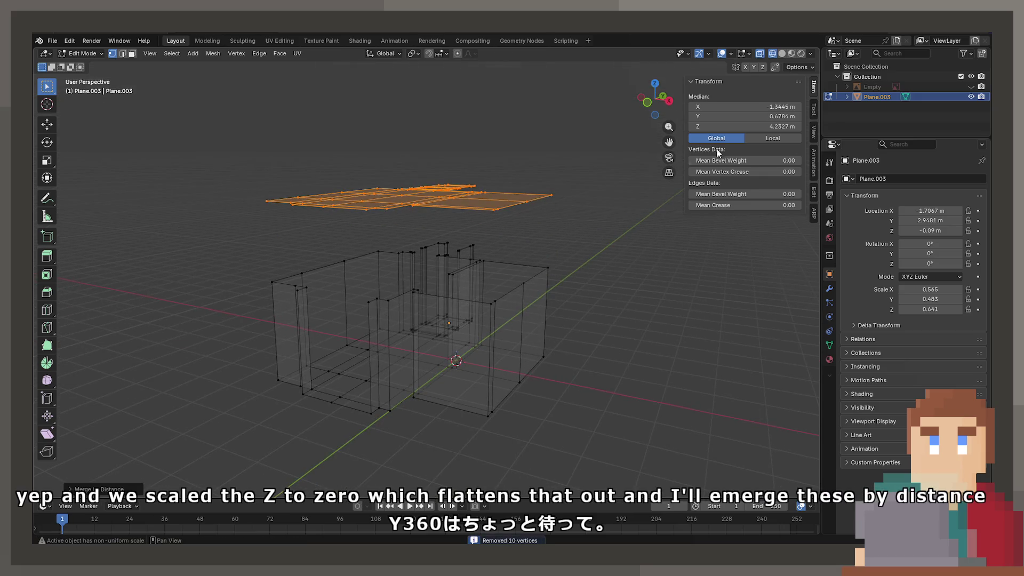
click(727, 127)
text(2.4)
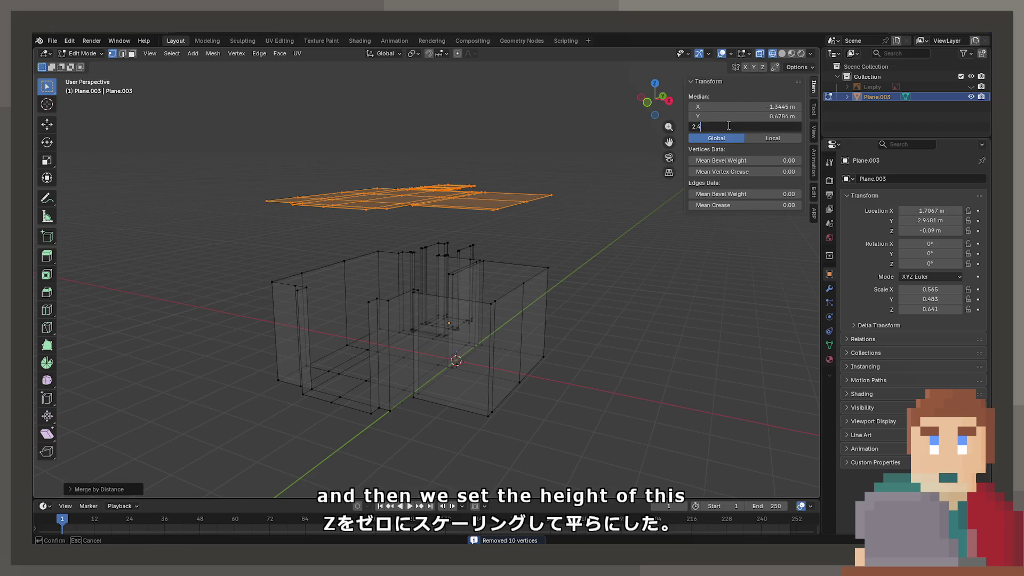
key(Return)
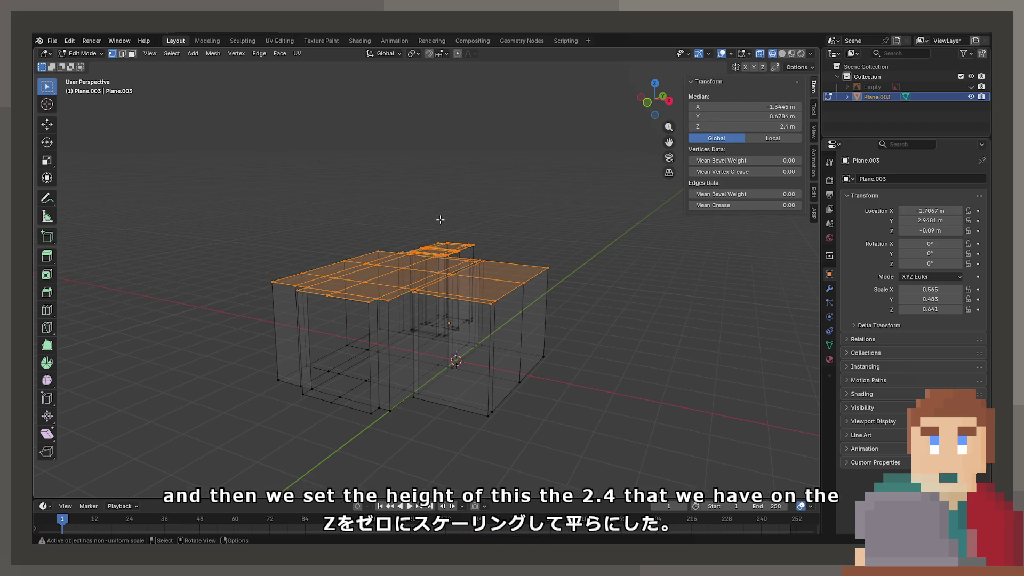
key(m)
click(440, 219)
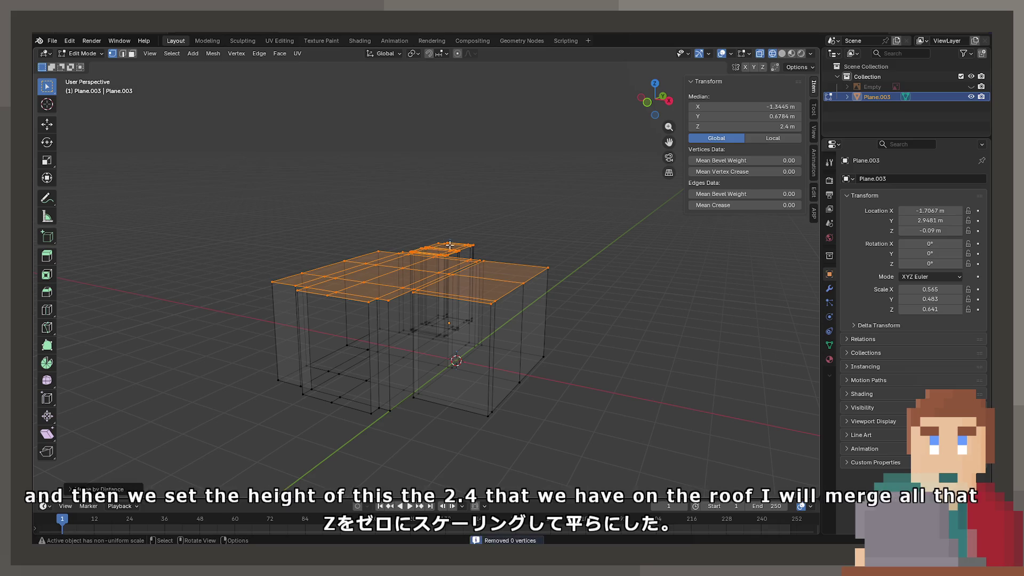
Select the entire mesh and merge duplicate vertices by distance.
key(a)
key(m)
click(454, 325)
scroll(458, 319, up, 4)
mouse_move(472, 314)
middle_down()
mouse_move(484, 306)
mouse_move(402, 308)
mouse_move(399, 299)
mouse_move(556, 280)
mouse_move(481, 316)
mouse_move(432, 358)
mouse_move(433, 314)
mouse_move(466, 323)
mouse_move(409, 305)
mouse_move(392, 277)
mouse_move(447, 288)
middle_up()
Turn off X-ray and inspect the joined roof and walls in Object and Edit Mode.
key(alt+z)
scroll(397, 296, up, 6)
key(Tab)
scroll(556, 280, down, 5)
scroll(432, 358, up, 5)
scroll(433, 314, down, 5)
key(Tab)
scroll(392, 277, up, 5)
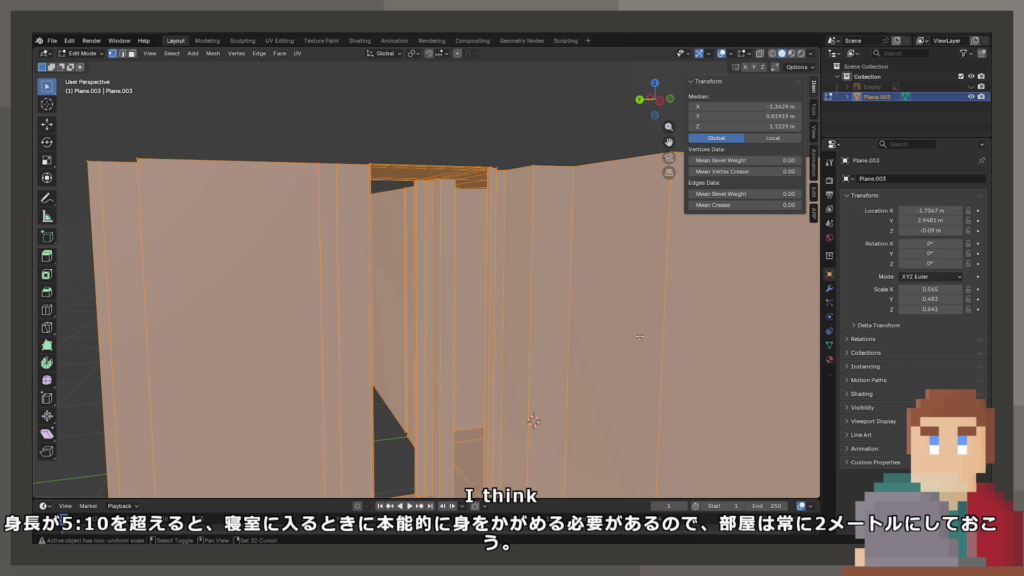
Add horizontal loop cuts on the main and left walls, each set to Median Z 2 m.
scroll(639, 336, down, 8)
key(ctrl+r)
click(469, 283)
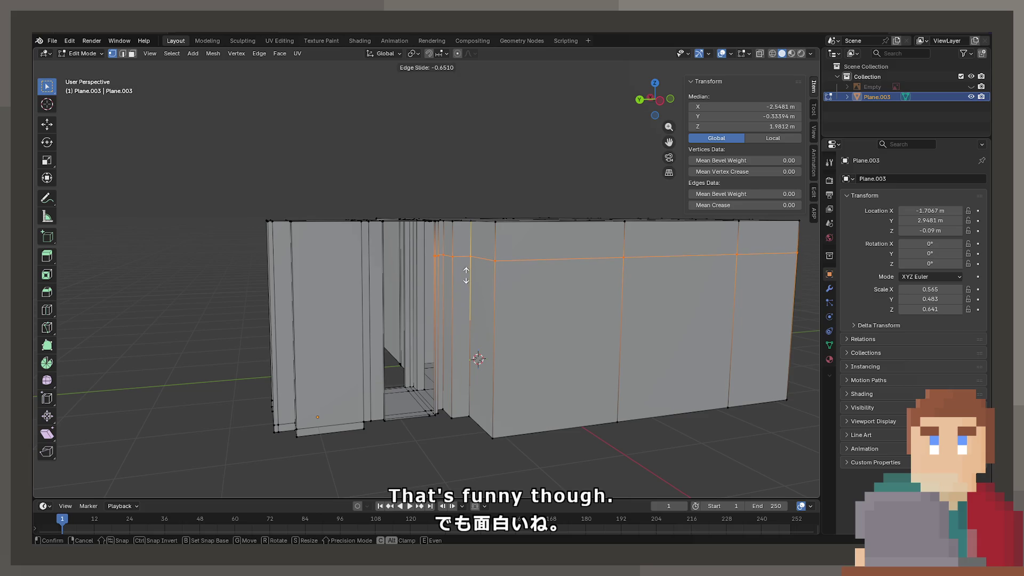
click(466, 275)
click(746, 127)
text(2)
key(Return)
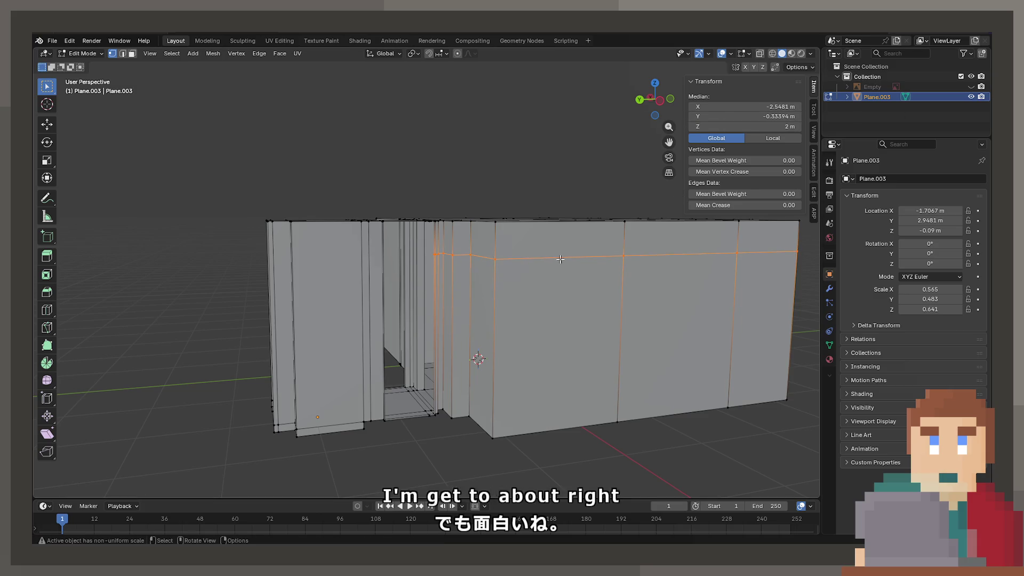
key(ctrl+r)
click(354, 287)
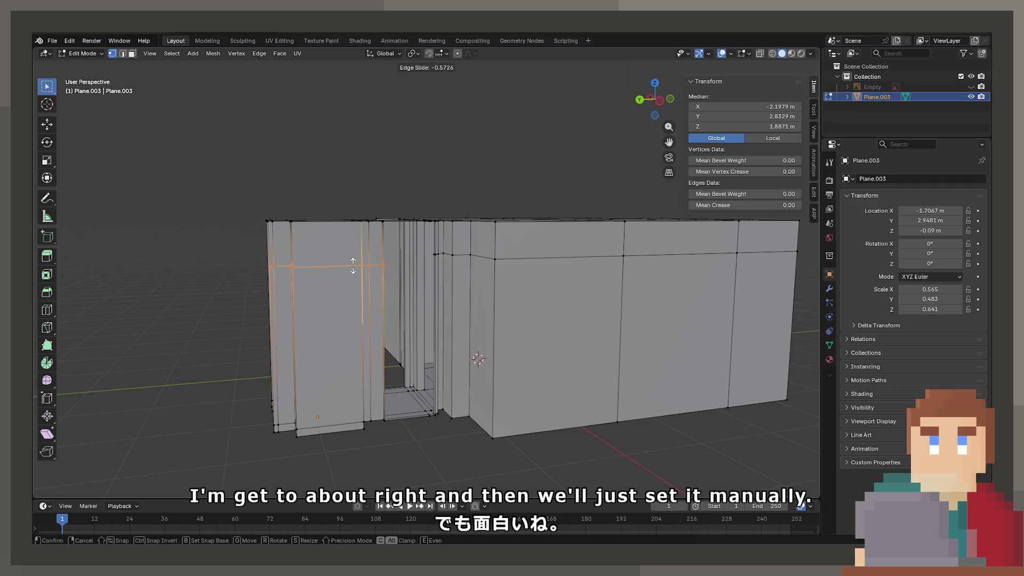
click(351, 258)
click(747, 127)
text(2)
key(Return)
Add a loop cut across the doorway wall at a height of 1.91 m.
mouse_move(462, 323)
middle_down()
mouse_move(450, 265)
mouse_move(471, 294)
middle_up()
key(ctrl+r)
click(471, 294)
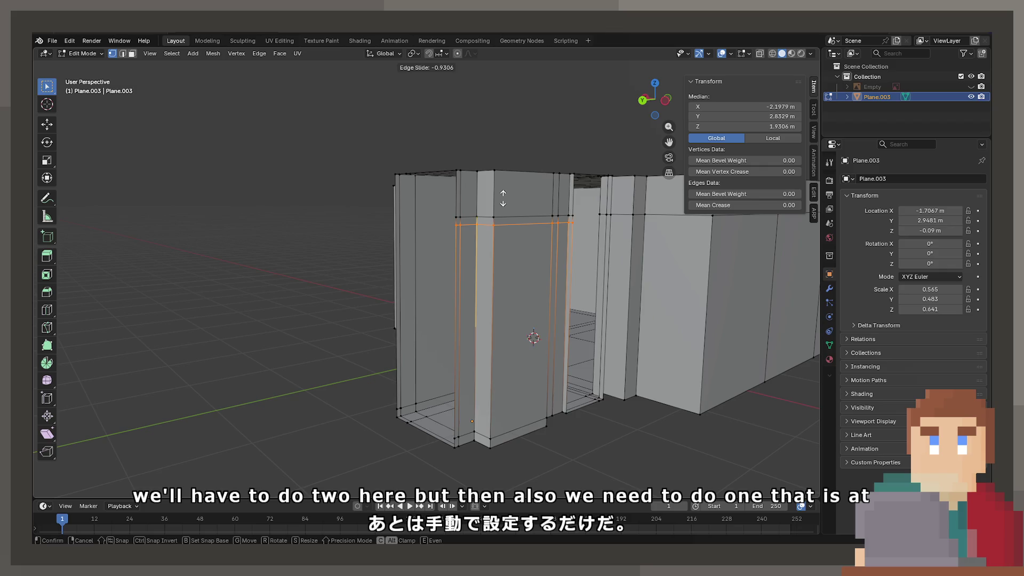
click(502, 198)
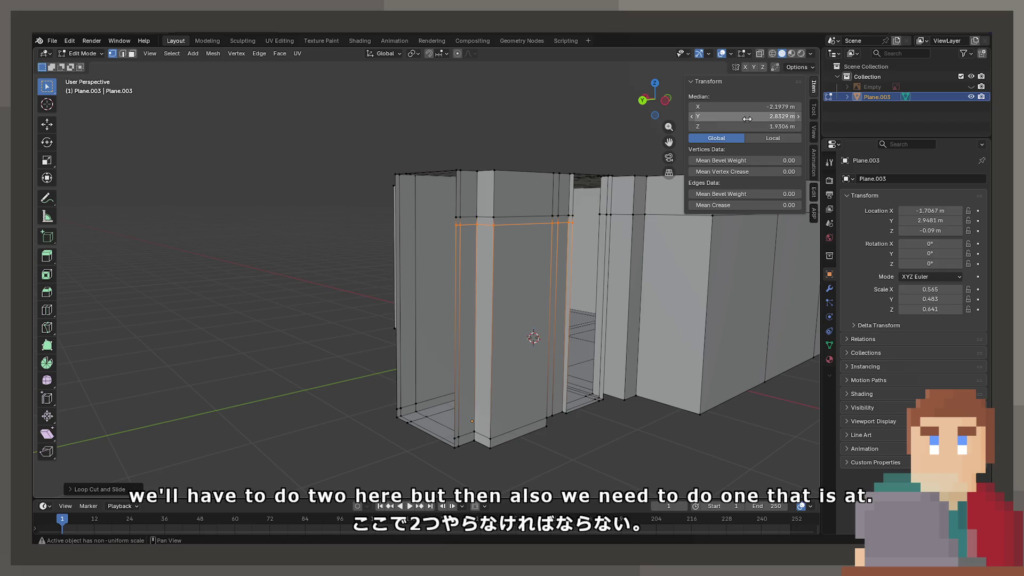
click(747, 127)
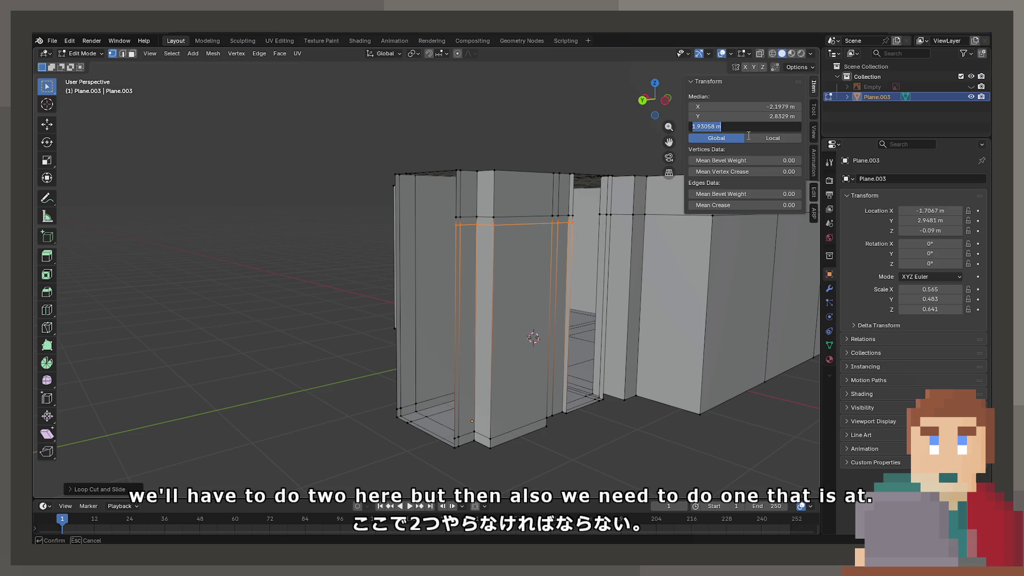
text(1.9)
key(Return)
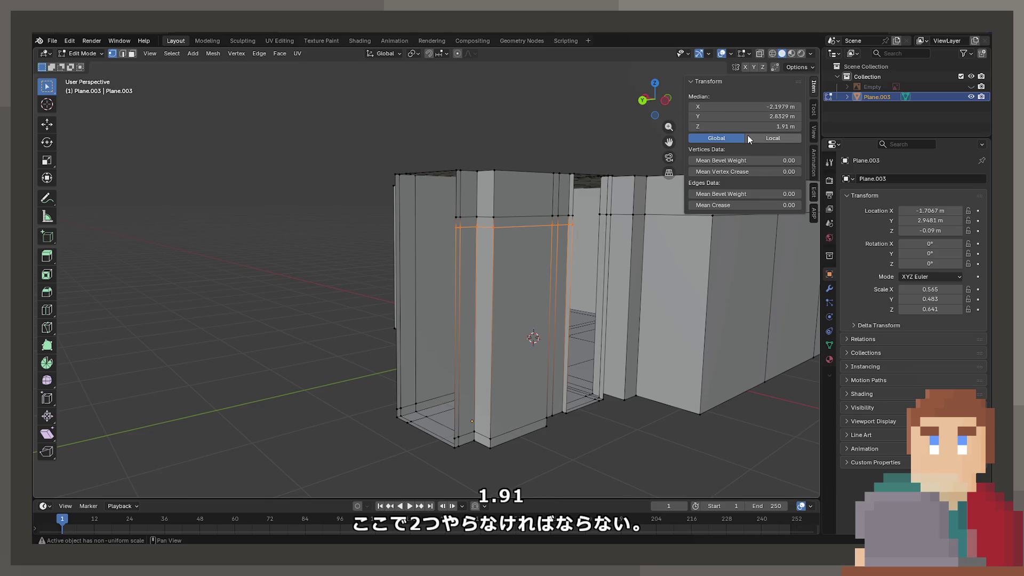
Position another loop beside the doorway at 2 m height.
key(g)
key(g)
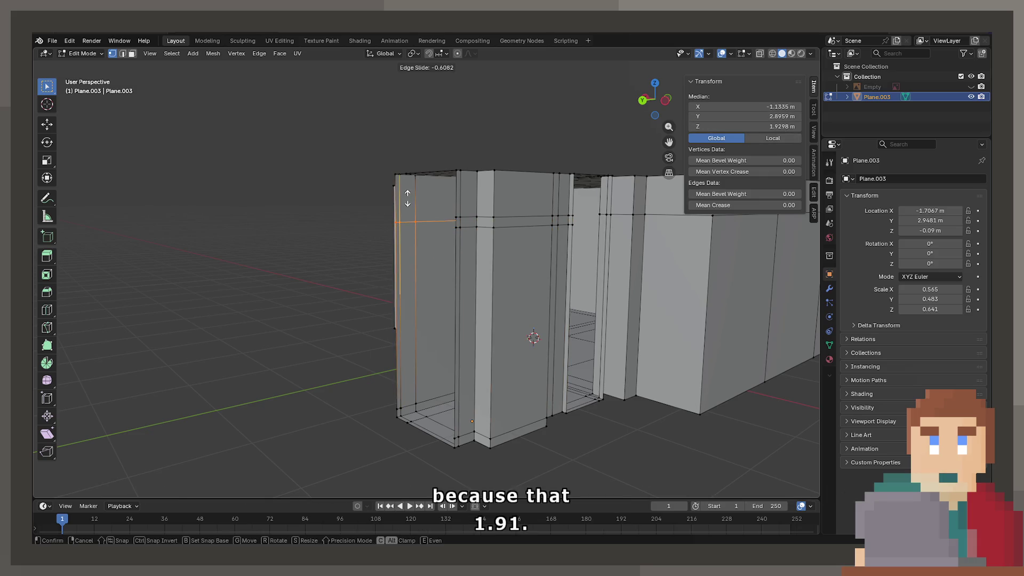
click(408, 195)
click(747, 126)
text(2)
key(Return)
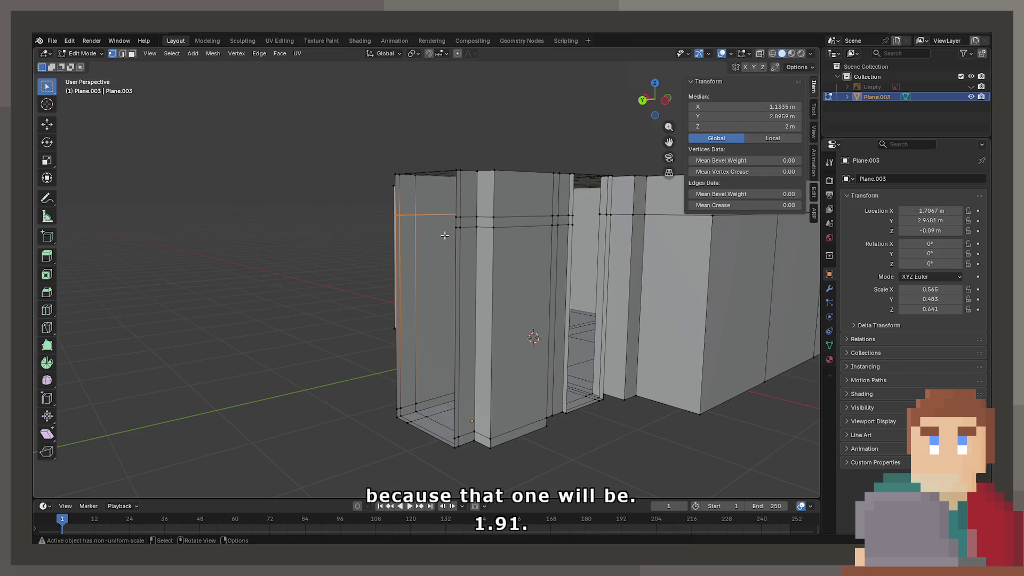
Set a further loop beside the doorway to 1.91 m height.
key(ctrl+r)
key(Escape)
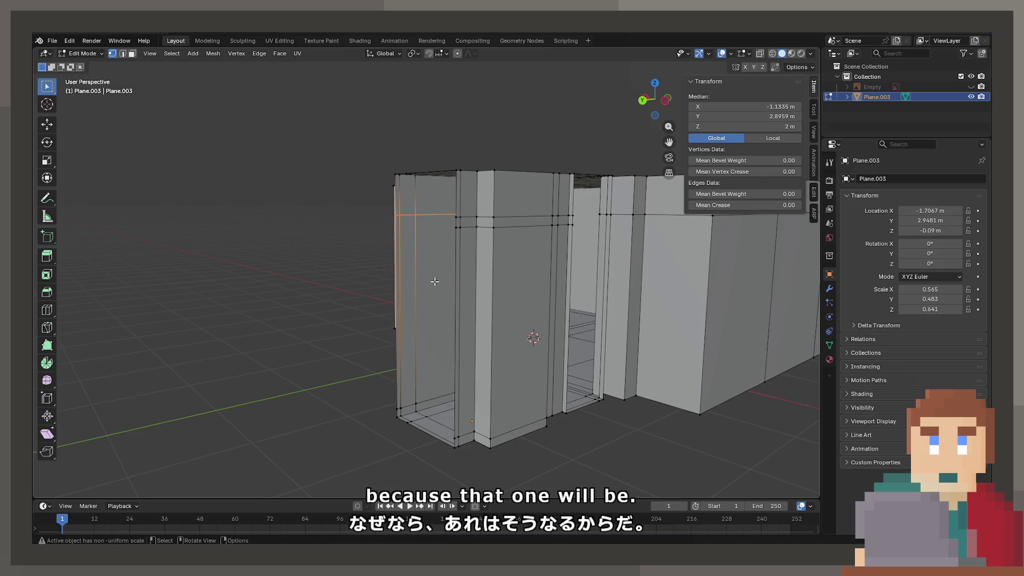
key(g)
key(g)
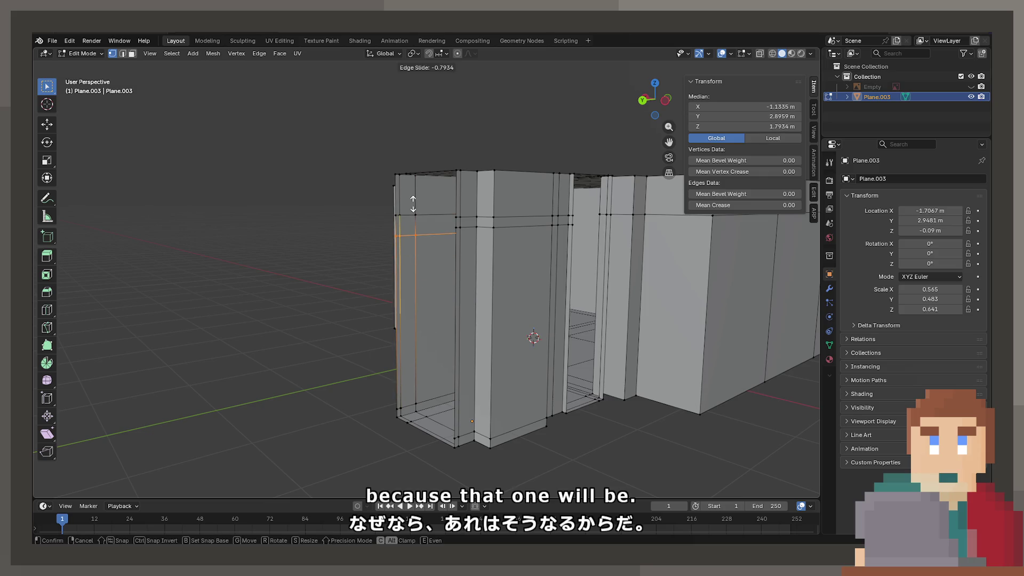
click(413, 203)
click(776, 125)
text(1.9)
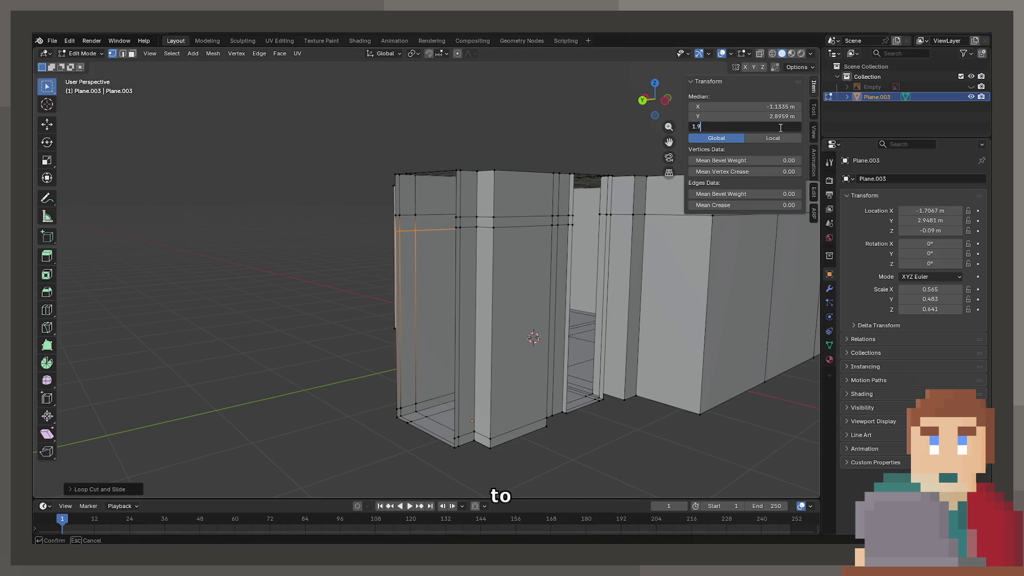
text(1)
key(Return)
Select the small face above the doorway in face select mode.
scroll(320, 264, up, 5)
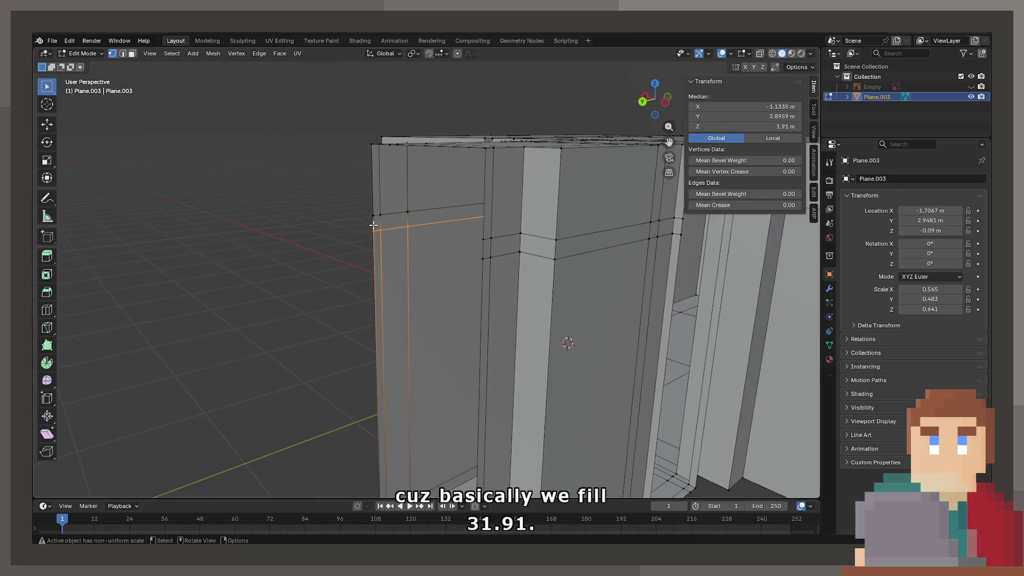
click(376, 220)
key(3)
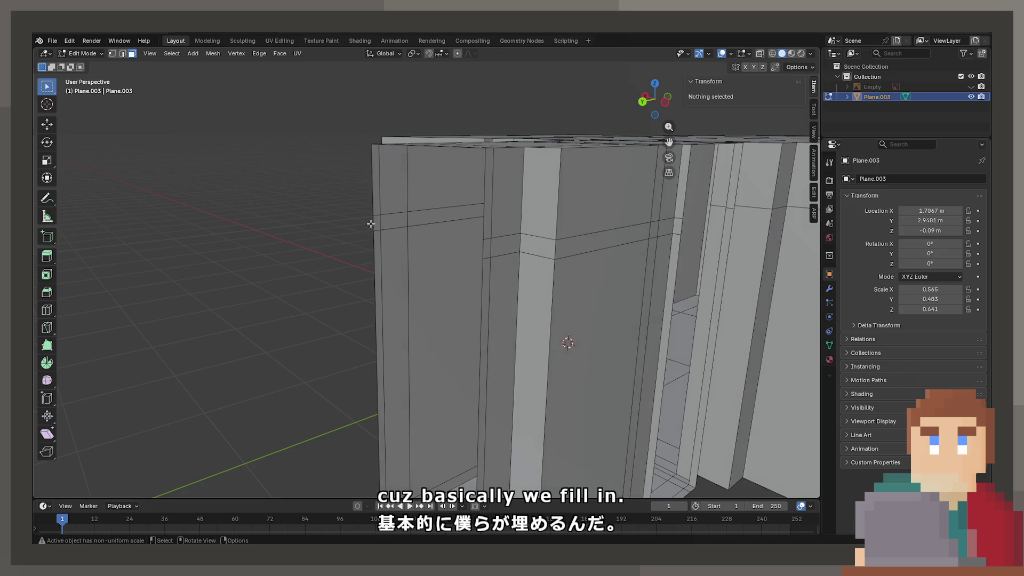
click(376, 222)
scroll(378, 204, down, 5)
middle_drag(354, 320, 565, 240)
Bridge the two face strips on opposite sides of the doorway into a lintel.
shift+click(571, 219)
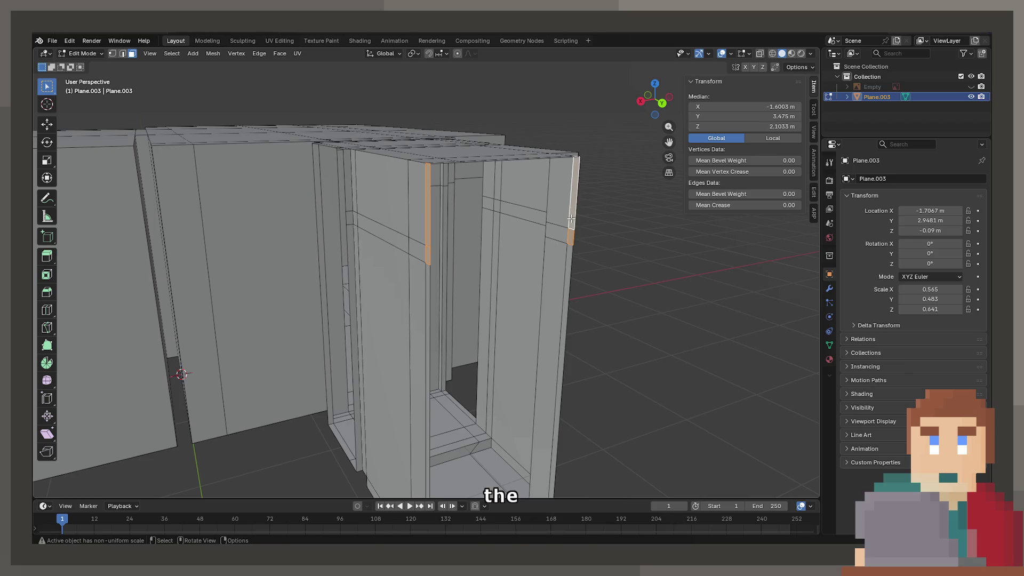
key(F3)
click(636, 241)
middle_drag(636, 242, 403, 235)
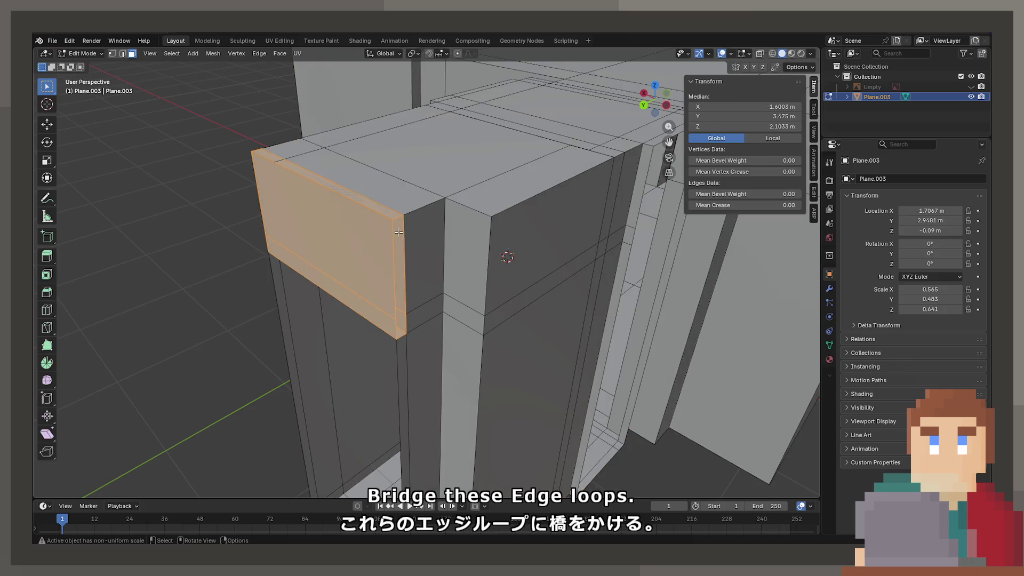
Delete the thin side face and top strip face left beside the lintel.
click(401, 246)
shift+click(387, 215)
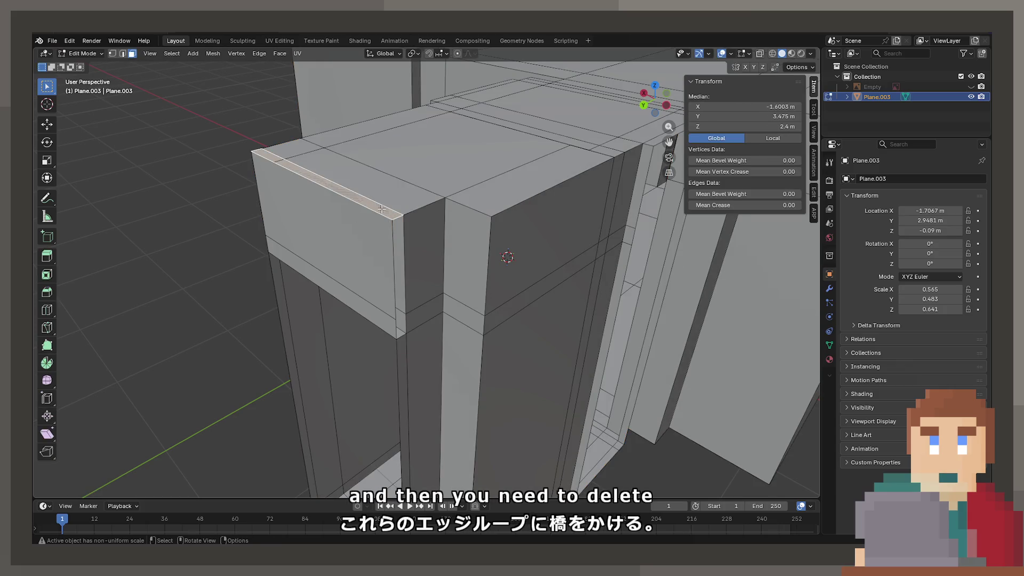
key(x)
click(382, 209)
Delete the thin corner strip face and the slanted corner face at the doorway's top.
click(347, 190)
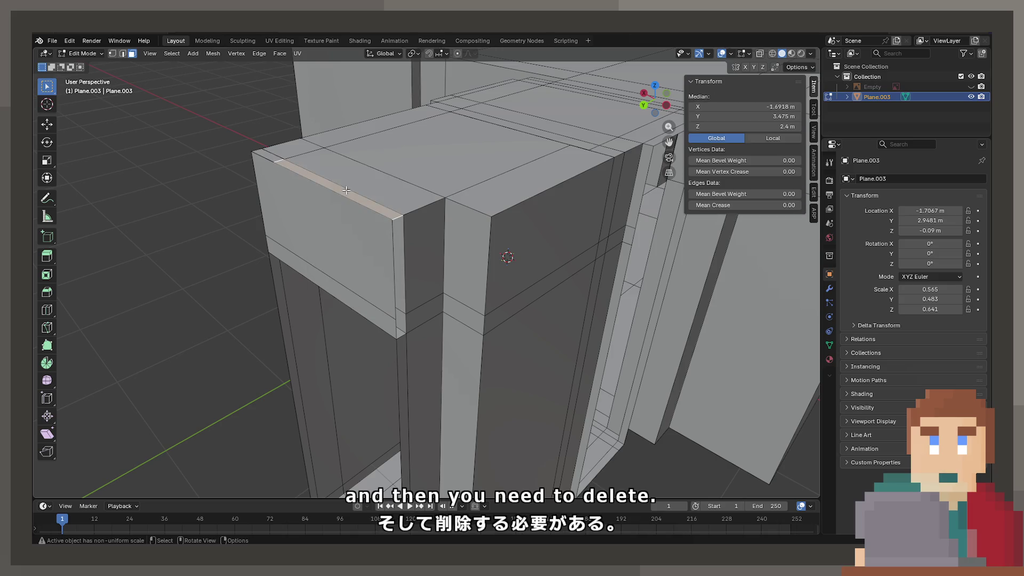
click(272, 160)
mouse_move(274, 160)
middle_down()
mouse_move(393, 111)
mouse_move(366, 101)
mouse_move(263, 165)
mouse_move(469, 297)
mouse_move(473, 272)
middle_up()
shift+click(473, 272)
key(x)
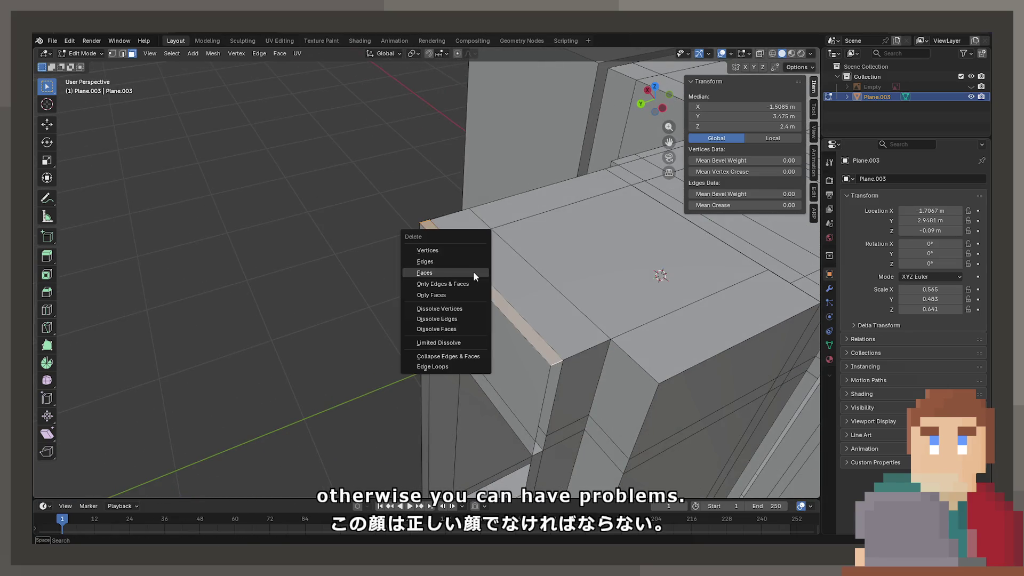
click(472, 271)
click(465, 270)
key(x)
click(473, 323)
mouse_move(464, 362)
middle_down()
mouse_move(454, 316)
mouse_move(632, 308)
mouse_move(411, 315)
mouse_move(503, 178)
mouse_move(482, 193)
middle_up()
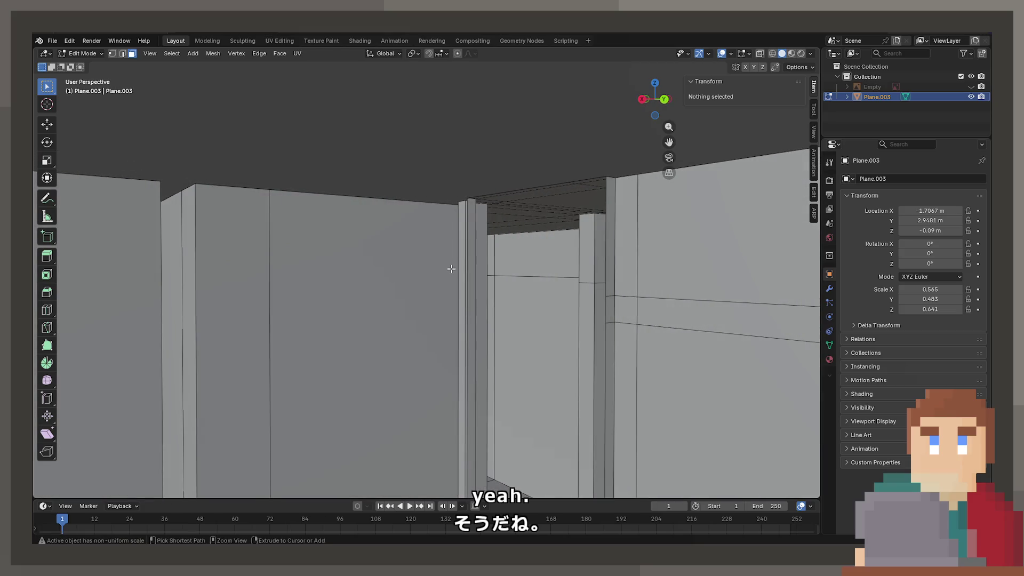
Loop-cut across the walls and set the new loop's height to 2 m.
key(ctrl+r)
click(453, 267)
click(458, 97)
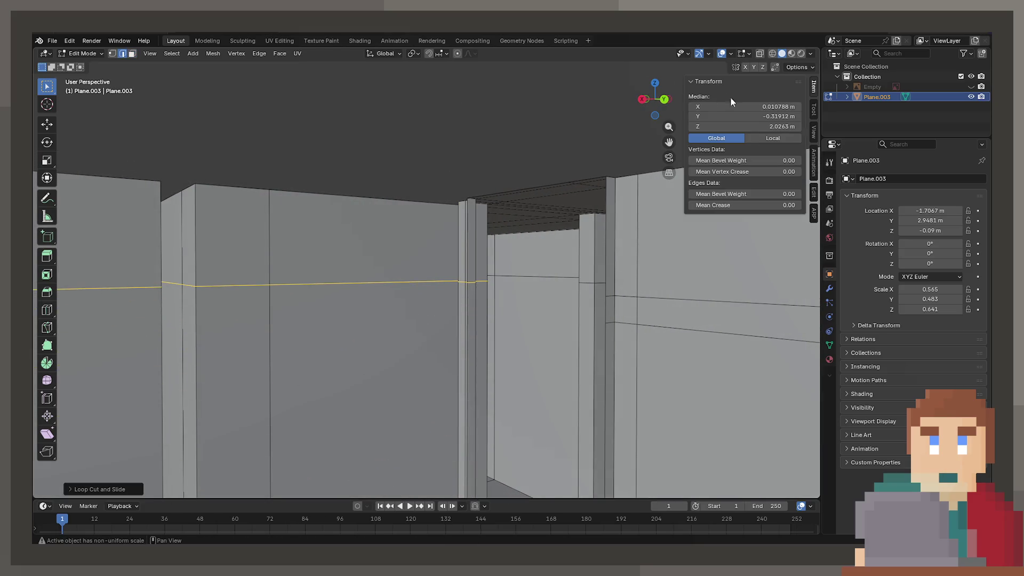
double_click(747, 127)
text(2)
key(Return)
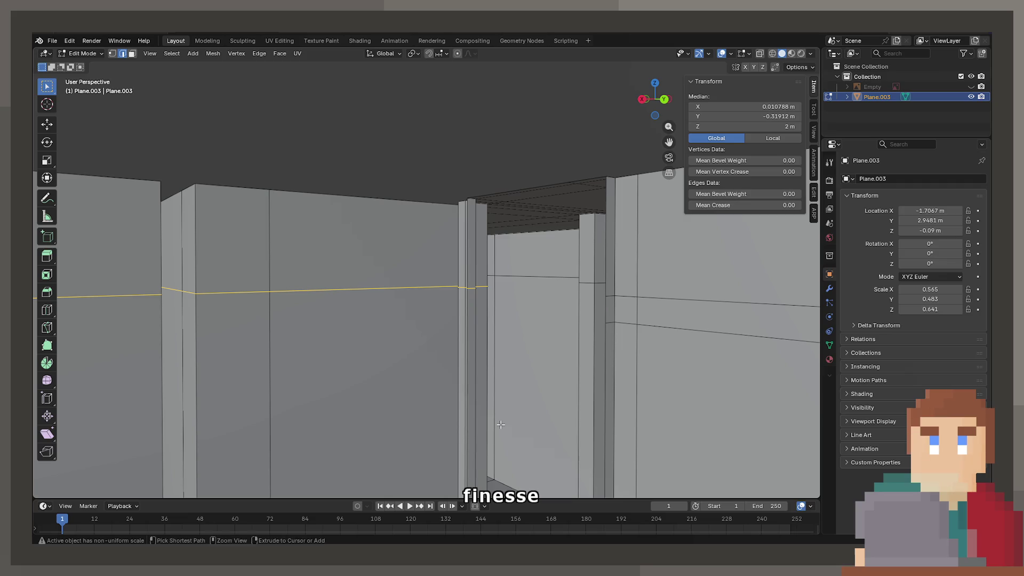
Place another loop near the doorway at a height of 1.91 m.
key(g)
key(g)
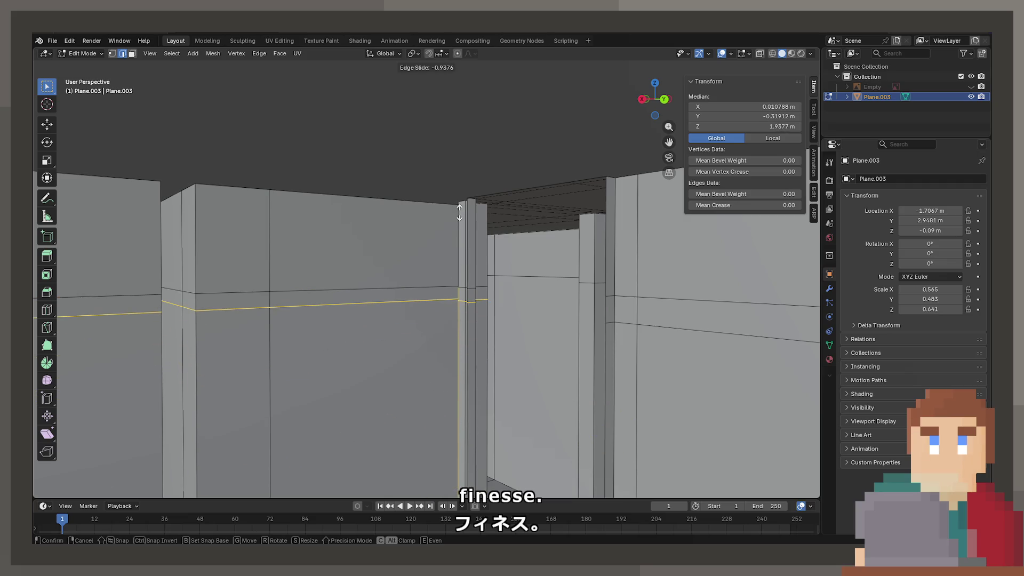
click(451, 218)
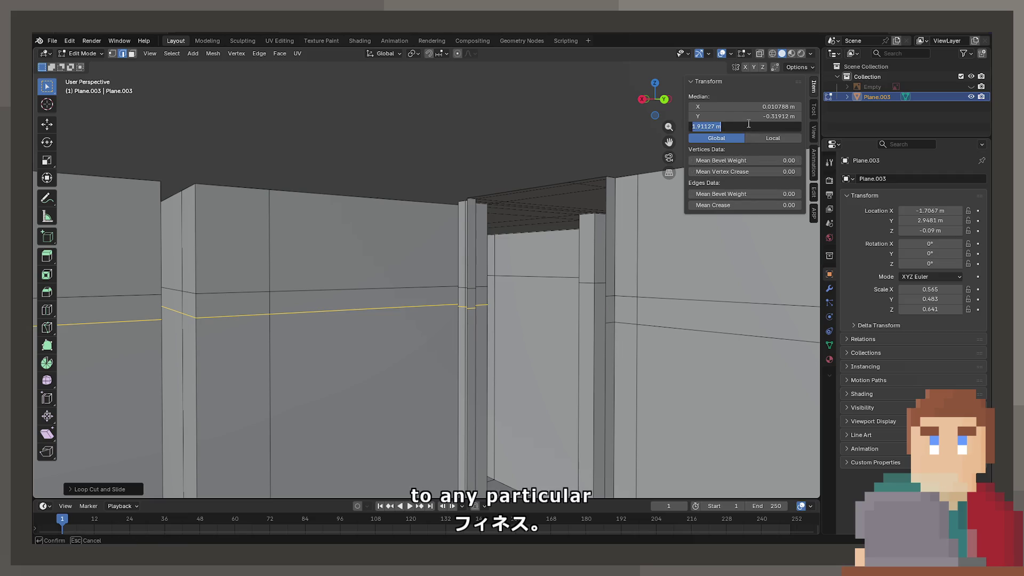
text(1.9)
key(Return)
mouse_move(250, 235)
middle_down()
mouse_move(360, 243)
mouse_move(416, 288)
mouse_move(354, 210)
mouse_move(386, 216)
mouse_move(309, 251)
mouse_move(403, 260)
middle_up()
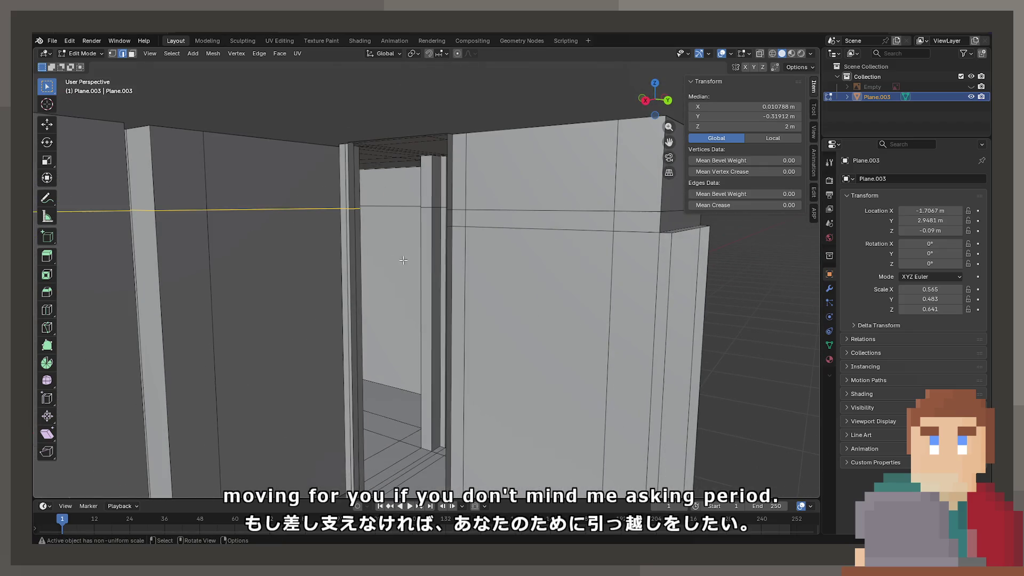
mouse_move(380, 209)
middle_down()
mouse_move(473, 327)
mouse_move(445, 315)
mouse_move(361, 169)
middle_up()
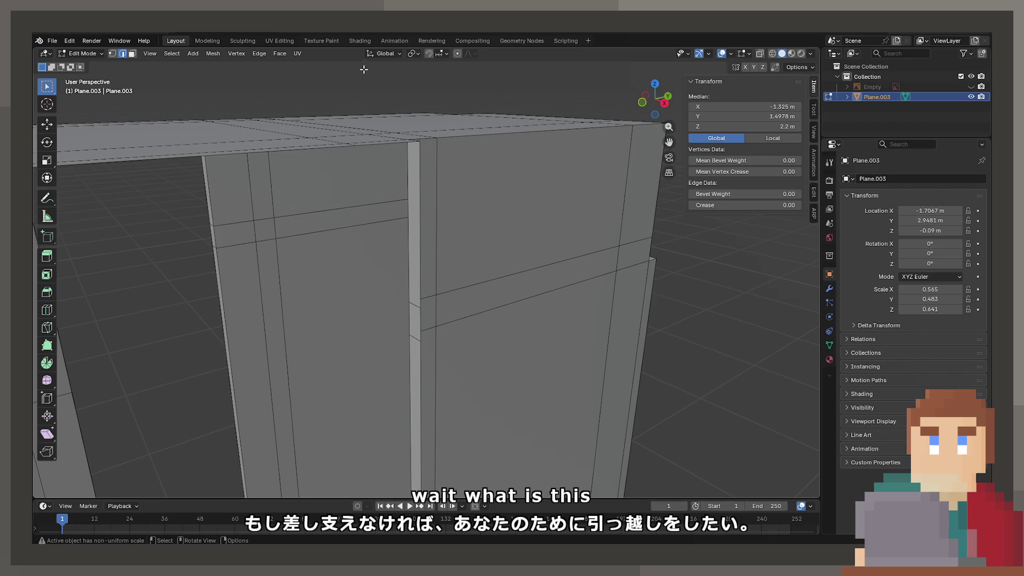
In face mode, bridge the thin doorframe face strips across the first gap.
click(418, 299)
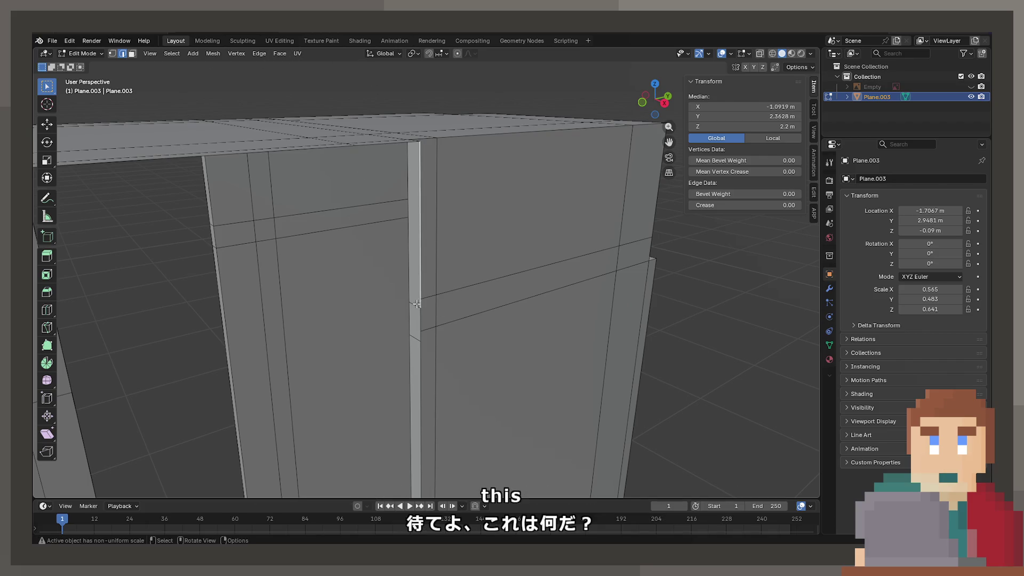
mouse_move(420, 311)
middle_down()
mouse_move(338, 302)
mouse_move(197, 112)
middle_up()
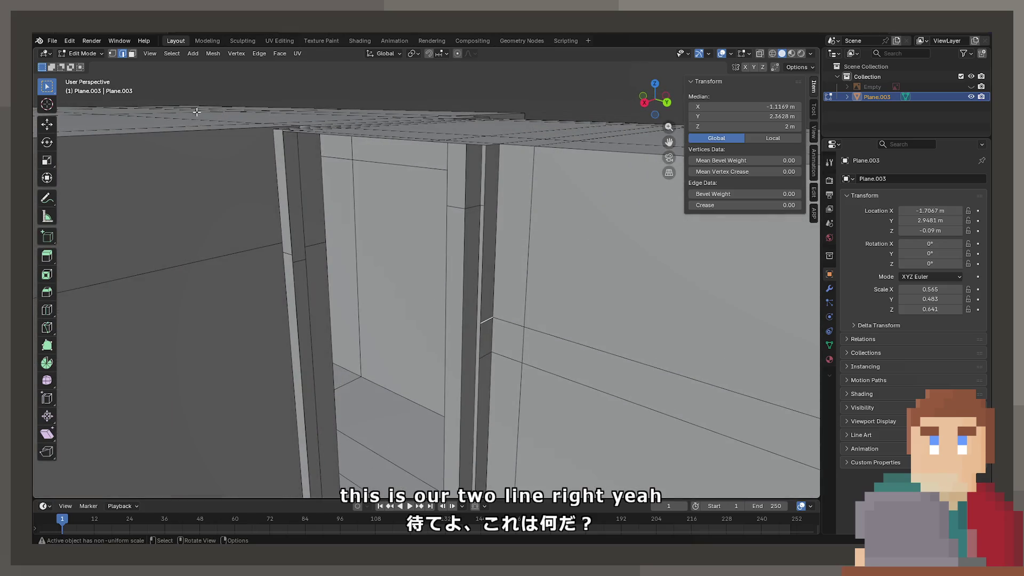
click(132, 53)
click(293, 195)
mouse_move(293, 194)
middle_down()
mouse_move(418, 256)
mouse_move(425, 198)
middle_up()
click(419, 195)
key(F4)
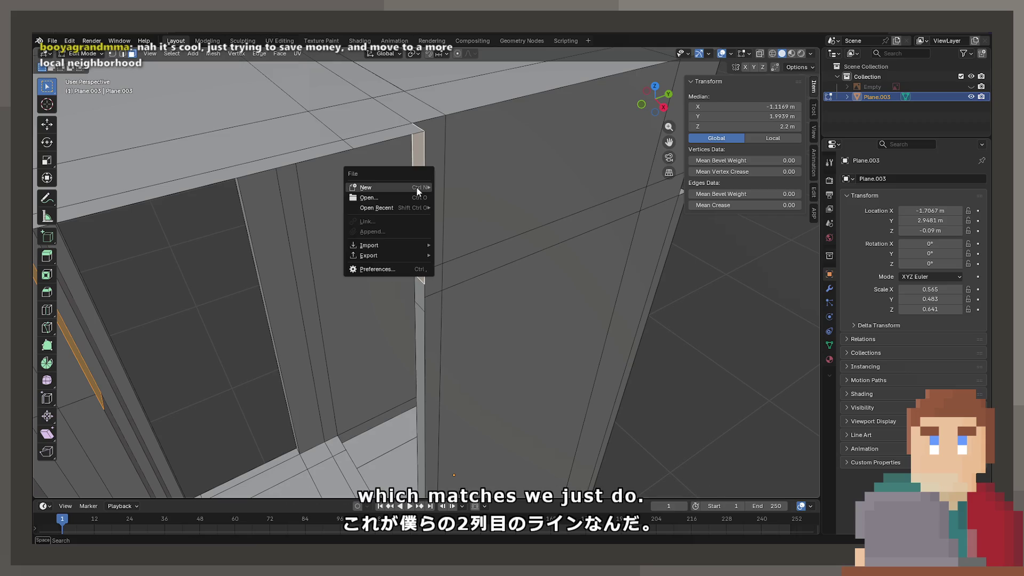
key(Escape)
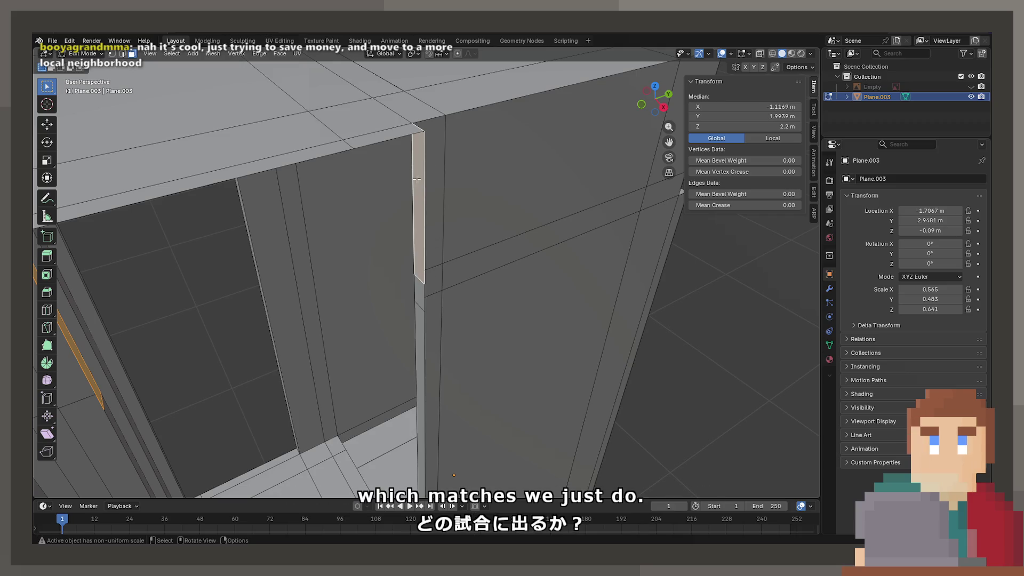
key(F4)
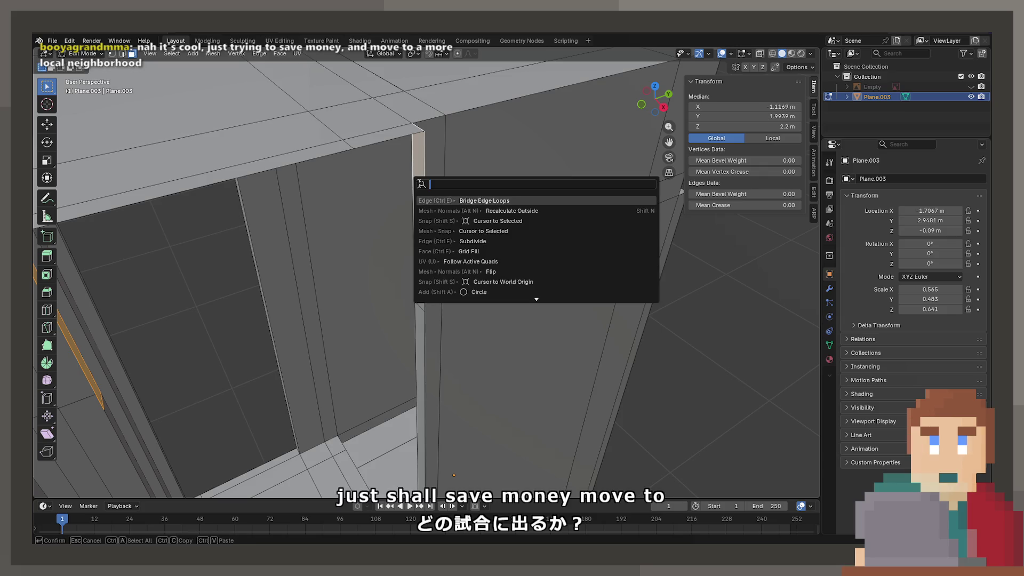
click(401, 132)
Select the narrow doorframe strips on both sides of the next doorway.
key(F4)
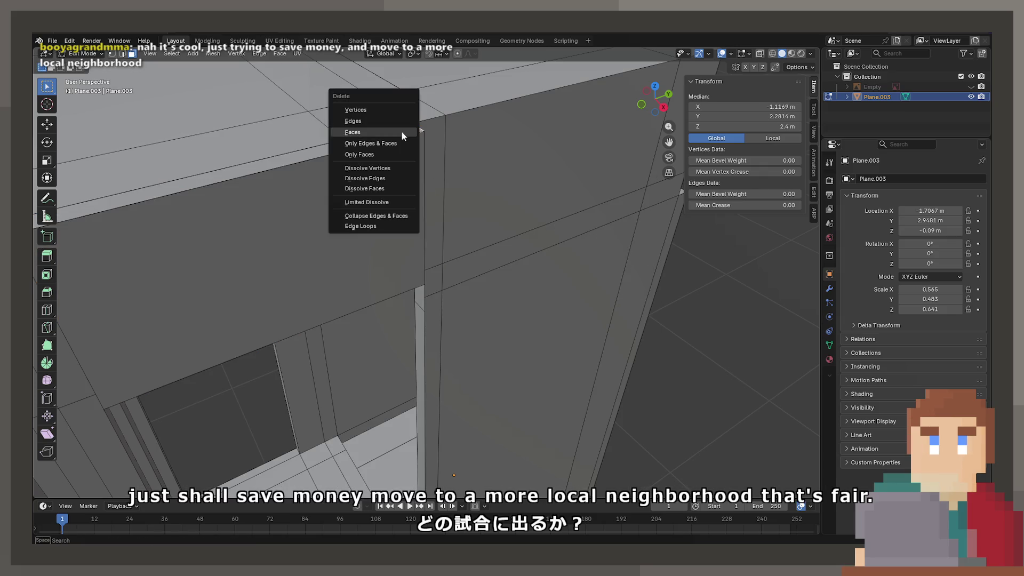
click(401, 130)
key(F4)
click(344, 144)
key(F4)
click(348, 143)
mouse_move(373, 164)
middle_down()
mouse_move(416, 210)
mouse_move(369, 251)
mouse_move(383, 228)
mouse_move(365, 211)
mouse_move(496, 291)
middle_up()
click(369, 251)
shift+click(369, 251)
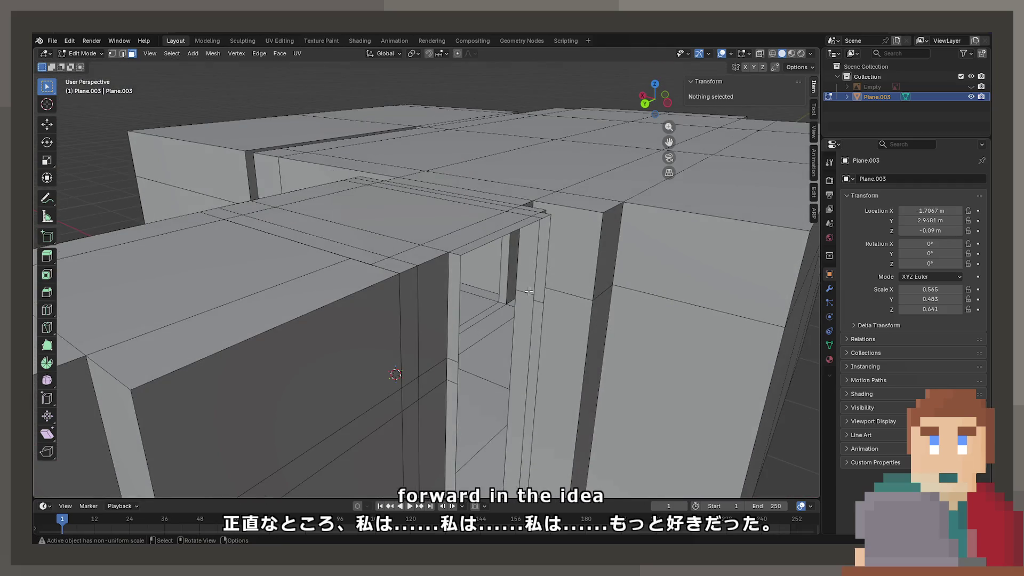
click(542, 258)
middle_drag(542, 257, 297, 247)
shift+click(297, 247)
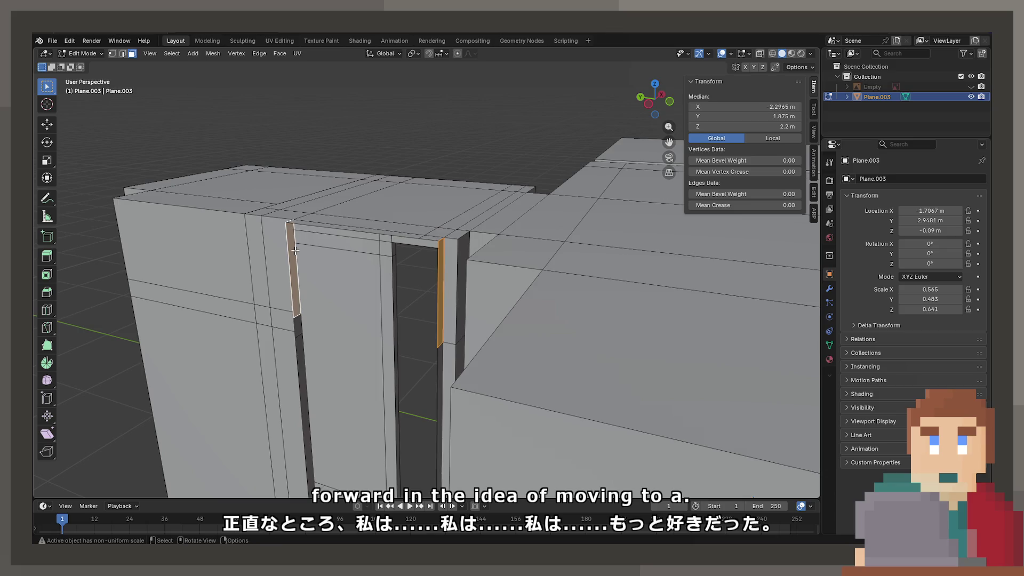
Inspect the bridged face and doorway edge options, then clear the selection.
middle_drag(331, 268, 442, 251)
click(373, 266)
click(434, 254)
right_click(417, 253)
key(Escape)
key(alt+a)
click(418, 251)
right_click(418, 251)
key(Escape)
key(alt+a)
mouse_move(418, 251)
middle_down()
mouse_move(491, 323)
mouse_move(501, 318)
mouse_move(434, 251)
mouse_move(342, 250)
middle_up()
scroll(434, 251, down, 4)
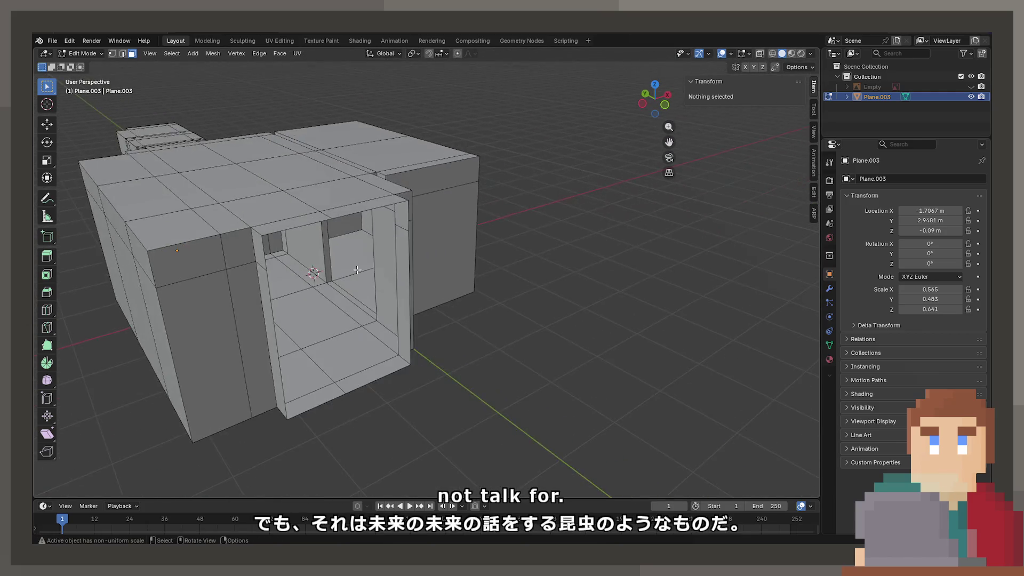
scroll(341, 250, up, 4)
Bridge the two top faces near the far corner across the doorway.
click(411, 175)
mouse_move(411, 176)
shift+middle_down()
mouse_move(578, 224)
mouse_move(302, 213)
mouse_move(277, 229)
mouse_move(288, 230)
shift+middle_up()
shift+click(227, 195)
key(F3)
click(242, 217)
Check the front face's context options, clear the selection, and view inside the open front.
click(288, 230)
shift+click(288, 230)
right_click(277, 222)
key(Escape)
right_click(286, 221)
key(Escape)
click(325, 232)
right_click(325, 231)
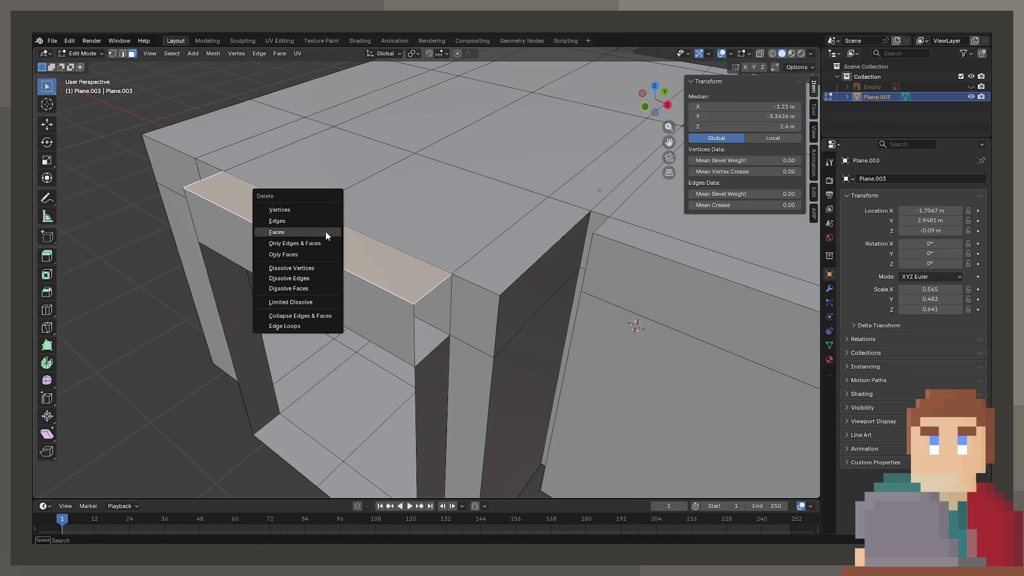
key(Escape)
key(alt+a)
middle_drag(325, 231, 472, 271)
scroll(472, 270, up, 5)
mouse_move(384, 319)
middle_down()
mouse_move(374, 243)
mouse_move(480, 222)
mouse_move(423, 251)
middle_up()
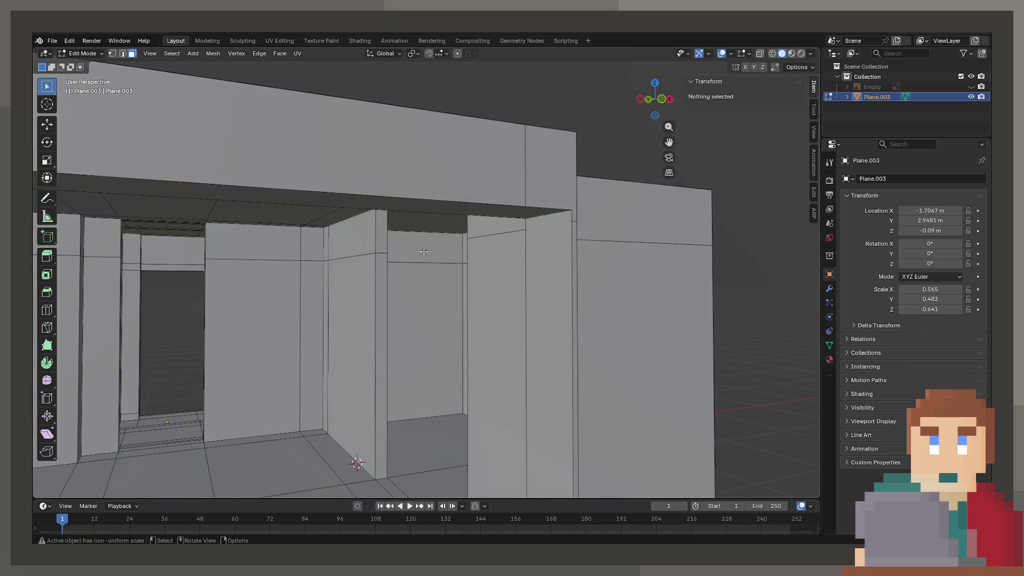
Bridge the edge loops at the vertical edge inside the room into a face.
click(388, 237)
key(KP_Decimal)
scroll(507, 234, down, 3)
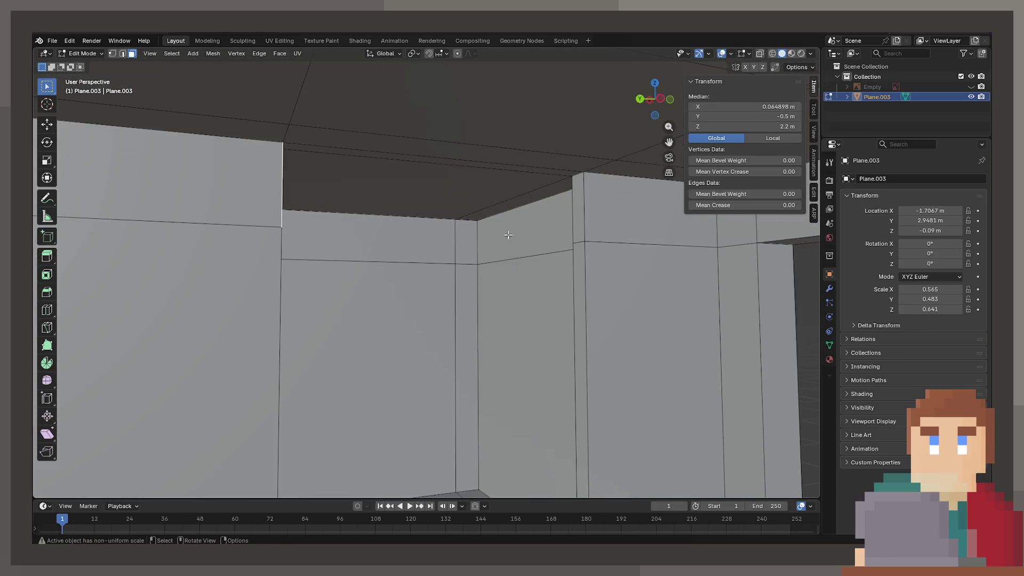
right_click(574, 218)
click(574, 221)
Delete the unwanted bridged face at the doorway top and return to Object Mode.
mouse_move(478, 238)
middle_down()
mouse_move(464, 277)
mouse_move(376, 250)
mouse_move(429, 255)
mouse_move(217, 257)
mouse_move(519, 393)
mouse_move(647, 393)
mouse_move(285, 329)
mouse_move(354, 290)
mouse_move(345, 299)
mouse_move(373, 298)
middle_up()
click(376, 251)
key(x)
click(429, 257)
scroll(216, 257, down, 5)
scroll(285, 330, up, 6)
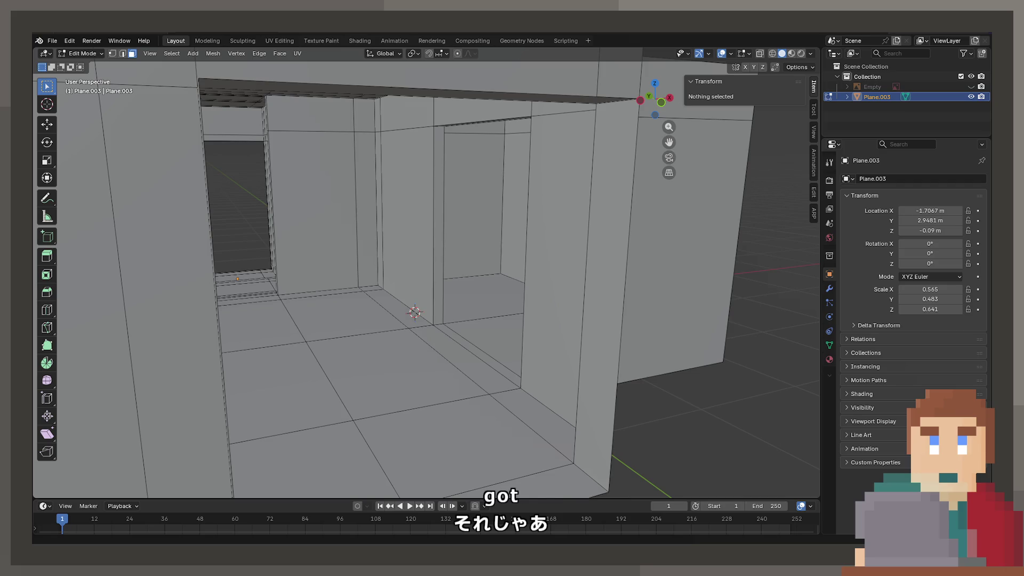
key(Tab)
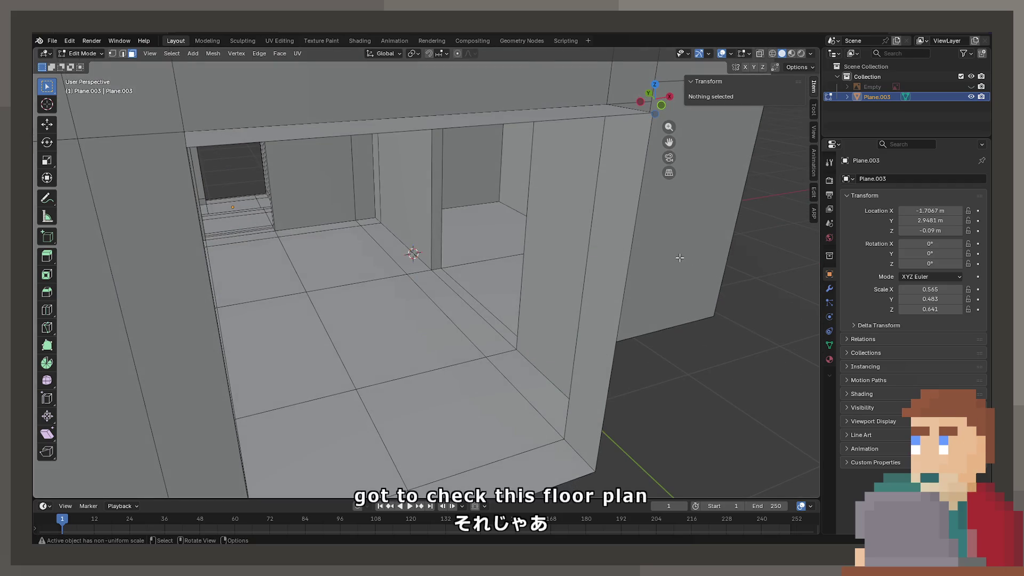
Switch to top view and unhide the floor-plan reference image.
key(KP_7)
scroll(380, 366, down, 10)
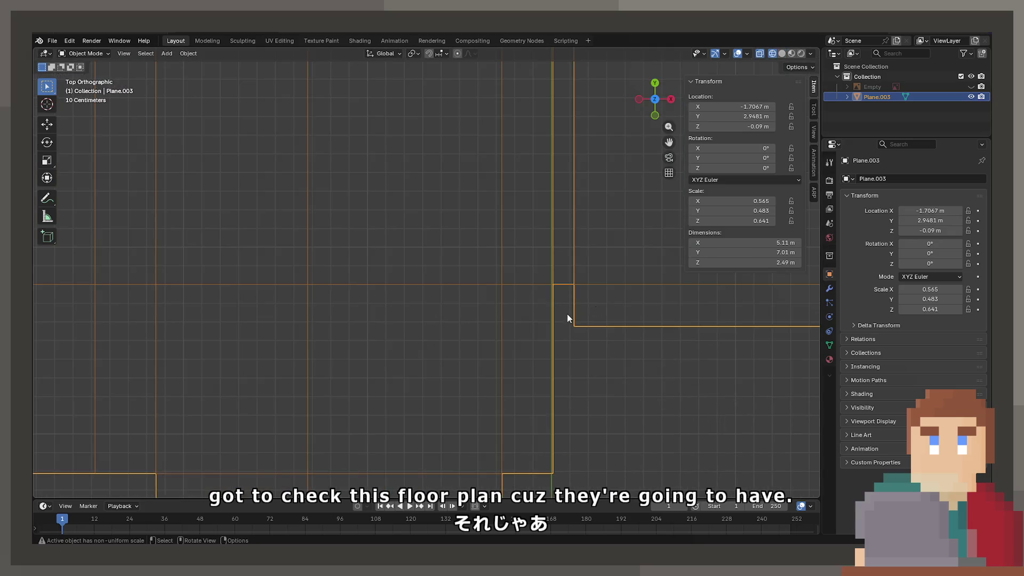
click(970, 87)
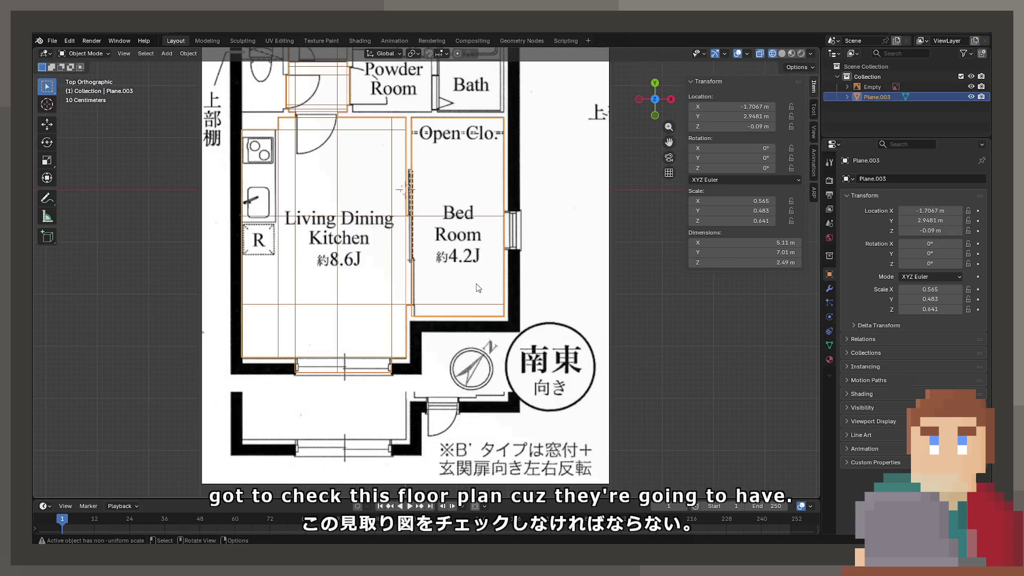
scroll(492, 270, up, 6)
Loop-cut the bedroom's outer wall and position the new edge loop at Y -1.15 m.
key(Tab)
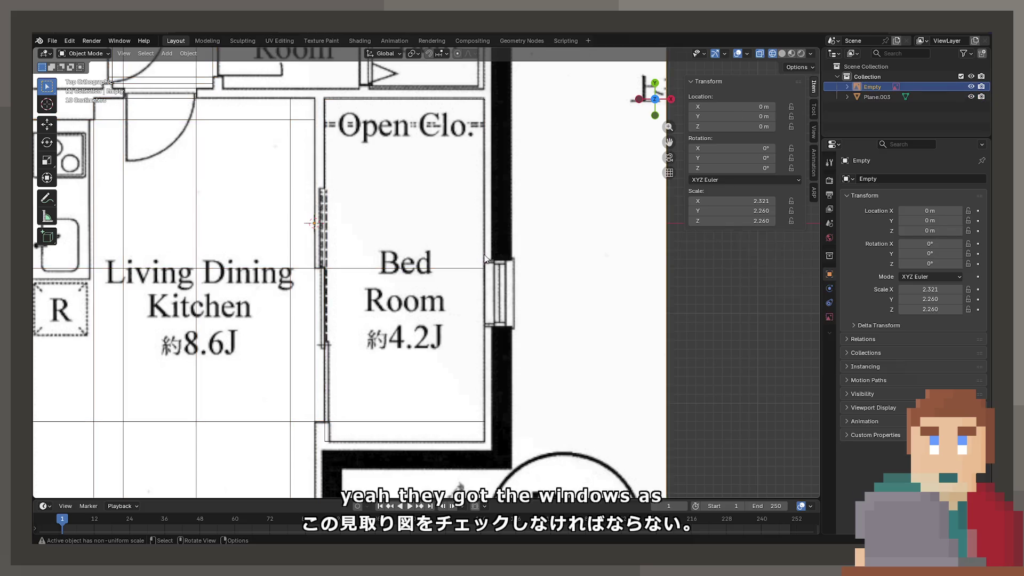
shift+middle_drag(484, 272, 478, 278)
scroll(478, 278, up, 3)
key(ctrl+r)
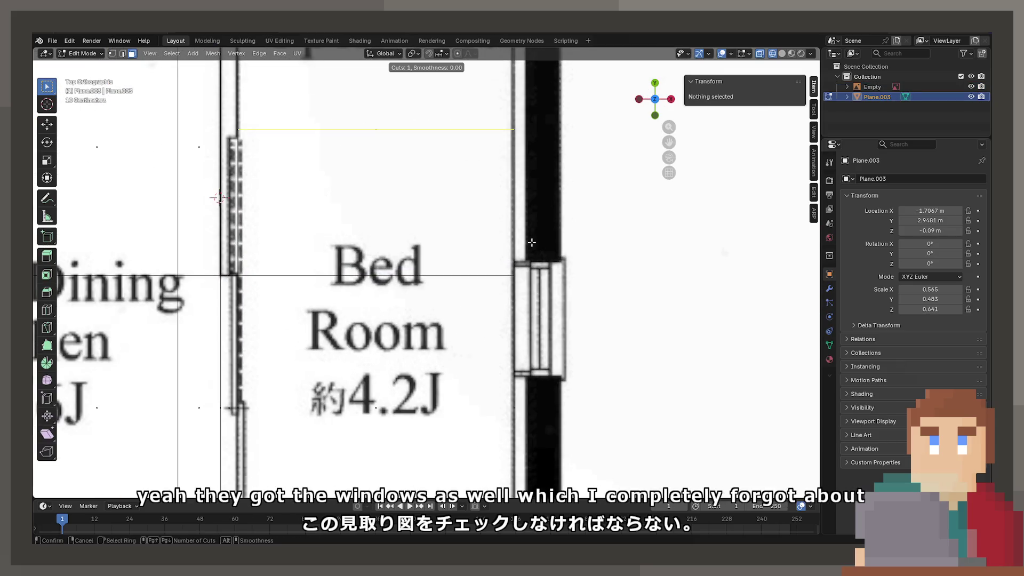
click(487, 250)
key(g)
key(g)
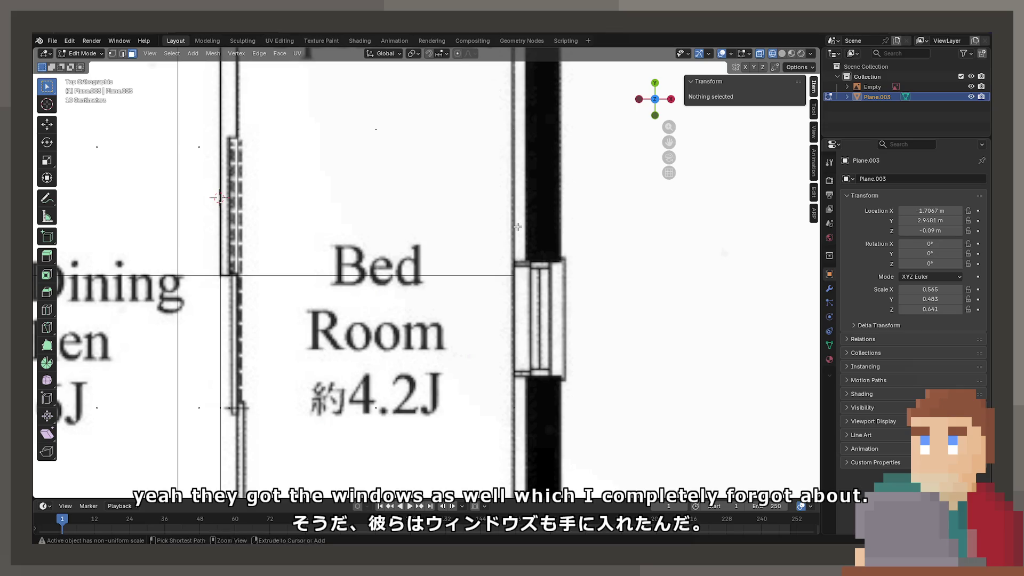
click(530, 362)
text(-0.45 m)
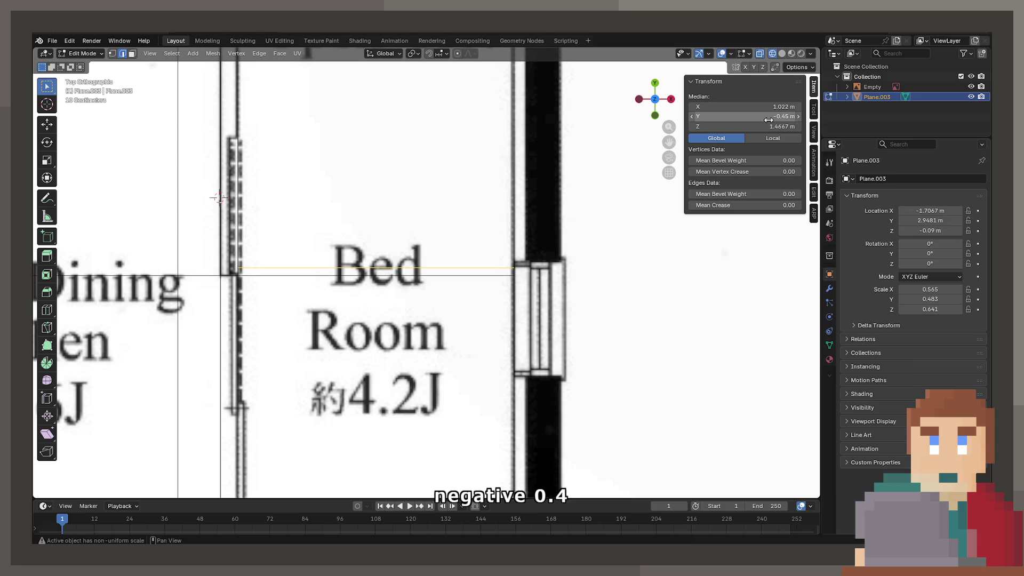
key(Return)
key(g)
key(g)
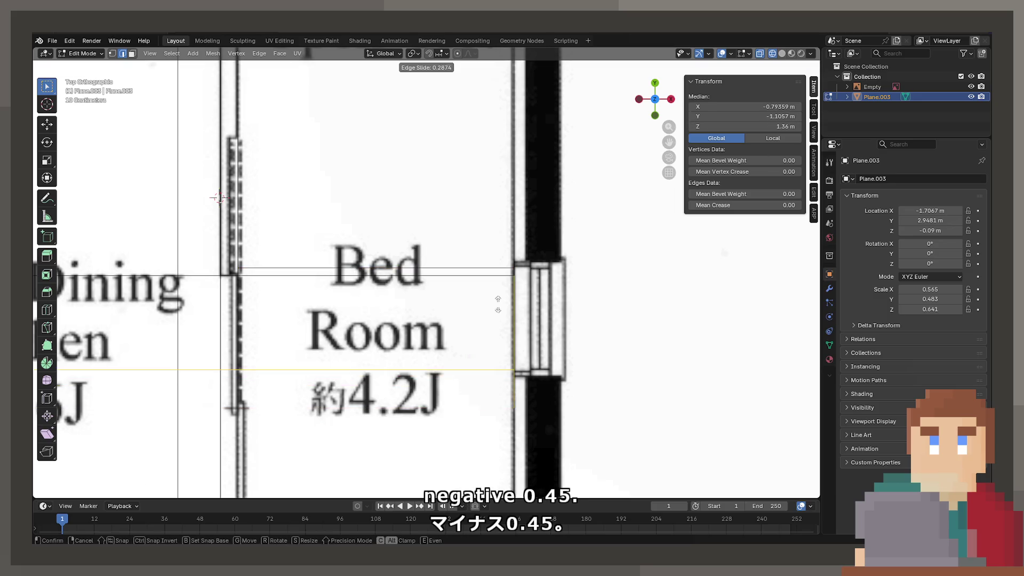
key(Escape)
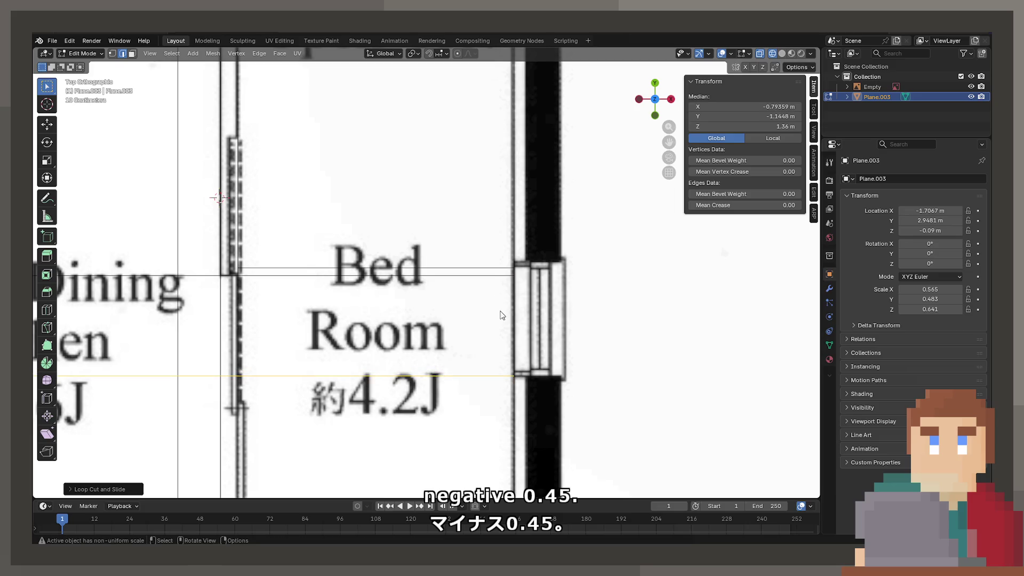
click(746, 117)
text(-)
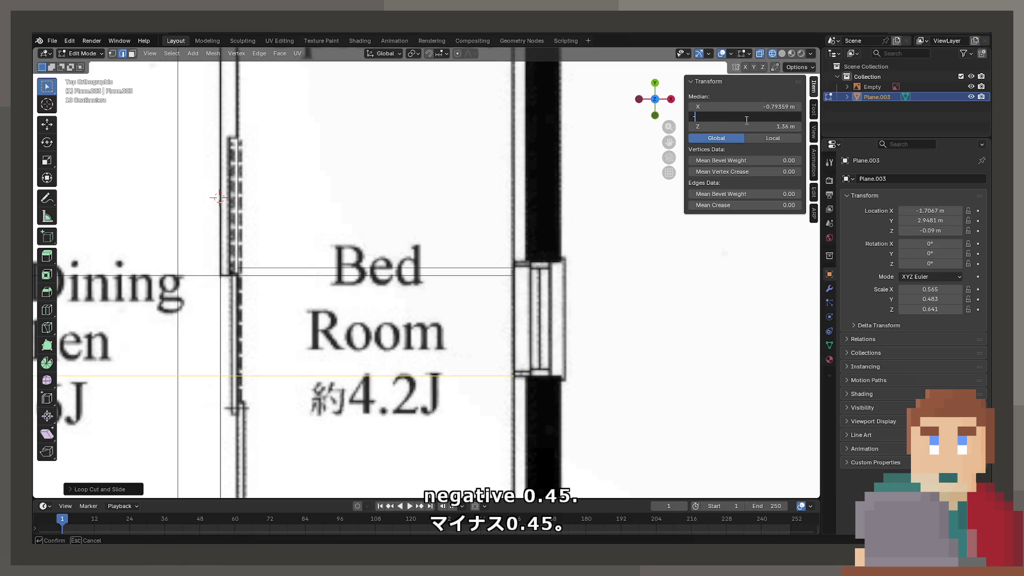
text(1.15)
key(Return)
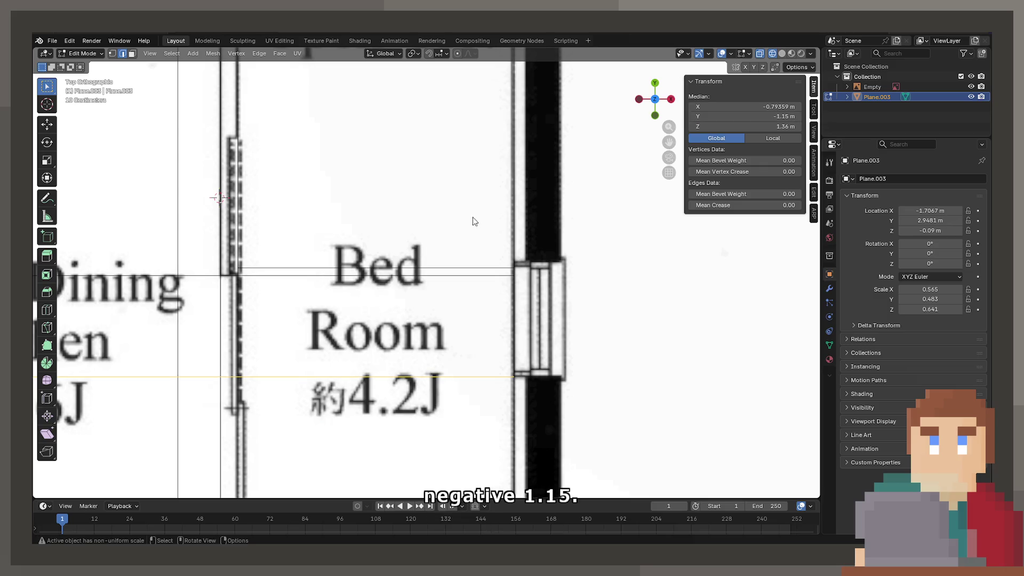
Return to top view with solid shading.
scroll(474, 222, down, 5)
mouse_move(474, 222)
middle_down()
mouse_move(334, 223)
mouse_move(486, 266)
mouse_move(471, 262)
mouse_move(391, 298)
mouse_move(448, 321)
mouse_move(385, 326)
mouse_move(436, 246)
middle_up()
scroll(334, 222, down, 6)
key(KP_7)
key(shift+z)
scroll(472, 262, up, 8)
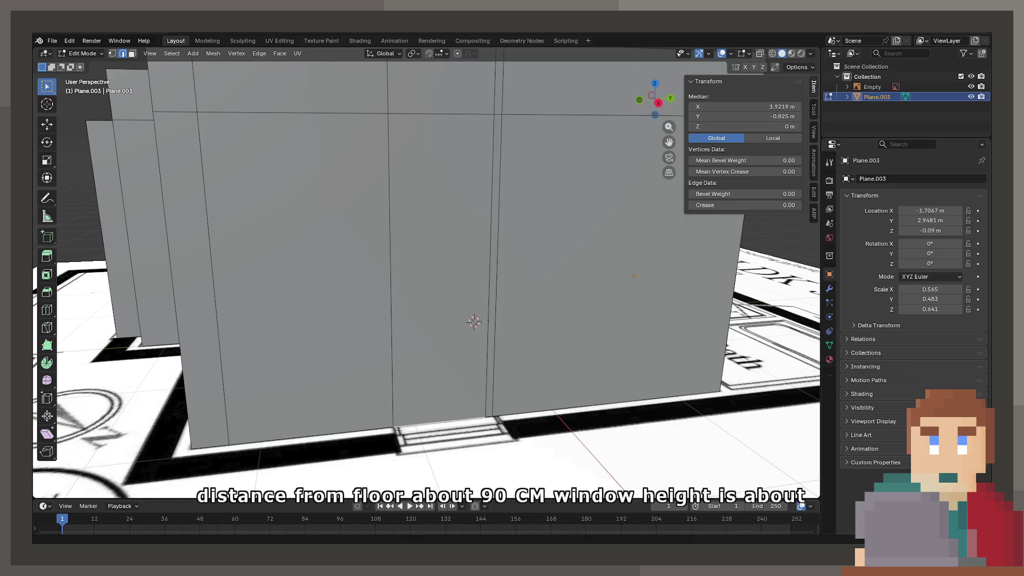
Cut a horizontal loop on the bedroom wall and set its Median Z to 1.8 m.
key(ctrl+r)
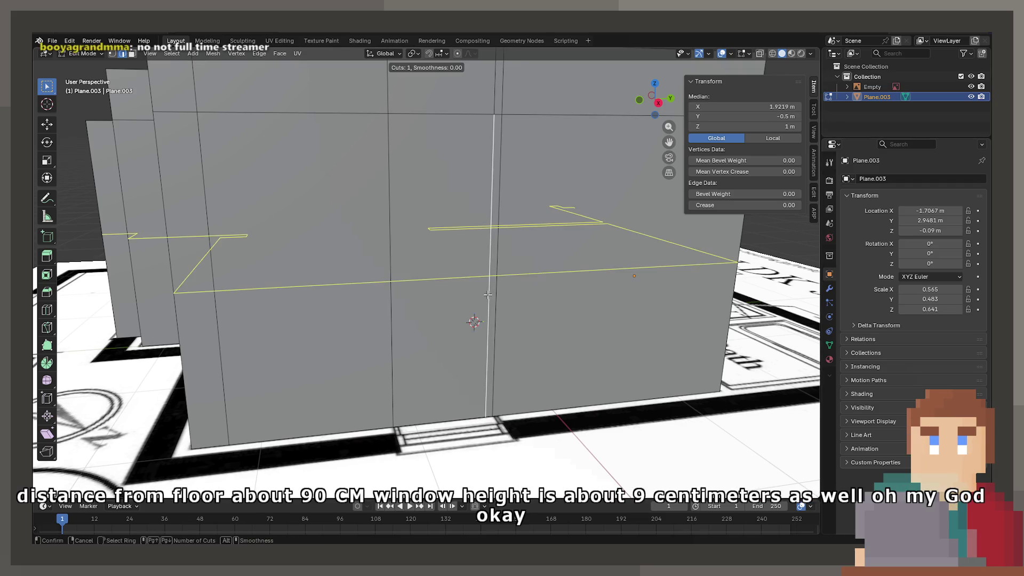
click(488, 297)
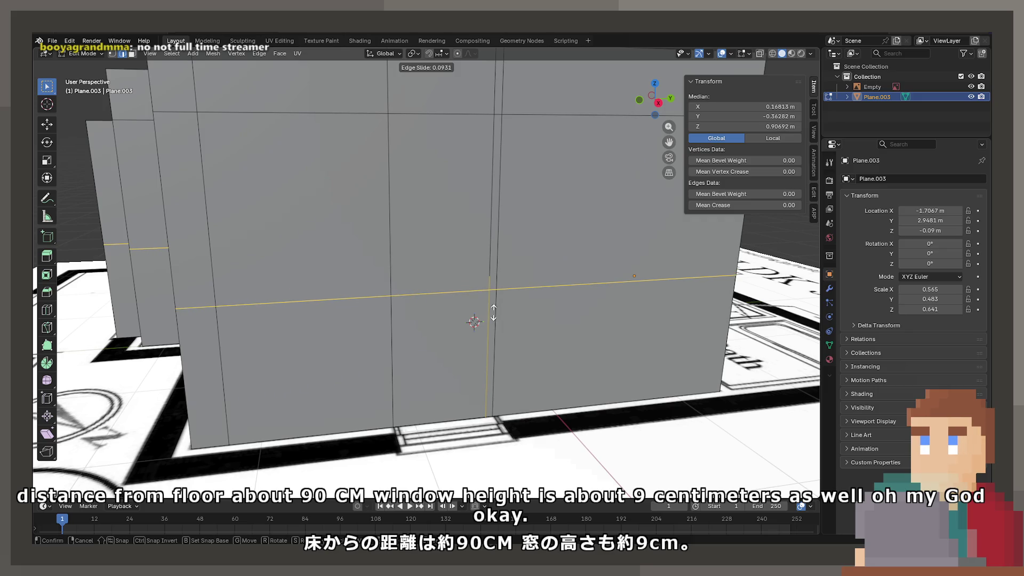
click(491, 313)
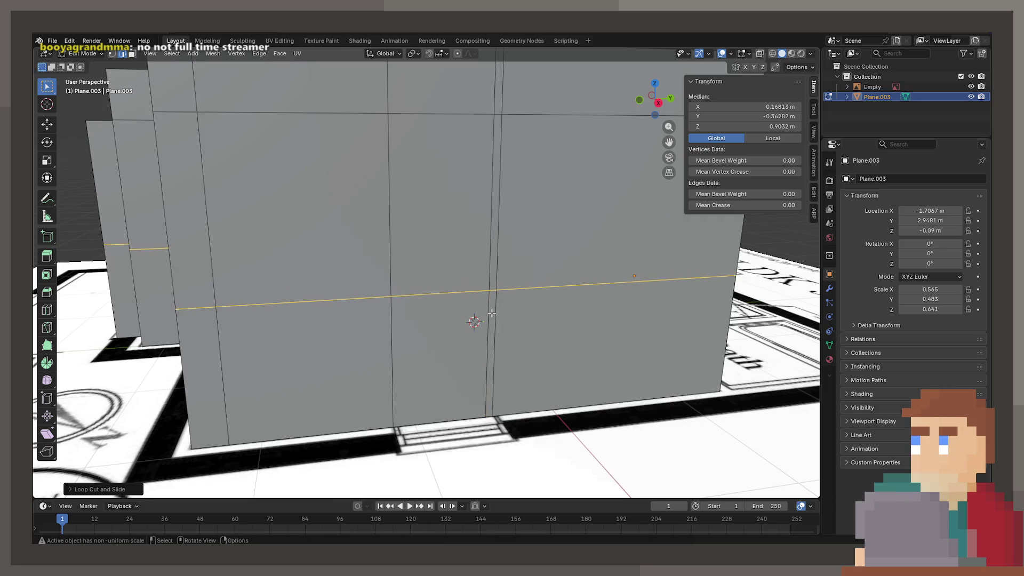
click(709, 126)
drag(700, 126, 739, 130)
text(0.9)
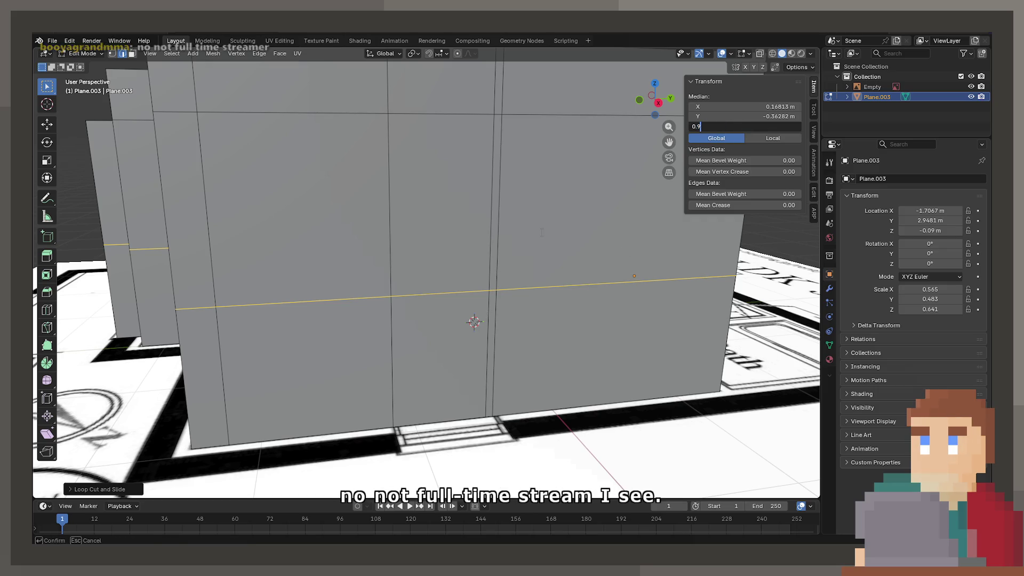
key(Return)
key(g)
key(g)
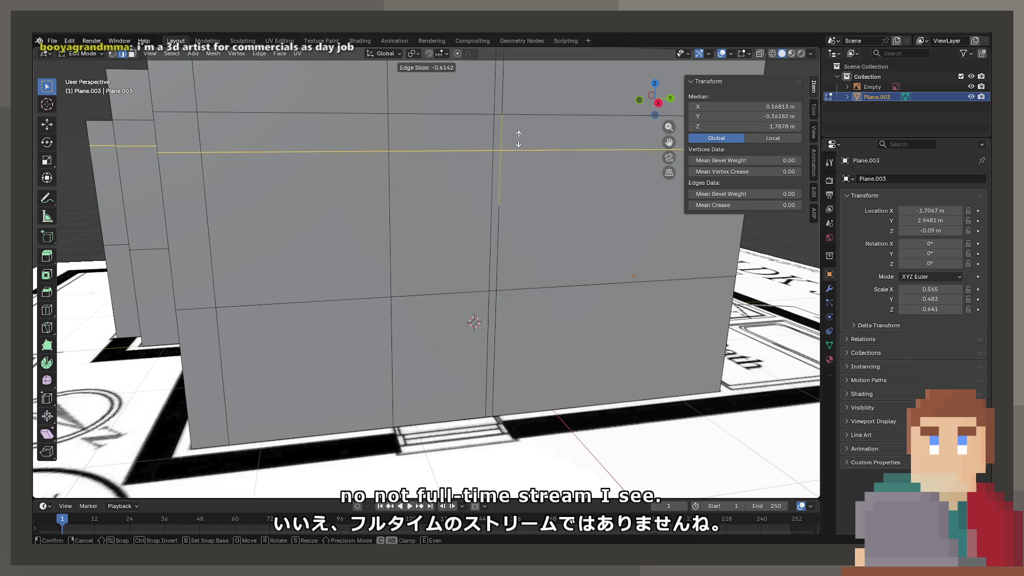
click(520, 134)
click(709, 126)
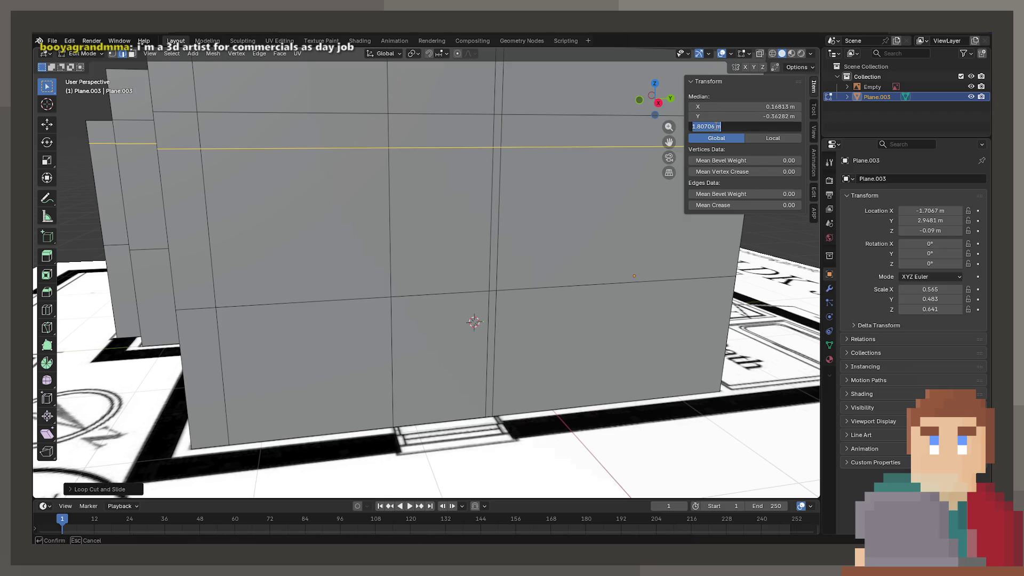
text(8)
key(Return)
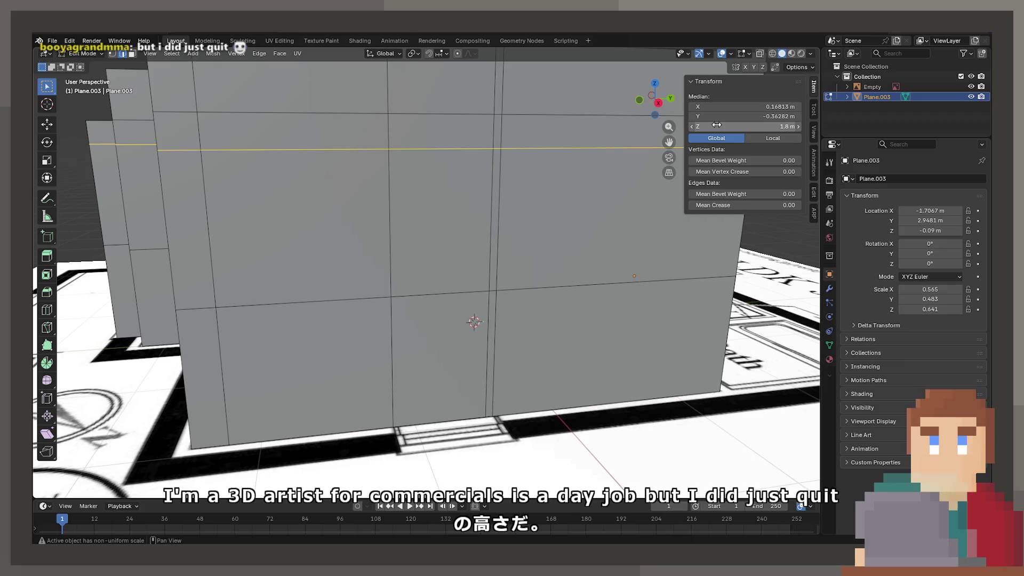
Extrude the bedroom wall's window face along its normal and inspect the result.
key(3)
click(439, 223)
middle_drag(439, 223, 427, 241)
key(e)
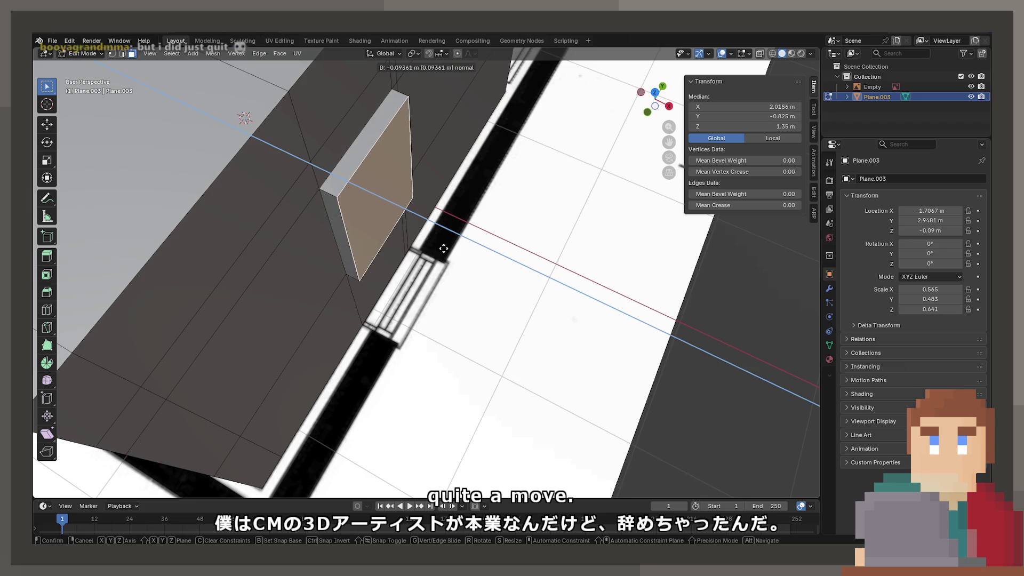
click(453, 275)
mouse_move(408, 220)
middle_down()
mouse_move(555, 230)
mouse_move(547, 222)
middle_up()
scroll(555, 230, up, 5)
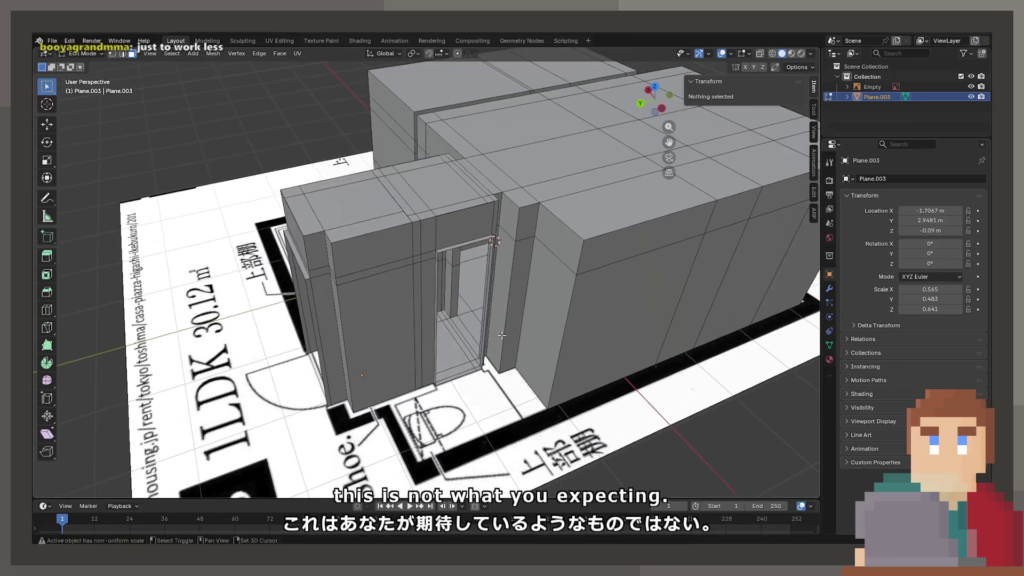
middle_drag(502, 335, 447, 267)
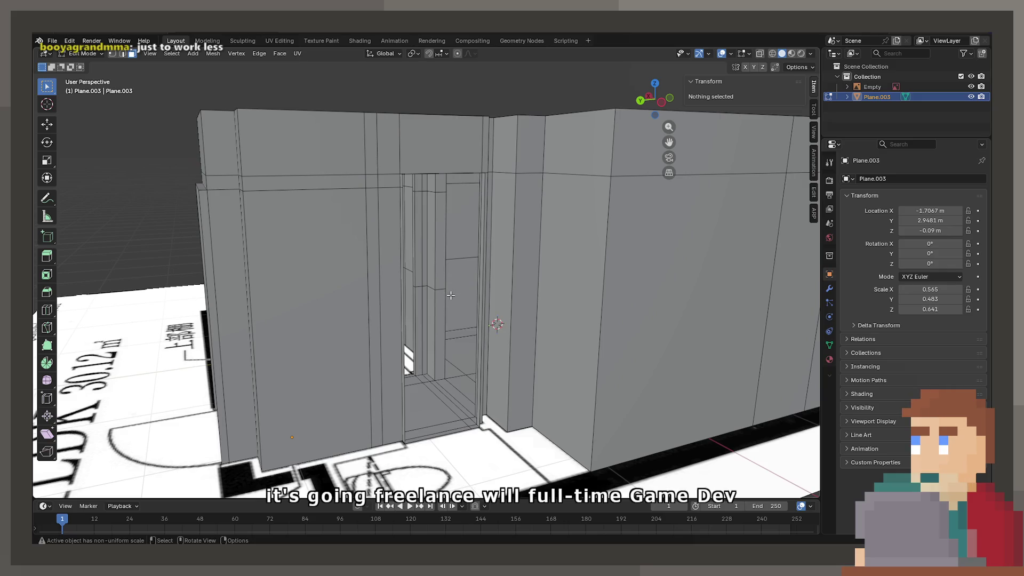
In Object Mode, hide the Empty holding the floor-plan image so only the gray walls show.
middle_drag(461, 371, 470, 397)
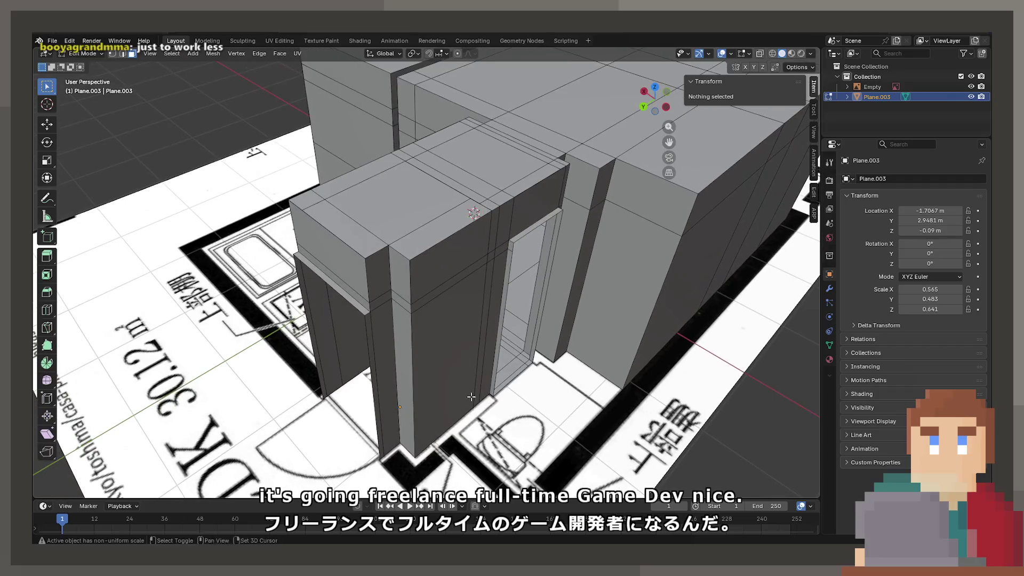
mouse_move(404, 367)
middle_down()
mouse_move(426, 375)
mouse_move(425, 306)
mouse_move(457, 308)
mouse_move(352, 334)
mouse_move(498, 348)
mouse_move(378, 359)
mouse_move(360, 325)
mouse_move(253, 339)
mouse_move(278, 355)
mouse_move(415, 325)
mouse_move(370, 341)
mouse_move(445, 289)
middle_up()
key(Tab)
click(415, 401)
key(h)
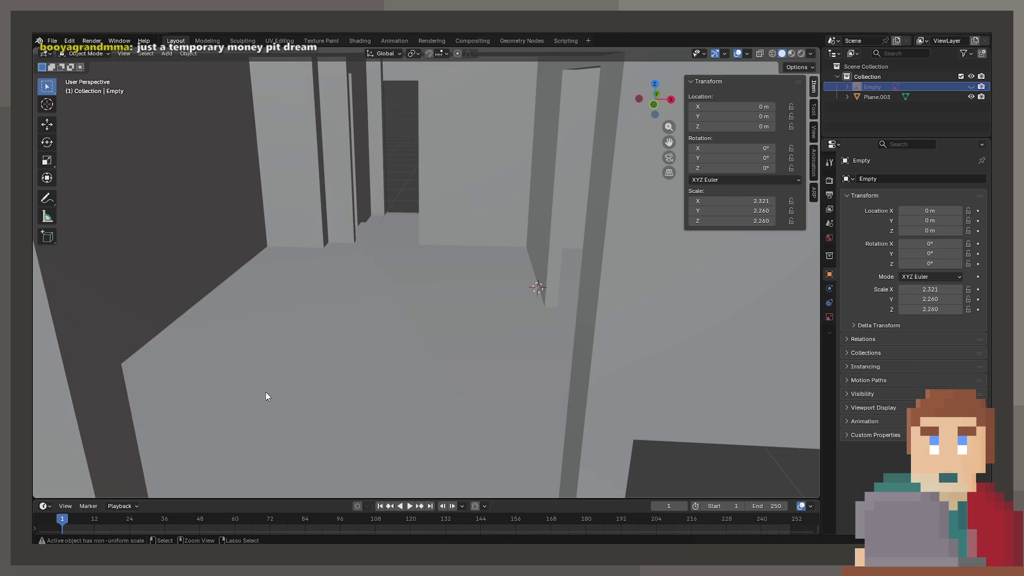
Save Base.blend, then run Bridge Edge Loops on Plane.003's selected edges in Edit Mode.
key(ctrl+s)
mouse_move(393, 372)
middle_down()
mouse_move(340, 291)
mouse_move(359, 283)
mouse_move(363, 345)
mouse_move(354, 353)
mouse_move(350, 326)
mouse_move(429, 358)
mouse_move(440, 309)
mouse_move(402, 222)
mouse_move(375, 226)
middle_up()
mouse_move(411, 193)
middle_down()
mouse_move(393, 244)
mouse_move(453, 163)
mouse_move(326, 149)
middle_up()
click(393, 244)
key(Tab)
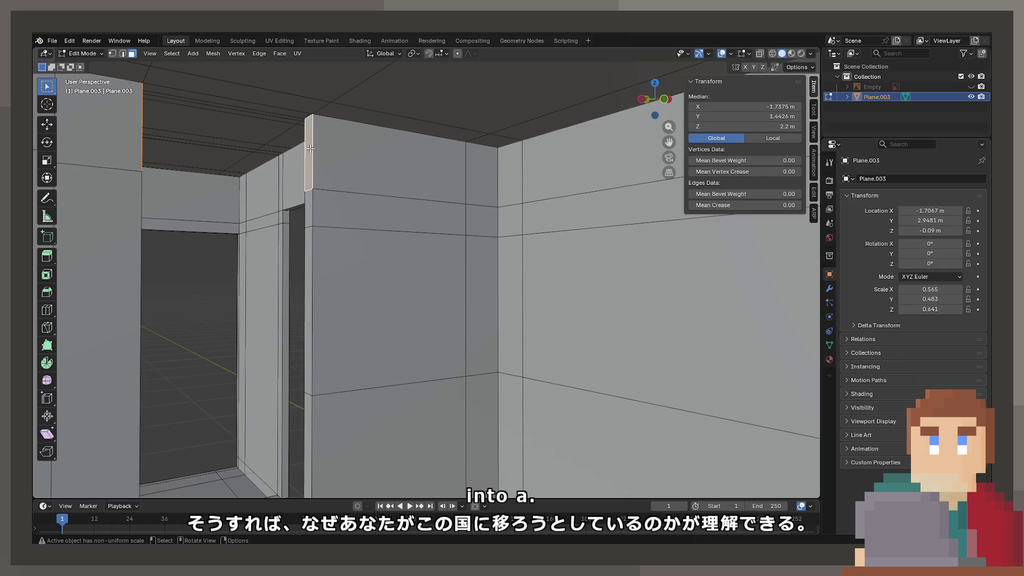
key(F3)
text(bridge)
key(Return)
Delete the unwanted bridged faces and save Base.blend again.
scroll(586, 343, up, 5)
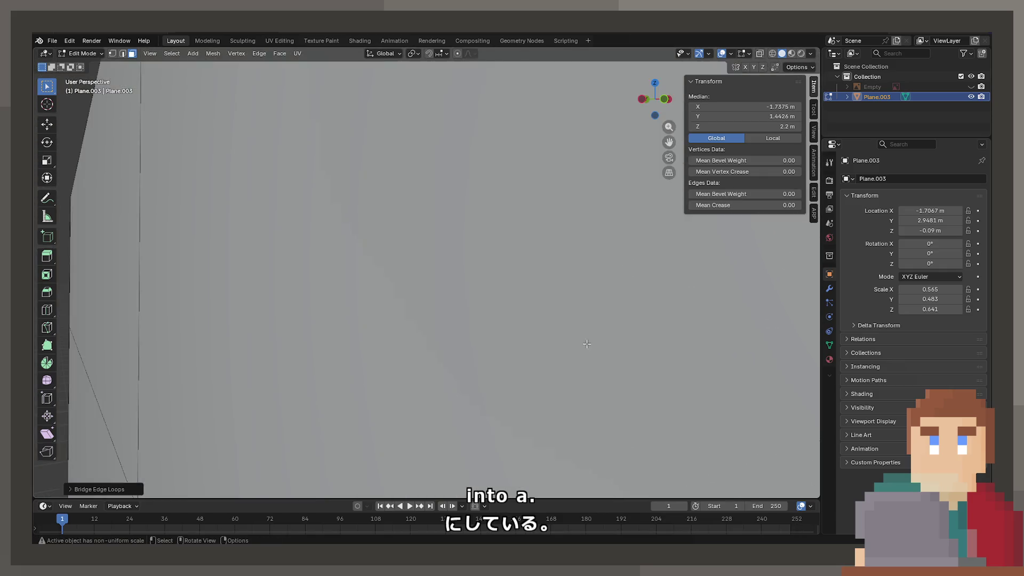
scroll(587, 343, down, 5)
mouse_move(619, 320)
middle_down()
mouse_move(565, 331)
mouse_move(512, 322)
mouse_move(526, 334)
mouse_move(549, 330)
mouse_move(449, 327)
mouse_move(454, 346)
mouse_move(452, 322)
mouse_move(465, 331)
mouse_move(420, 296)
mouse_move(409, 302)
mouse_move(441, 296)
mouse_move(505, 320)
mouse_move(517, 359)
mouse_move(555, 371)
mouse_move(527, 349)
middle_up()
key(x)
click(513, 324)
key(ctrl+s)
Switch between Object and Edit Mode while zooming to inspect the room shell.
scroll(555, 328, up, 6)
scroll(564, 327, down, 5)
key(Tab)
scroll(457, 339, down, 3)
key(Tab)
scroll(455, 326, down, 4)
scroll(420, 296, up, 8)
scroll(421, 296, up, 3)
key(Tab)
key(Tab)
scroll(414, 319, down, 10)
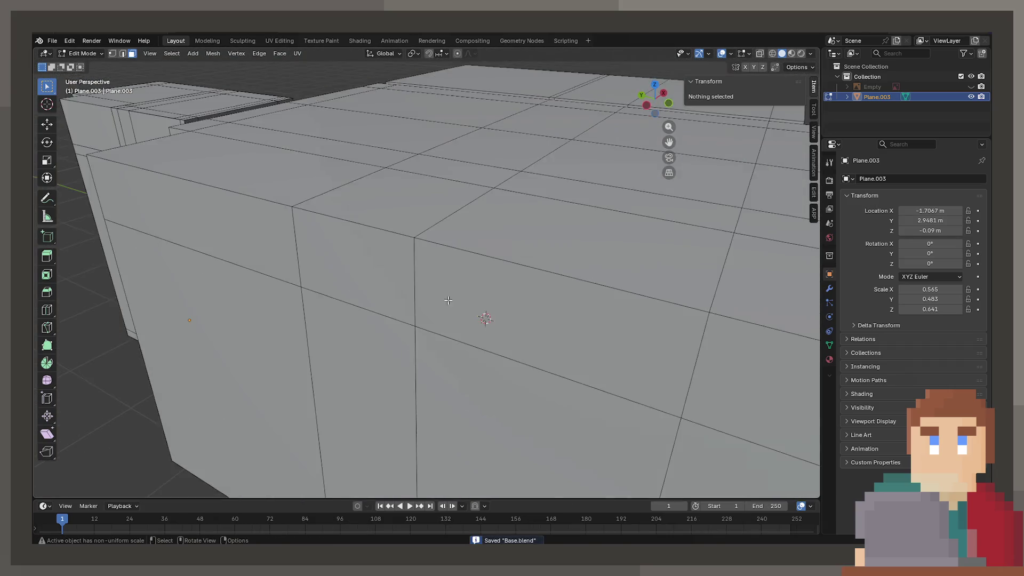
mouse_move(414, 319)
middle_down()
mouse_move(528, 252)
mouse_move(612, 224)
mouse_move(606, 292)
mouse_move(504, 294)
middle_up()
mouse_move(432, 288)
middle_down()
mouse_move(522, 292)
mouse_move(356, 233)
mouse_move(502, 278)
middle_up()
scroll(553, 286, up, 5)
scroll(463, 270, down, 4)
scroll(501, 277, down, 5)
key(Tab)
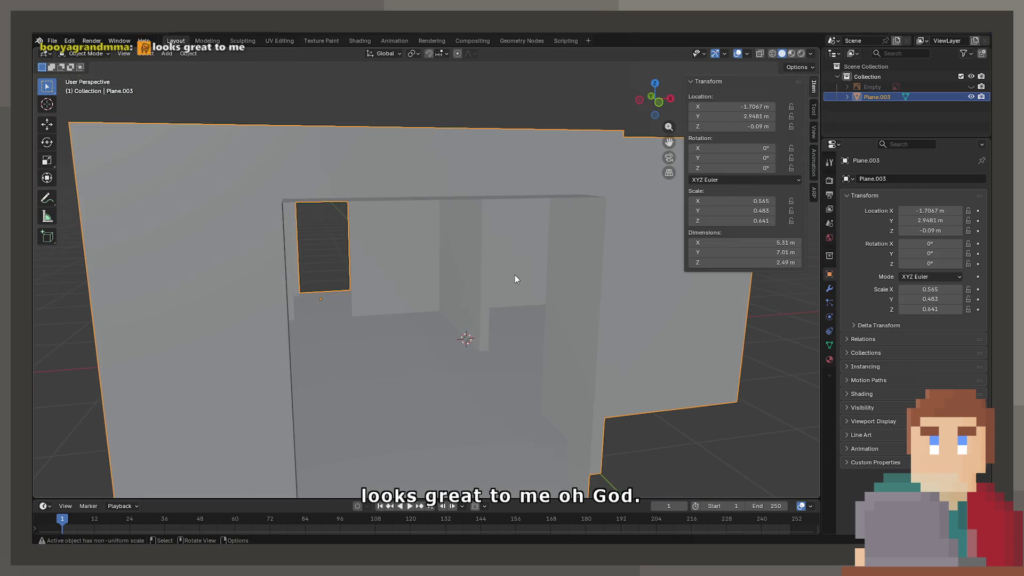
key(Tab)
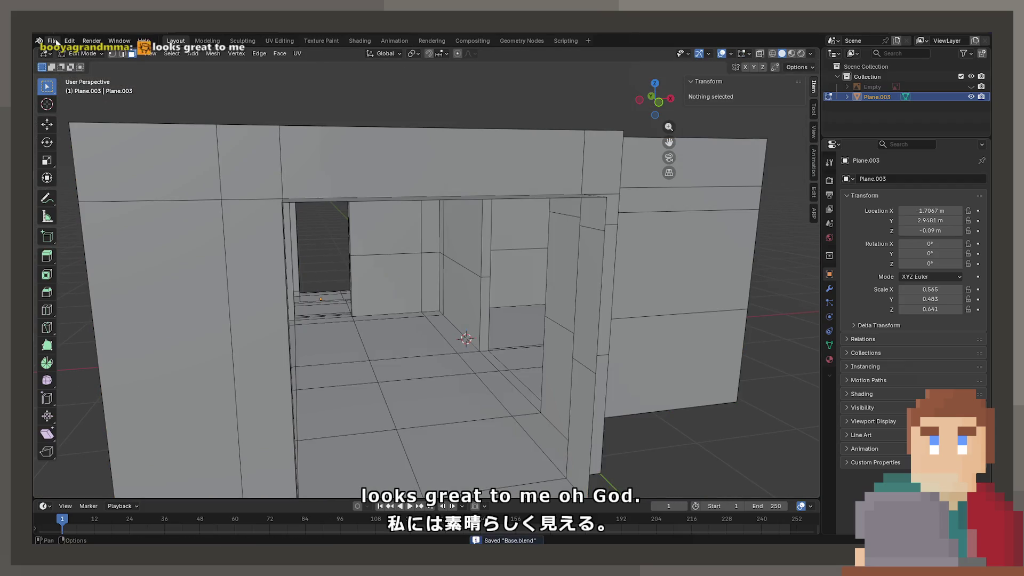
click(56, 41)
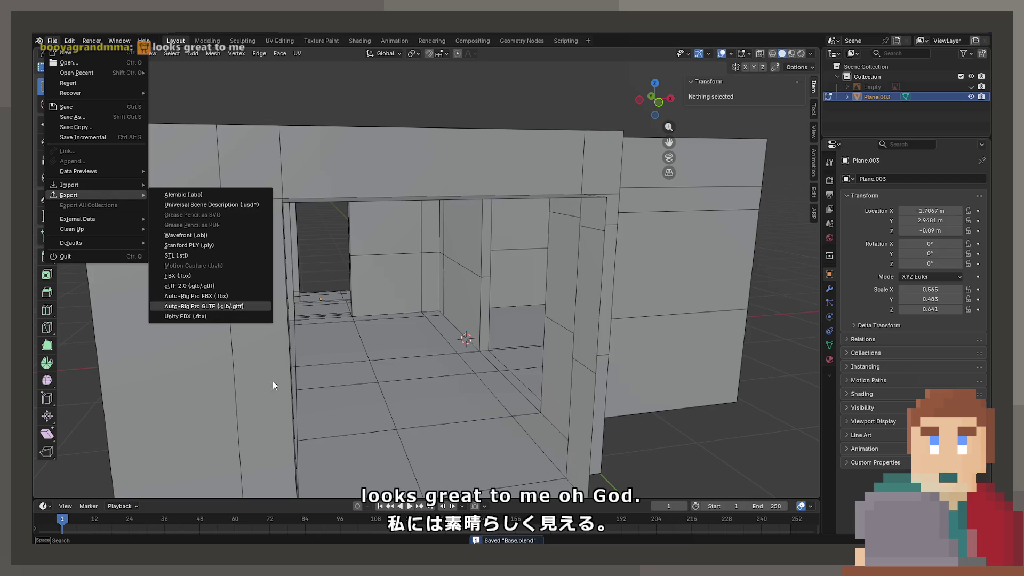
key(Escape)
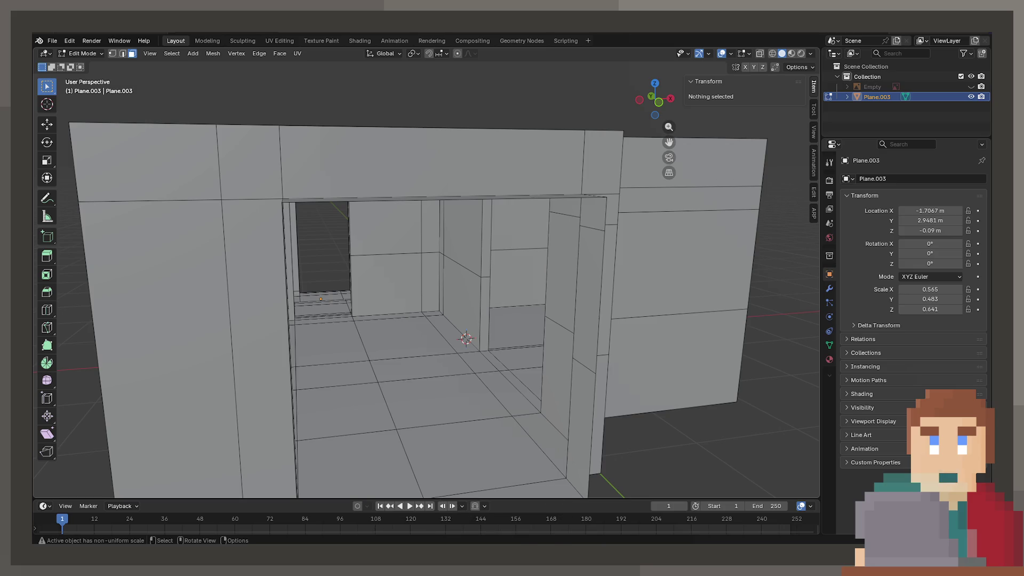
Switch to Object Mode and save Base.blend.
scroll(480, 386, down, 8)
key(Tab)
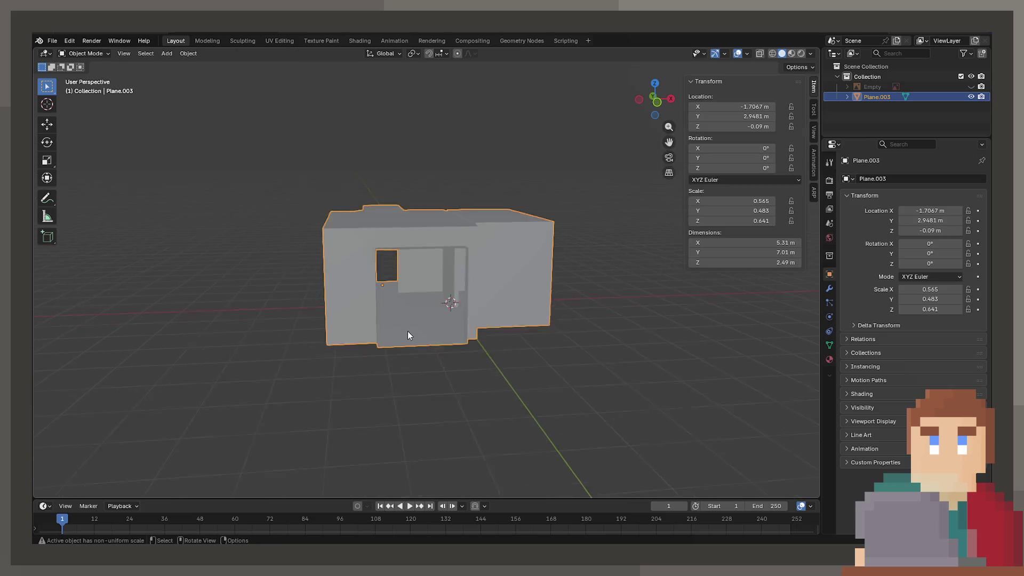
scroll(407, 333, up, 6)
key(ctrl+s)
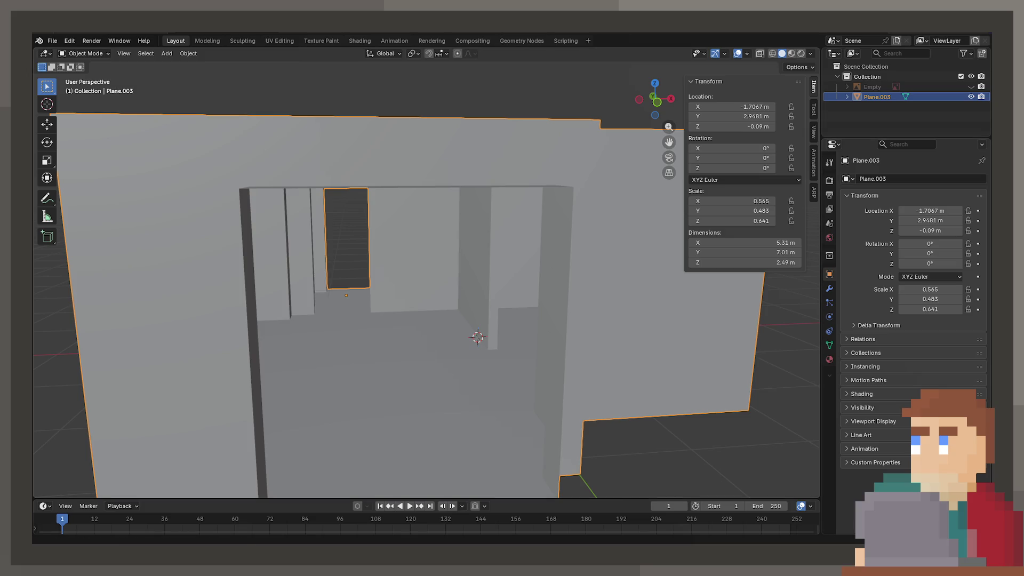
Orbit and zoom around the whole building, then return to Edit Mode and open Viewport Shading.
scroll(501, 370, down, 6)
mouse_move(501, 370)
middle_down()
mouse_move(463, 357)
mouse_move(521, 315)
mouse_move(450, 358)
mouse_move(450, 310)
mouse_move(478, 252)
mouse_move(489, 279)
mouse_move(356, 277)
mouse_move(447, 299)
mouse_move(594, 290)
mouse_move(598, 314)
mouse_move(625, 304)
mouse_move(573, 347)
middle_up()
scroll(450, 309, up, 6)
scroll(488, 279, down, 5)
scroll(447, 299, down, 4)
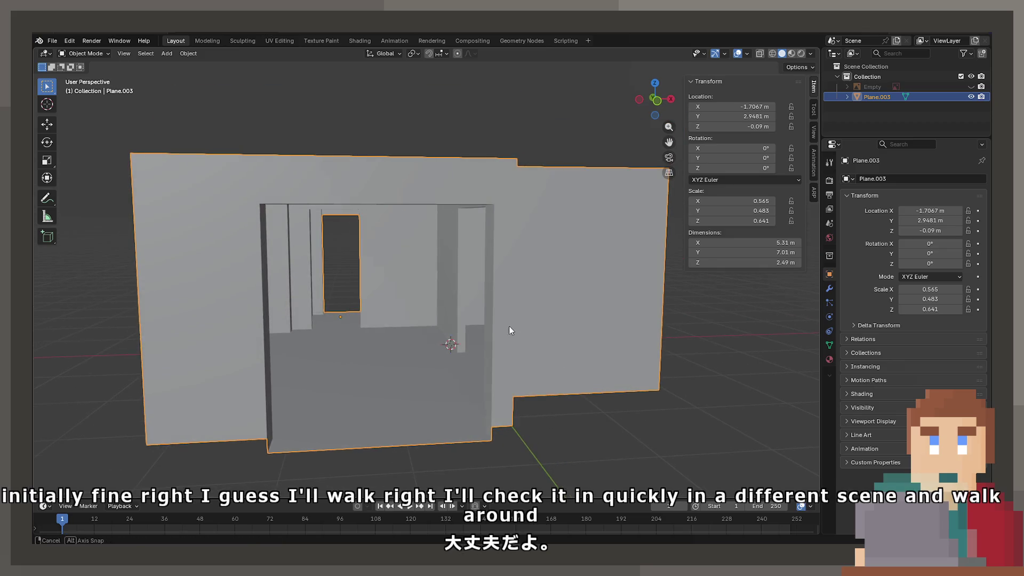
middle_drag(507, 331, 629, 432)
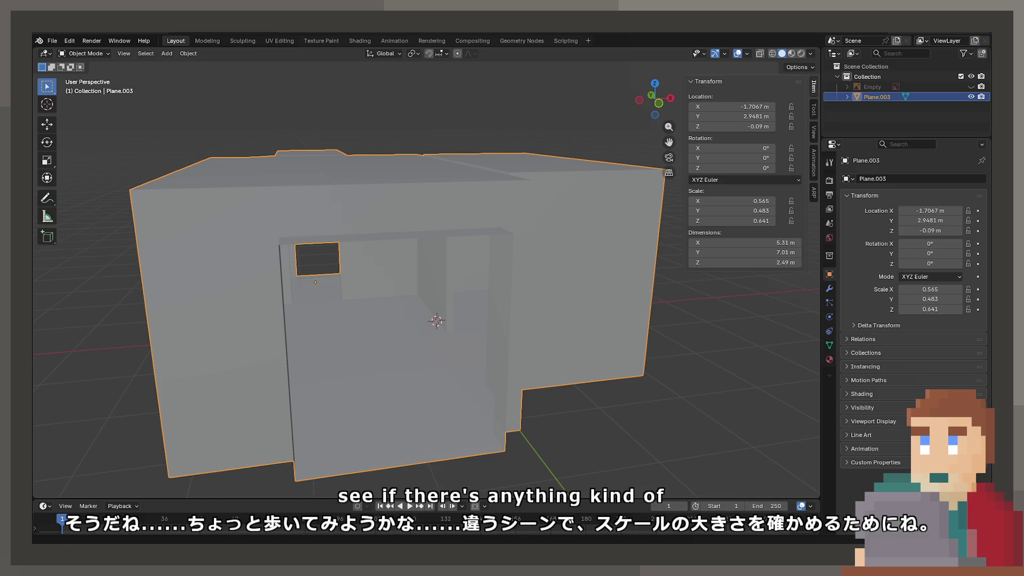
key(Tab)
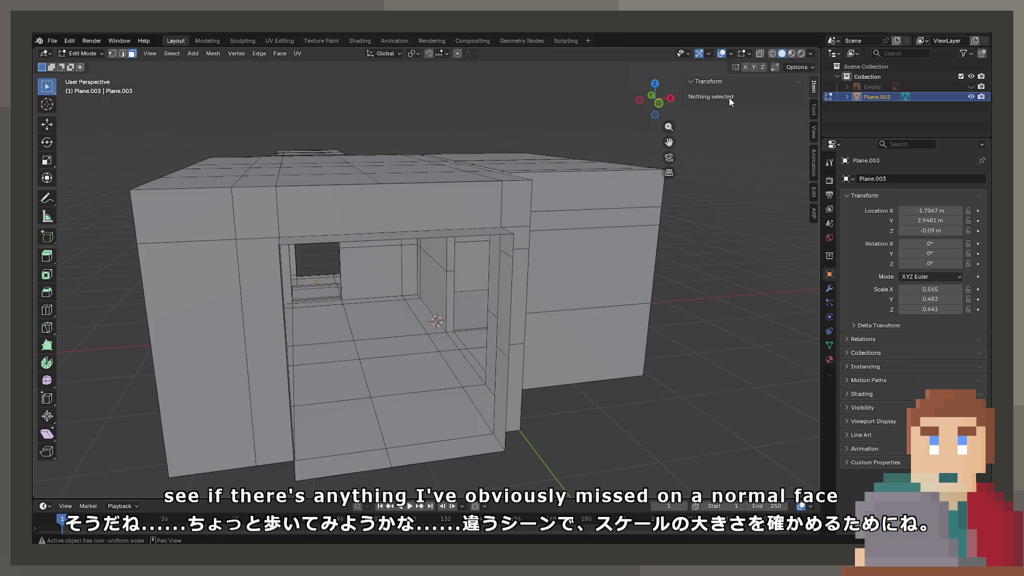
click(811, 54)
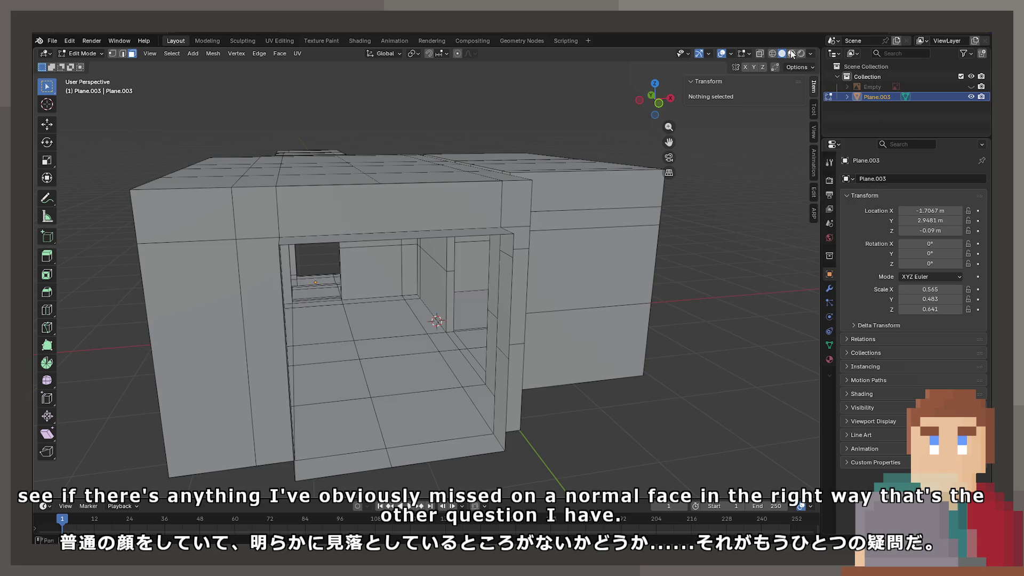
Show face normals, select the whole mesh and re-project its UVs with Follow Active Quads.
click(749, 53)
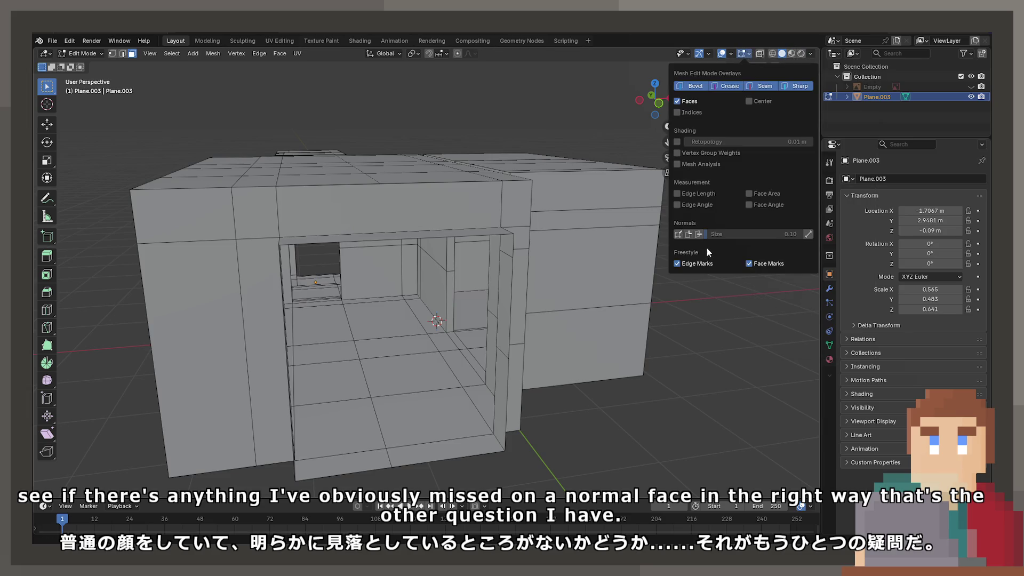
mouse_move(397, 315)
middle_down()
mouse_move(411, 247)
mouse_move(384, 260)
mouse_move(394, 288)
middle_up()
key(a)
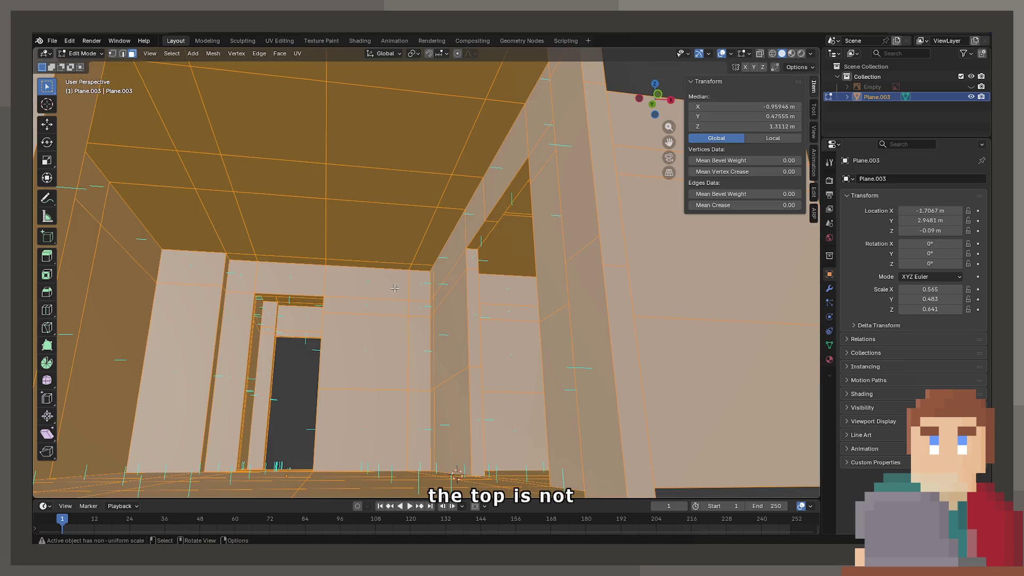
click(297, 53)
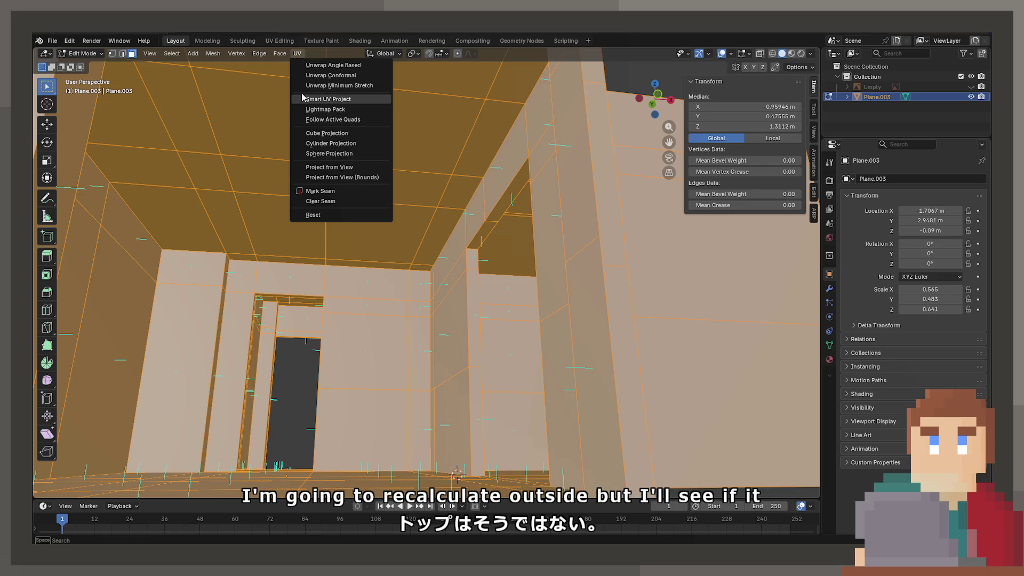
key(Escape)
click(214, 53)
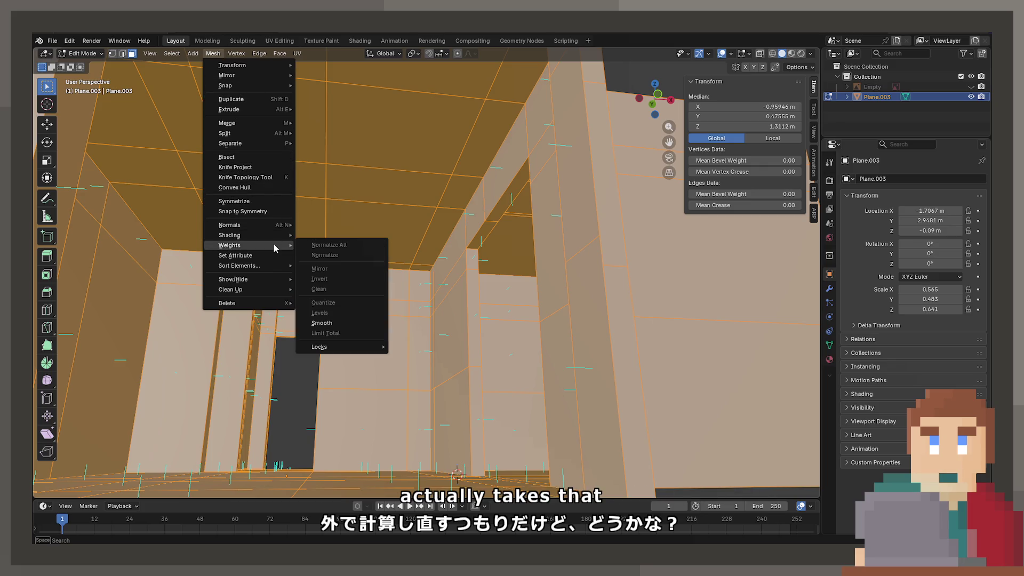
mouse_move(405, 135)
middle_down()
mouse_move(389, 182)
mouse_move(361, 153)
middle_up()
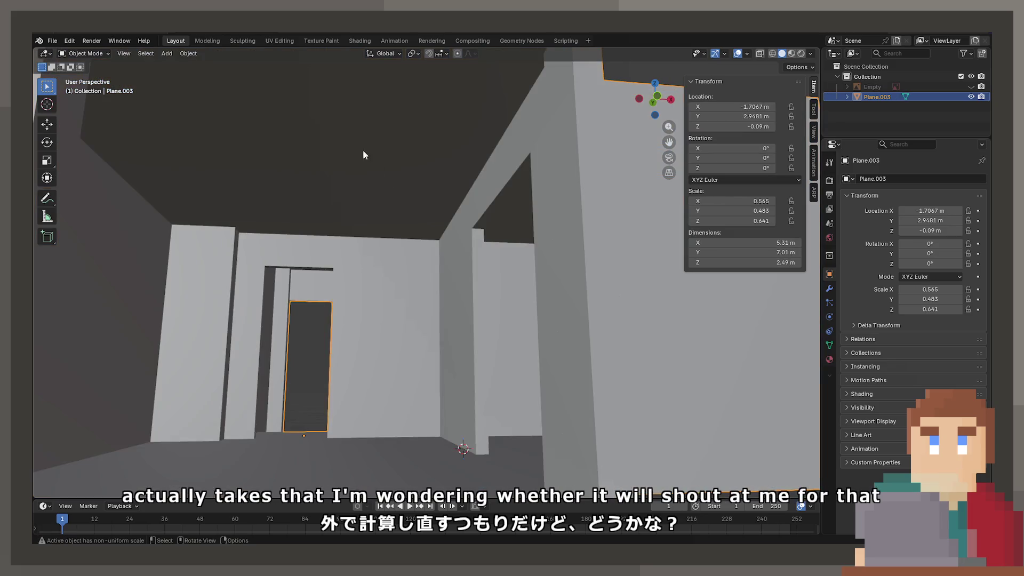
click(297, 53)
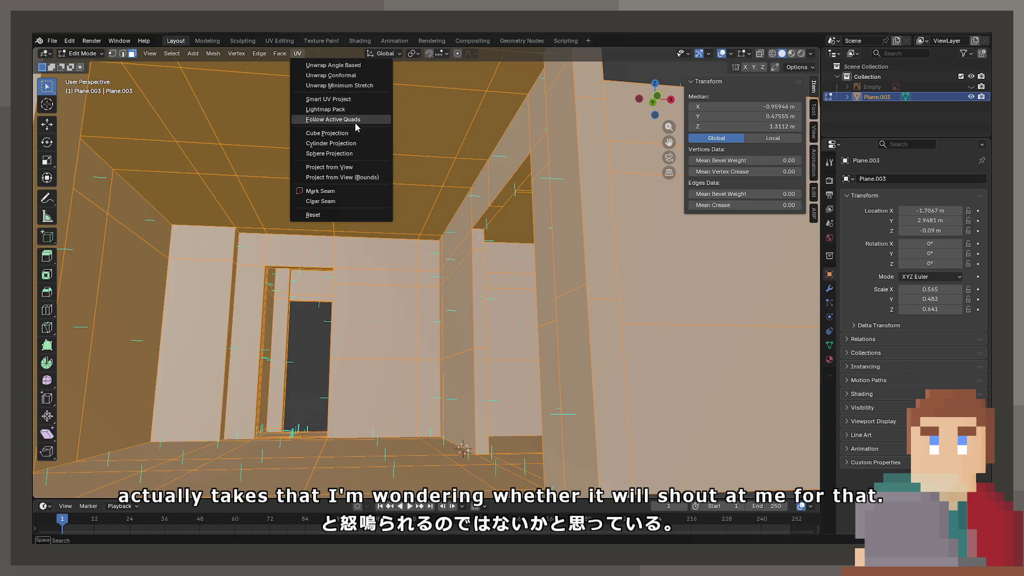
click(335, 179)
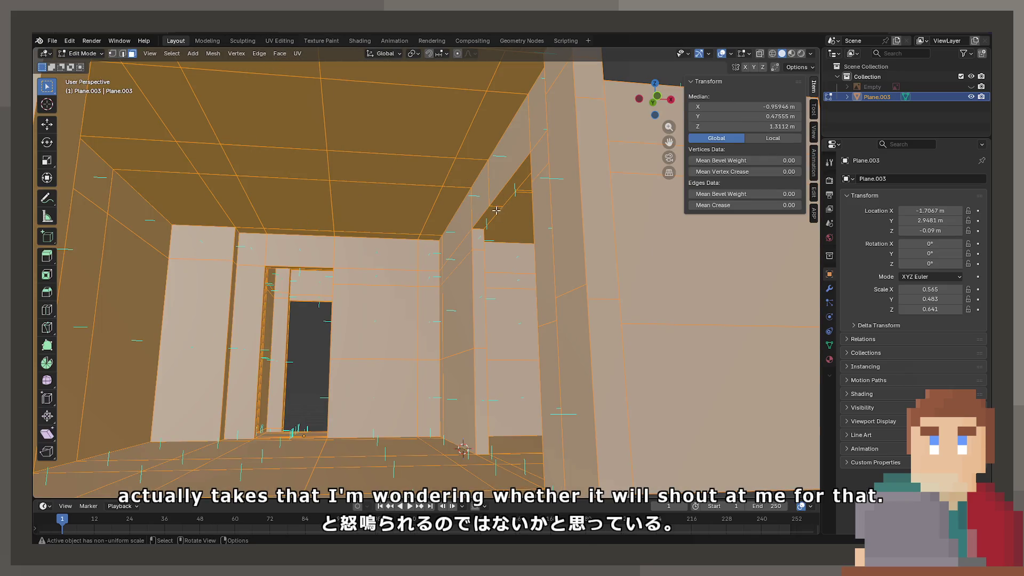
Recalculate the mesh normals to face outside, then run Recalculate Inside.
key(F3)
text(recalc)
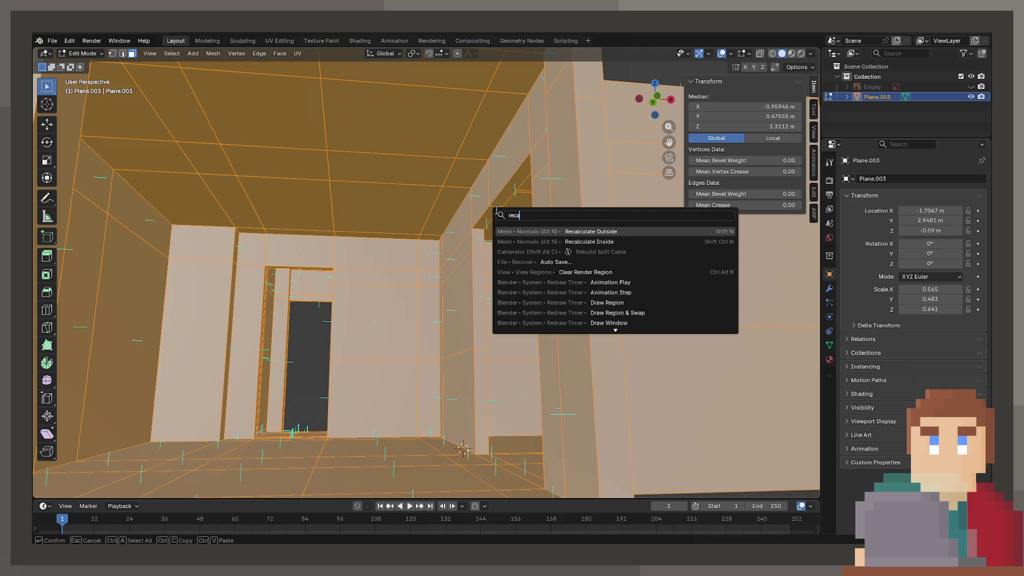
key(Return)
key(F3)
text(rec)
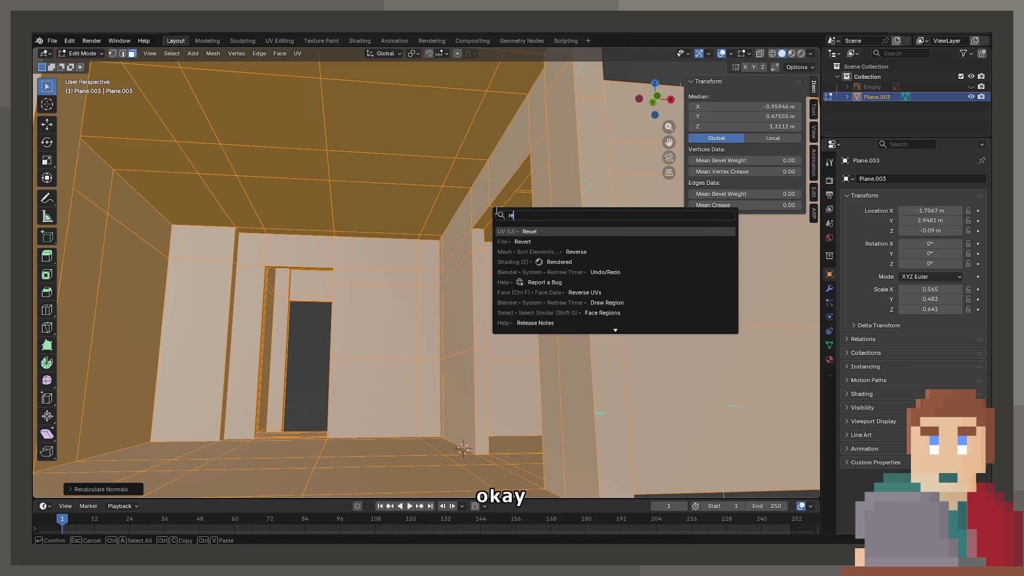
key(Down)
key(Return)
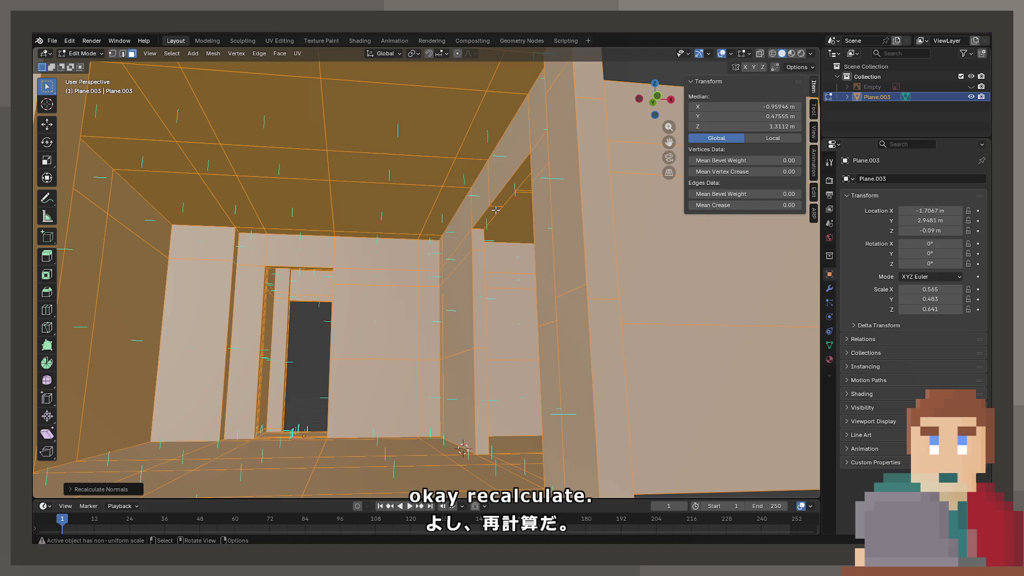
Check the ceiling from below, save the Blender file and open the File menu.
middle_drag(497, 210, 372, 264)
mouse_move(426, 316)
middle_down()
mouse_move(461, 256)
mouse_move(409, 297)
mouse_move(564, 187)
mouse_move(370, 204)
mouse_move(591, 292)
mouse_move(432, 281)
mouse_move(487, 219)
mouse_move(435, 376)
mouse_move(649, 213)
middle_up()
scroll(370, 204, up, 5)
key(ctrl+s)
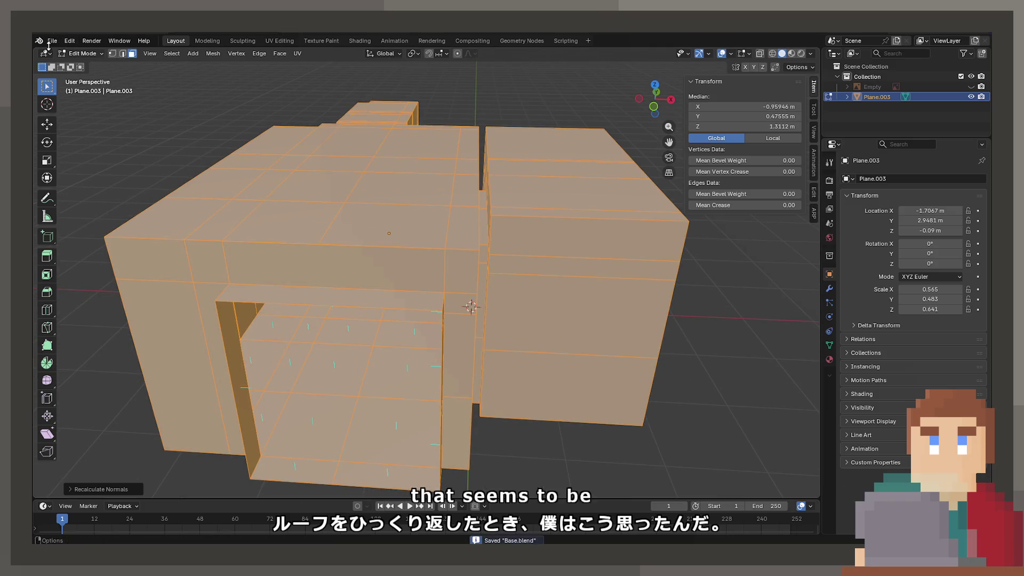
click(52, 40)
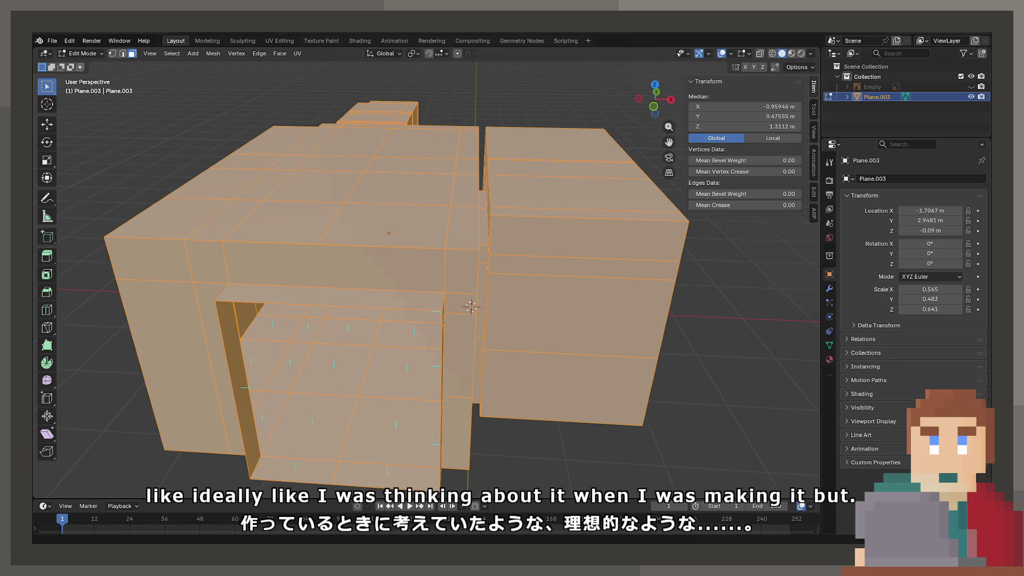
Orbit and zoom around the building and doorway room, then deselect the whole mesh.
mouse_move(533, 319)
middle_down()
mouse_move(555, 299)
mouse_move(591, 368)
mouse_move(485, 301)
mouse_move(512, 320)
mouse_move(528, 314)
mouse_move(501, 310)
middle_up()
scroll(538, 318, up, 6)
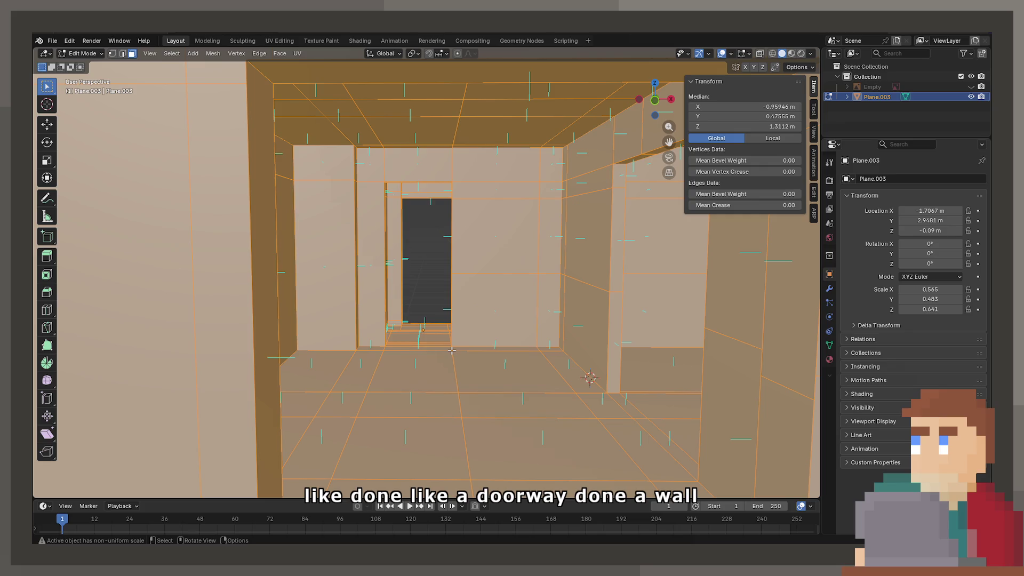
middle_drag(496, 427, 513, 352)
scroll(512, 352, down, 2)
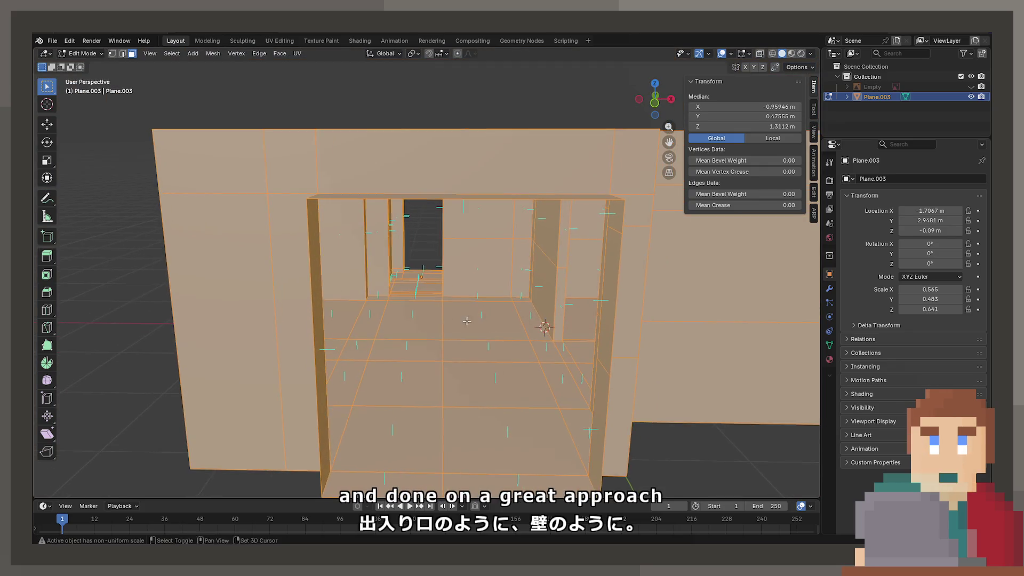
scroll(450, 297, up, 4)
middle_drag(448, 293, 442, 301)
scroll(442, 301, down, 3)
scroll(441, 301, down, 4)
mouse_move(555, 304)
middle_down()
mouse_move(443, 377)
mouse_move(371, 363)
middle_up()
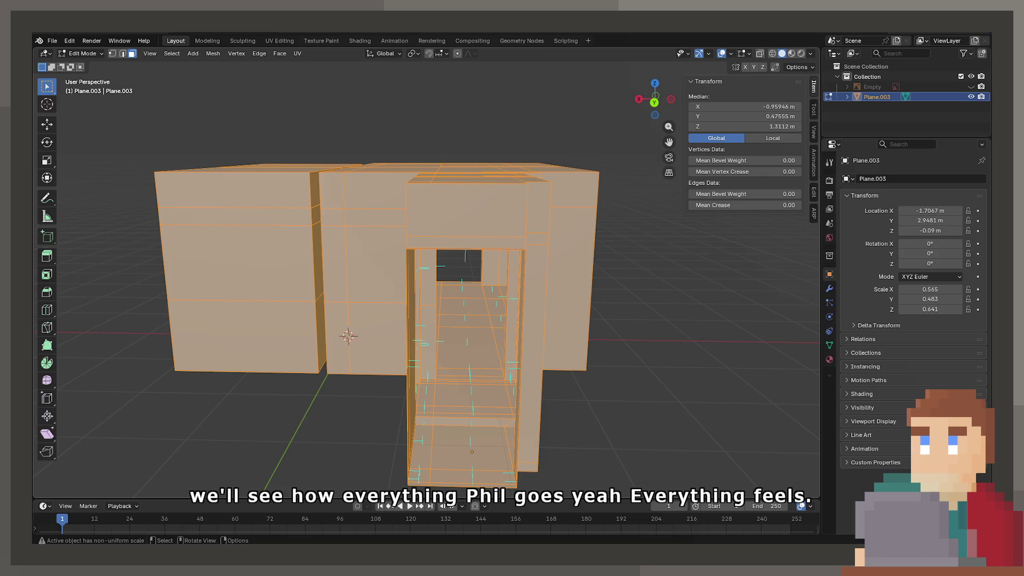
key(alt+a)
scroll(455, 441, up, 5)
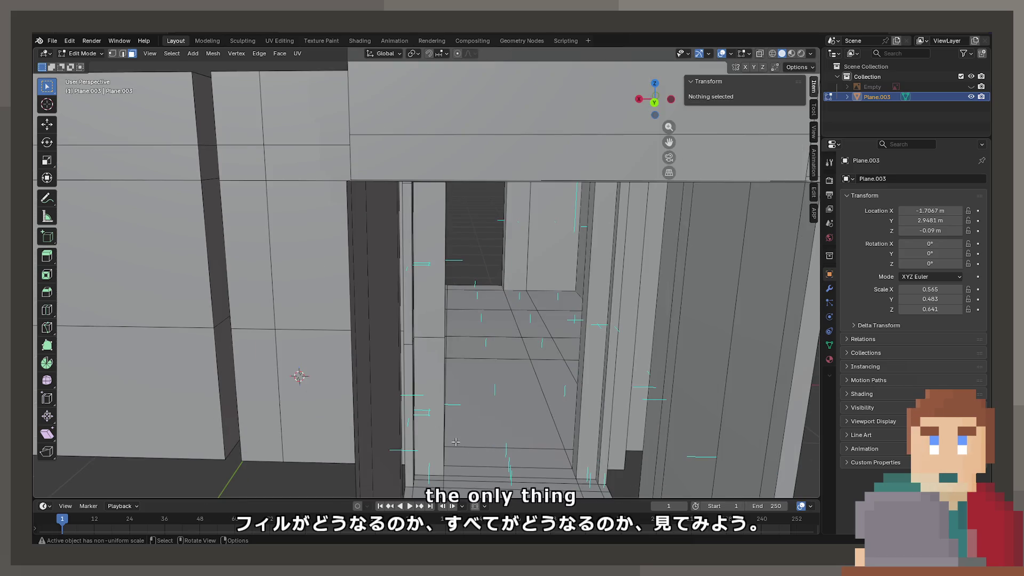
Select the long middle step face and the left front step face in the doorway.
scroll(456, 441, up, 8)
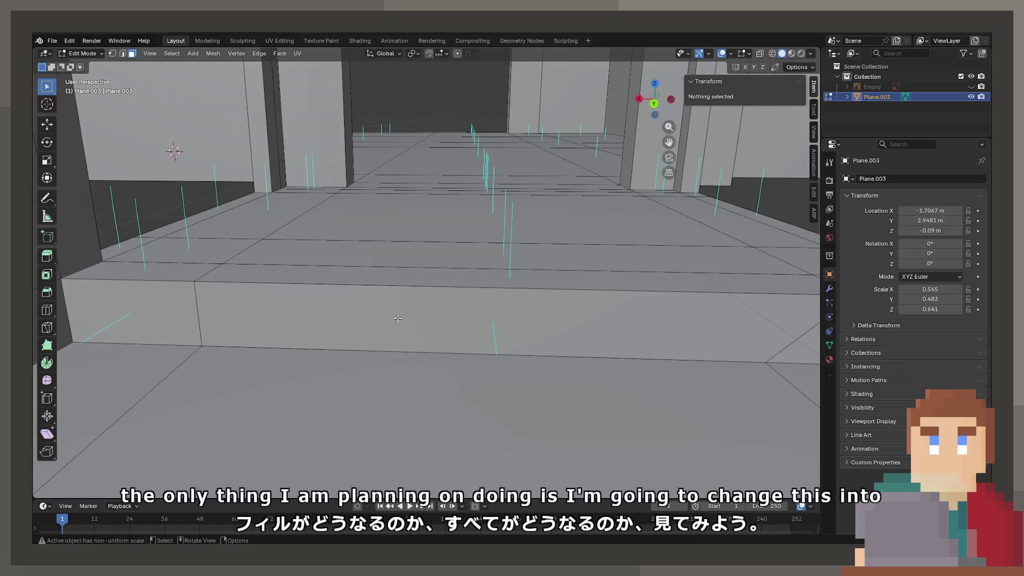
click(397, 318)
click(133, 315)
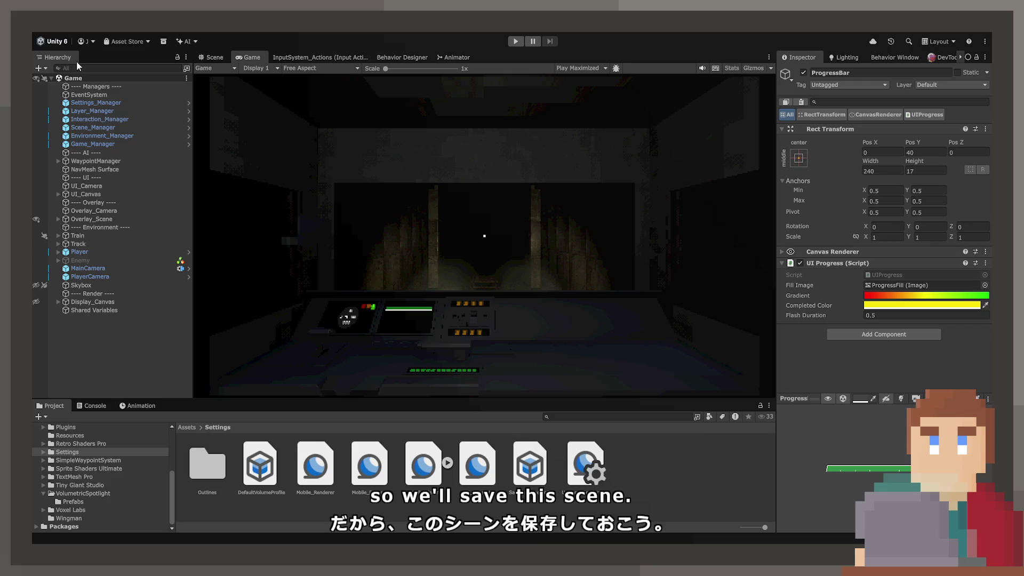
Browse the Project window into the _ProjectNisekisha Scenes folder.
click(91, 493)
scroll(85, 501, up, 3)
scroll(75, 492, down, 3)
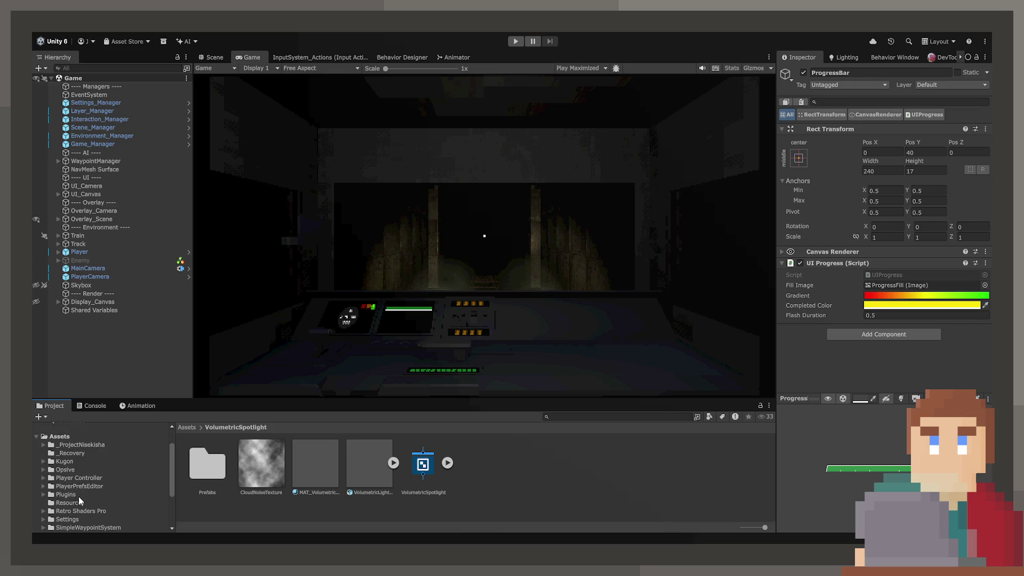
scroll(73, 480, up, 5)
click(75, 475)
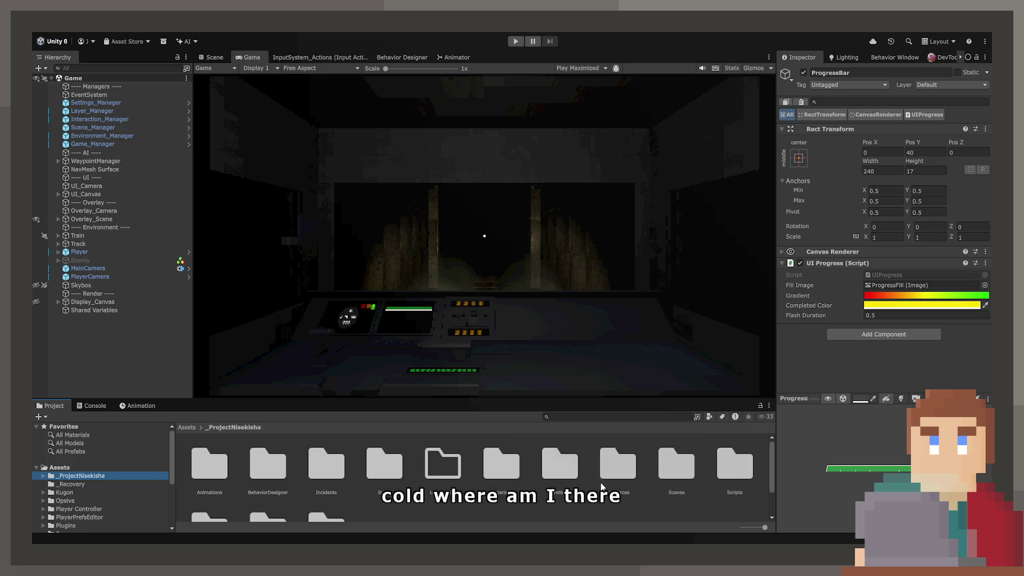
double_click(684, 455)
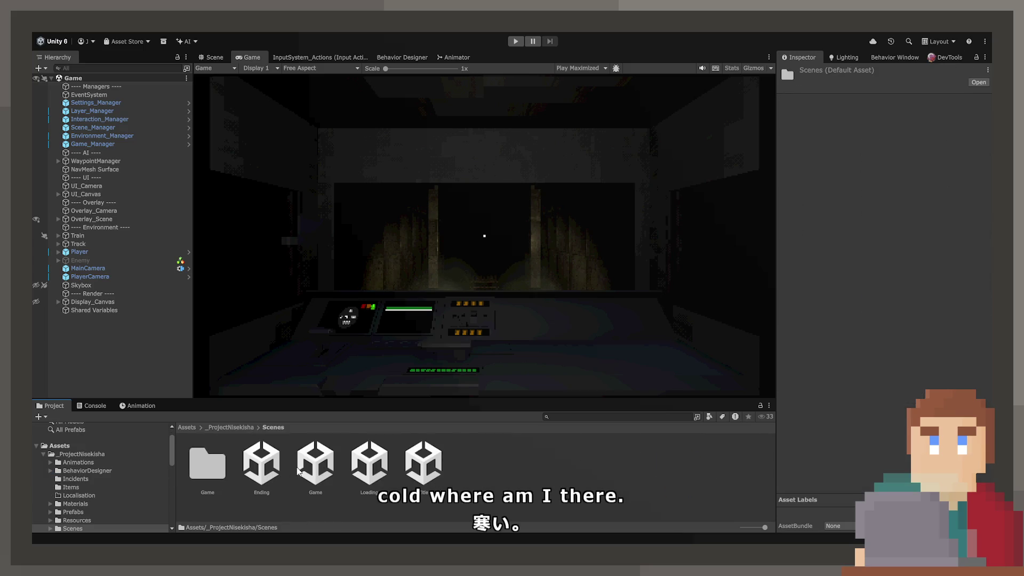
Duplicate the Game scene, rename the copy Apartment, and open it in the Scene view.
click(323, 468)
key(ctrl+d)
key(F2)
text(Apq)
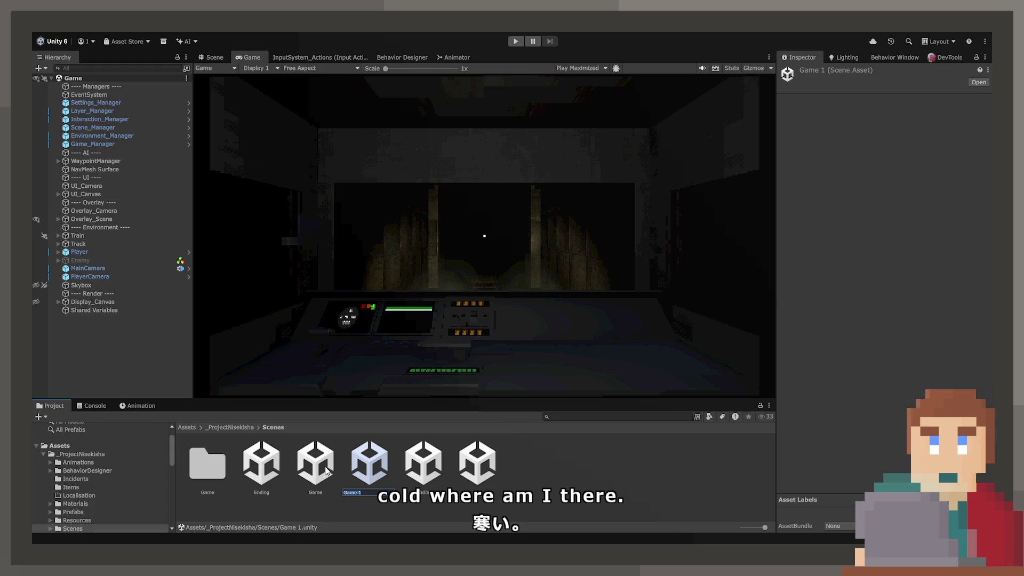
text(rtment)
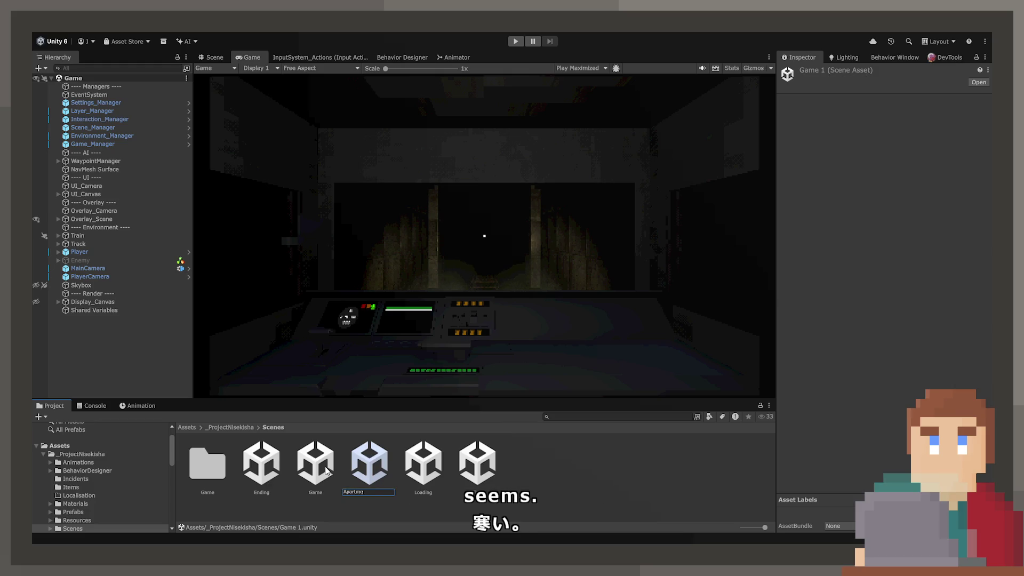
key(Return)
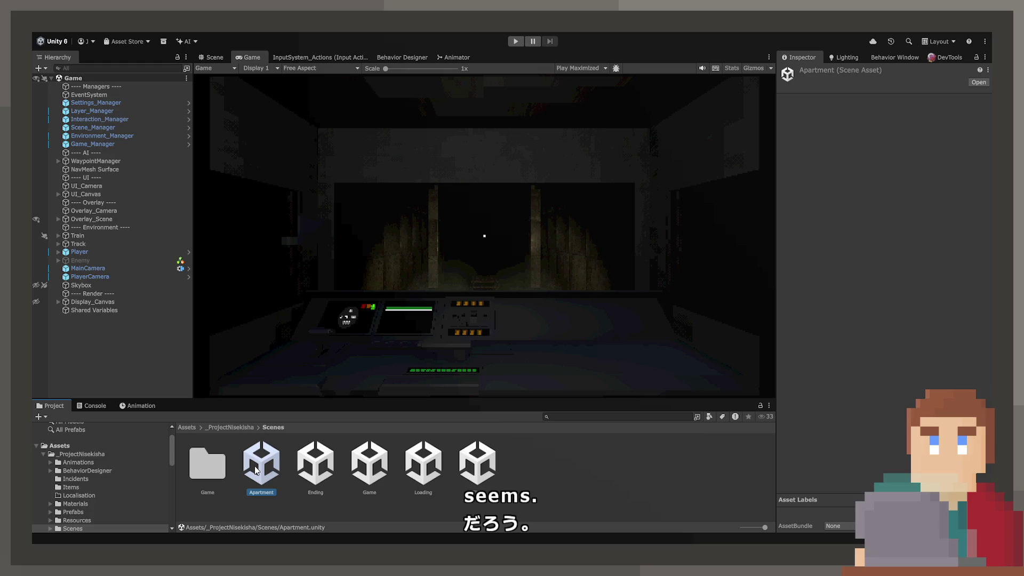
double_click(254, 466)
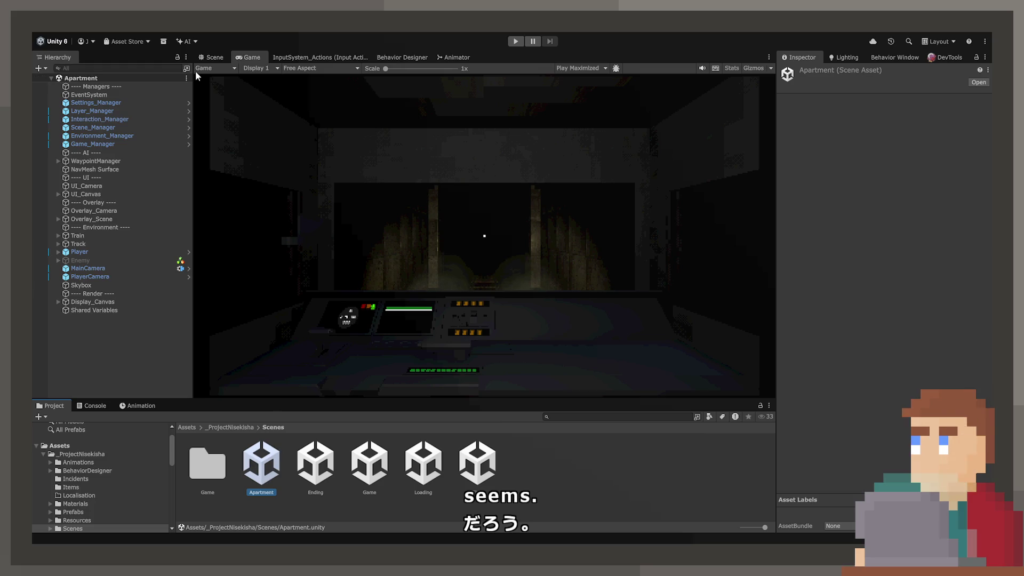
click(211, 58)
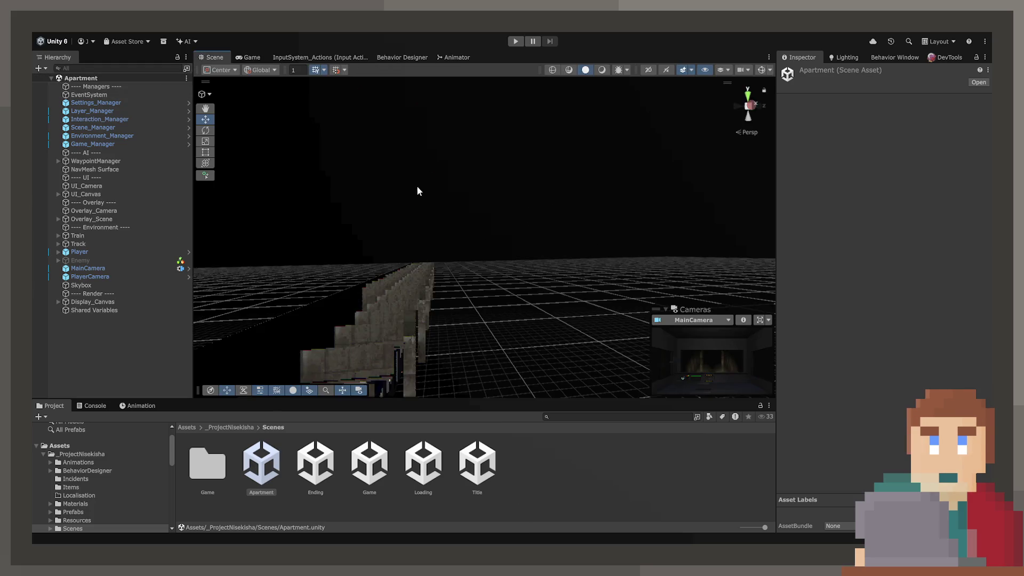
Delete Game_Manager, WaypointManager and NavMesh Surface from the Hierarchy.
click(96, 103)
mouse_move(554, 235)
right_down()
mouse_move(569, 244)
mouse_move(544, 256)
right_up()
click(95, 111)
click(104, 119)
click(104, 131)
click(107, 133)
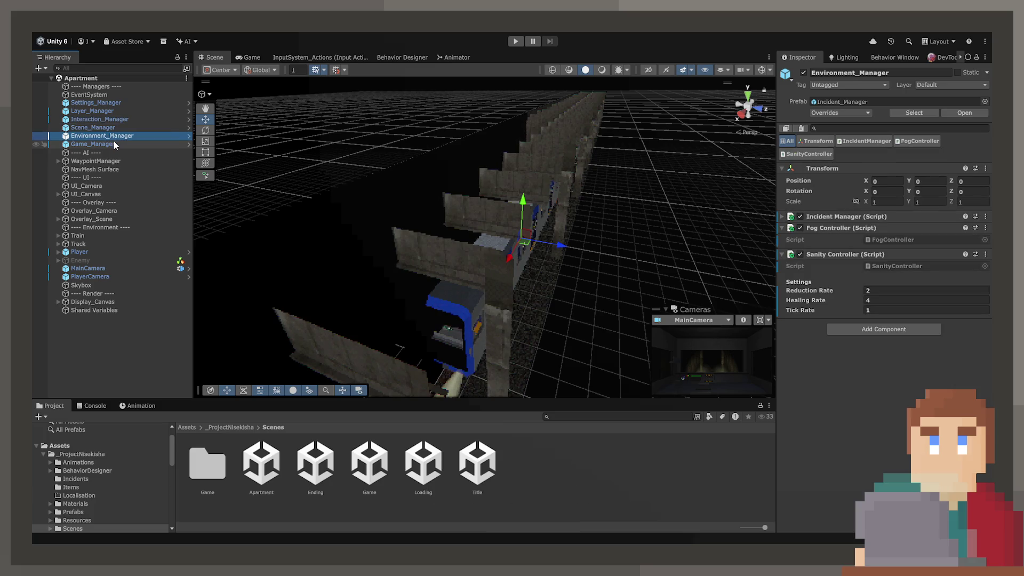
click(142, 143)
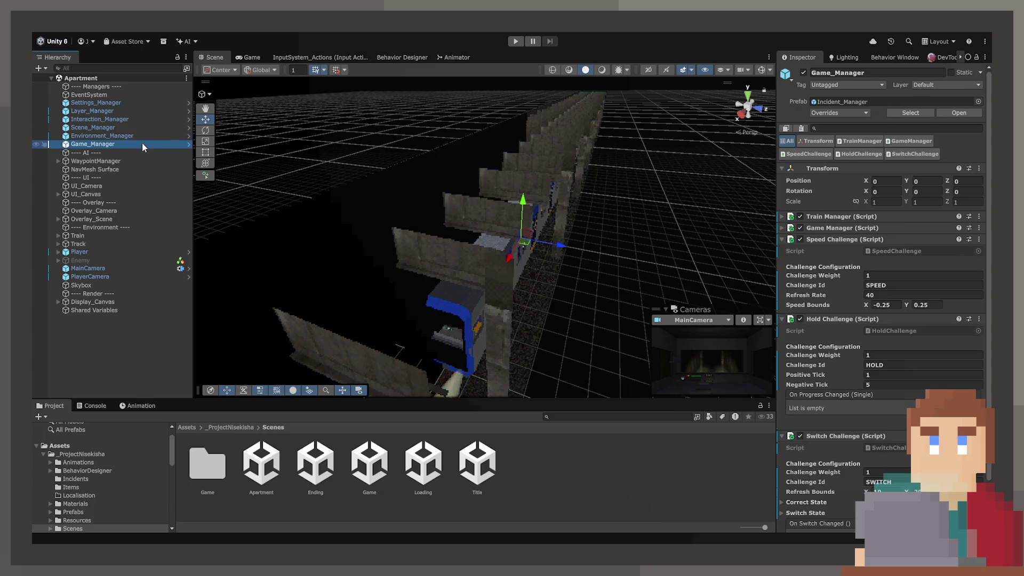
key(Delete)
click(133, 152)
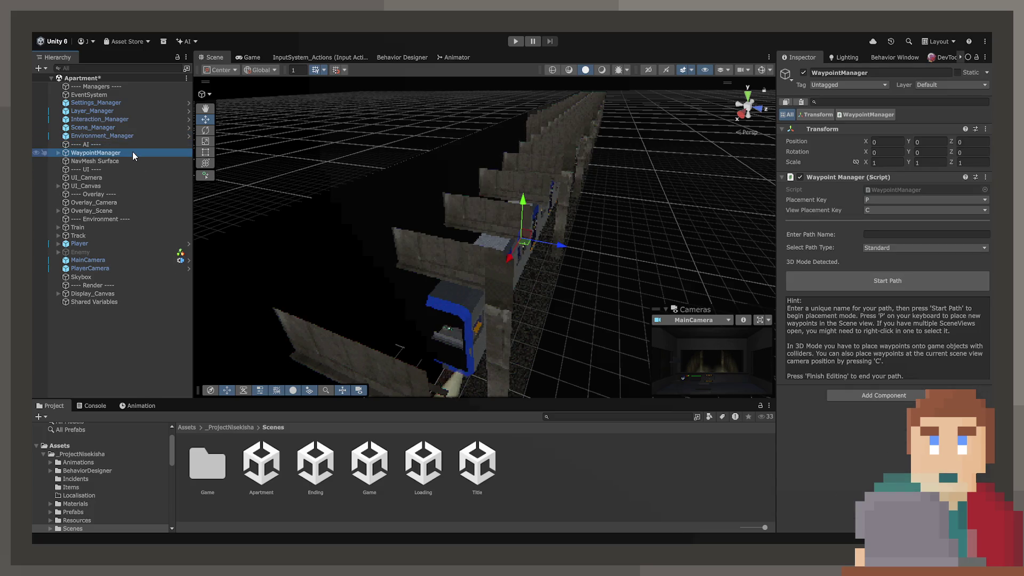
key(Delete)
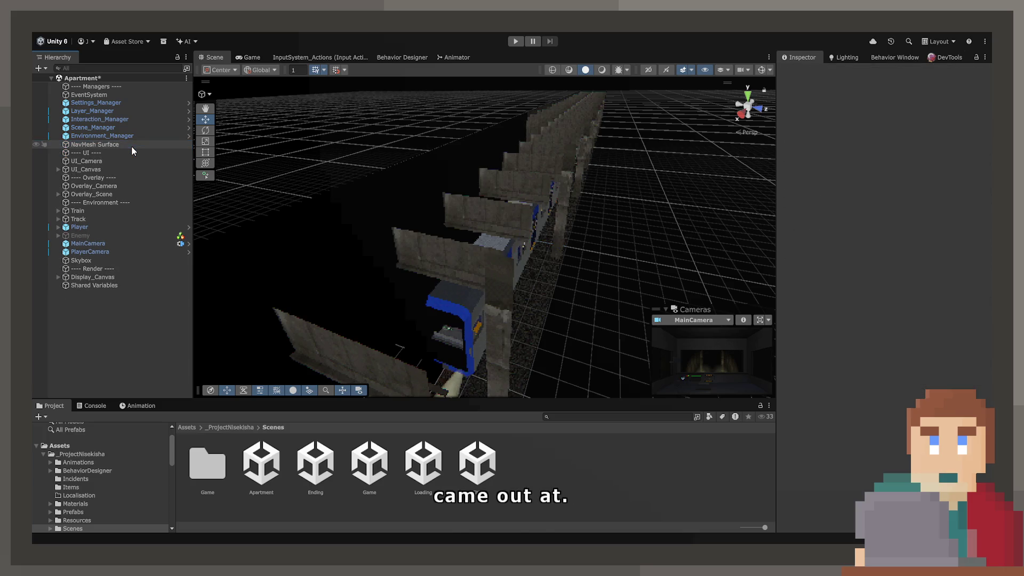
click(131, 146)
key(Delete)
Delete the Train, Track and Enemy objects from the Hierarchy.
click(127, 152)
click(124, 177)
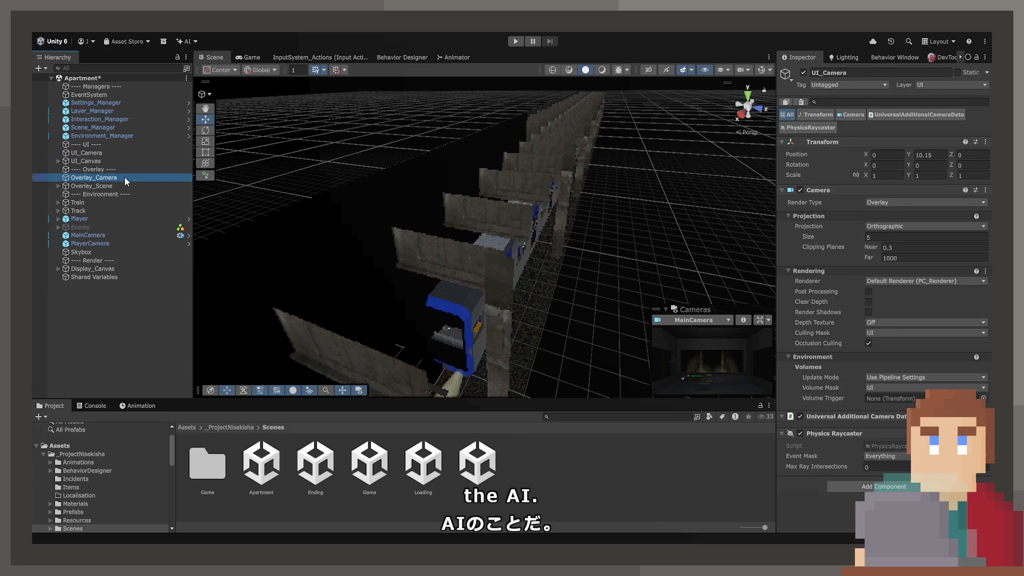
click(124, 184)
right_drag(273, 212, 341, 230)
click(103, 203)
key(Delete)
click(103, 202)
key(Delete)
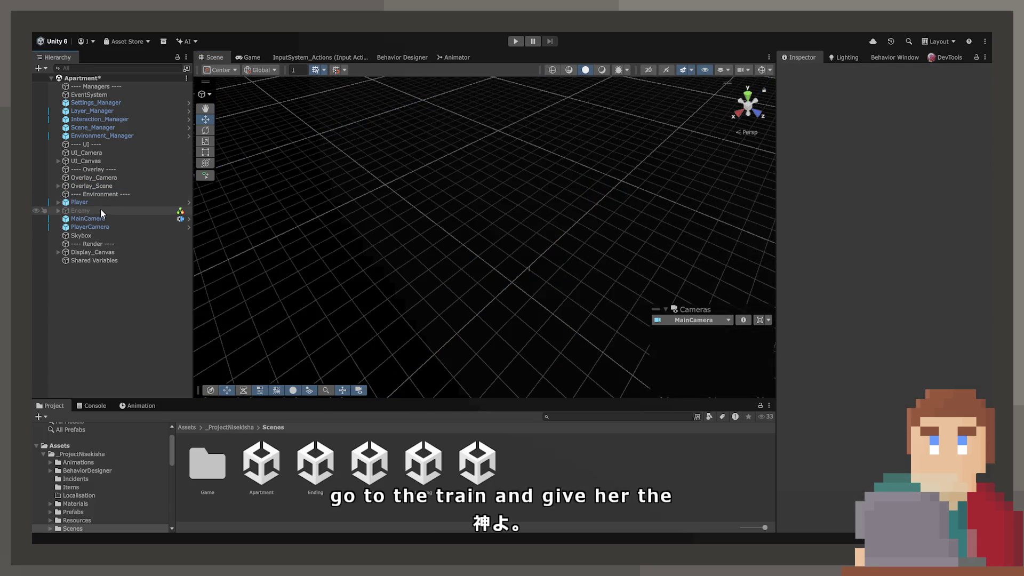
click(96, 204)
click(97, 210)
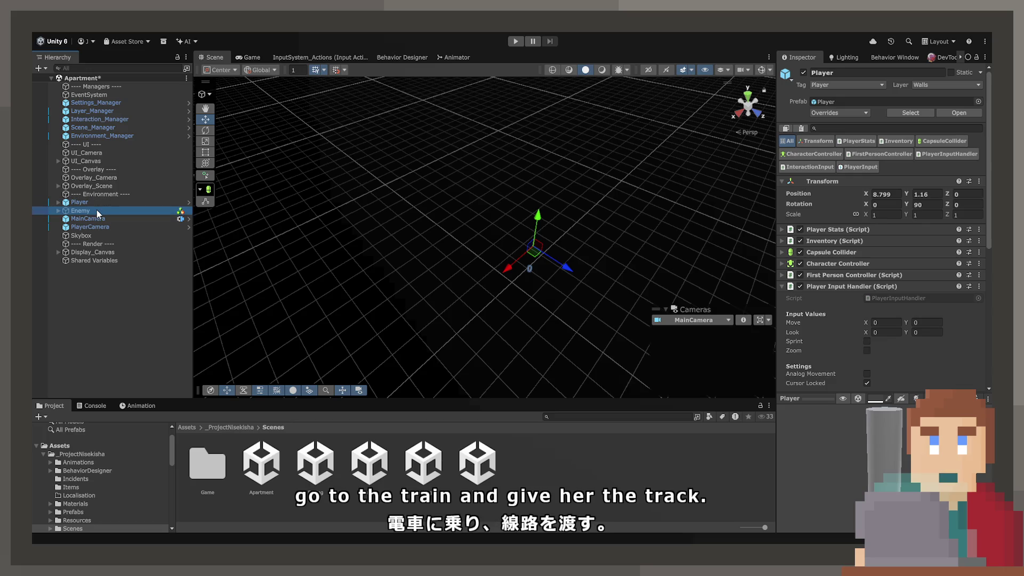
key(Delete)
click(97, 210)
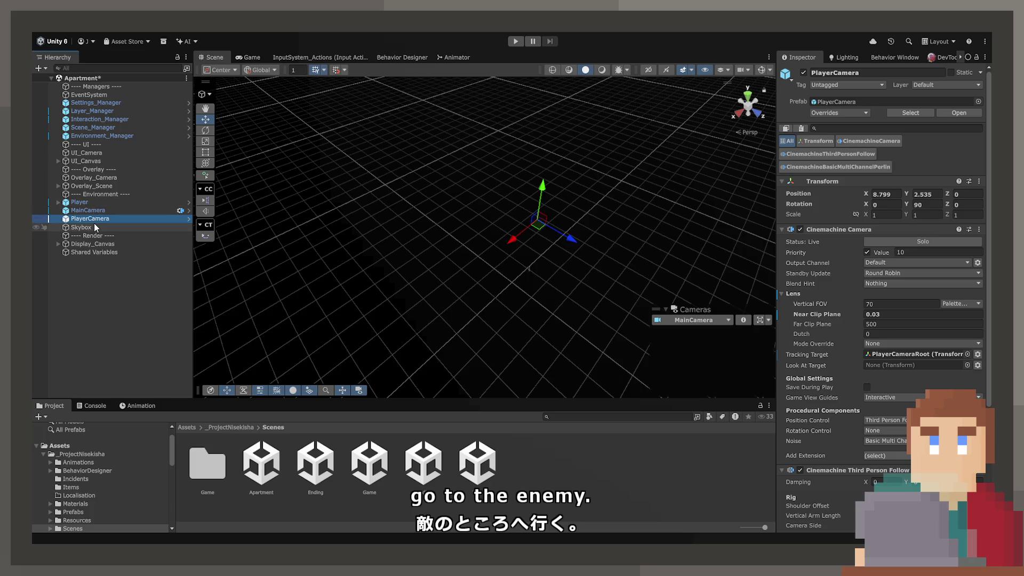
click(81, 227)
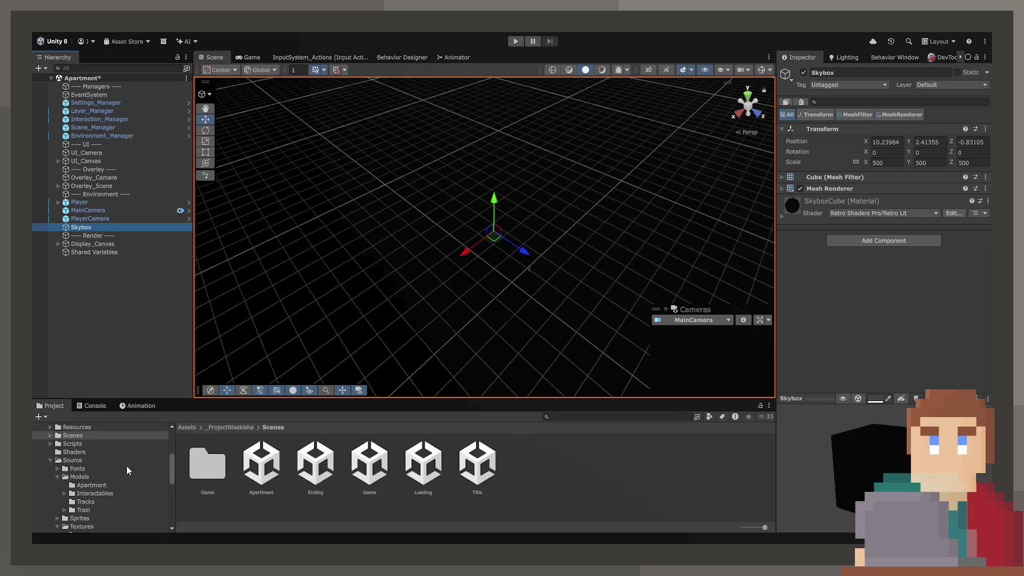
Drag the Exterior model from Source > Models into the Hierarchy between Environment and Player.
scroll(127, 465, down, 3)
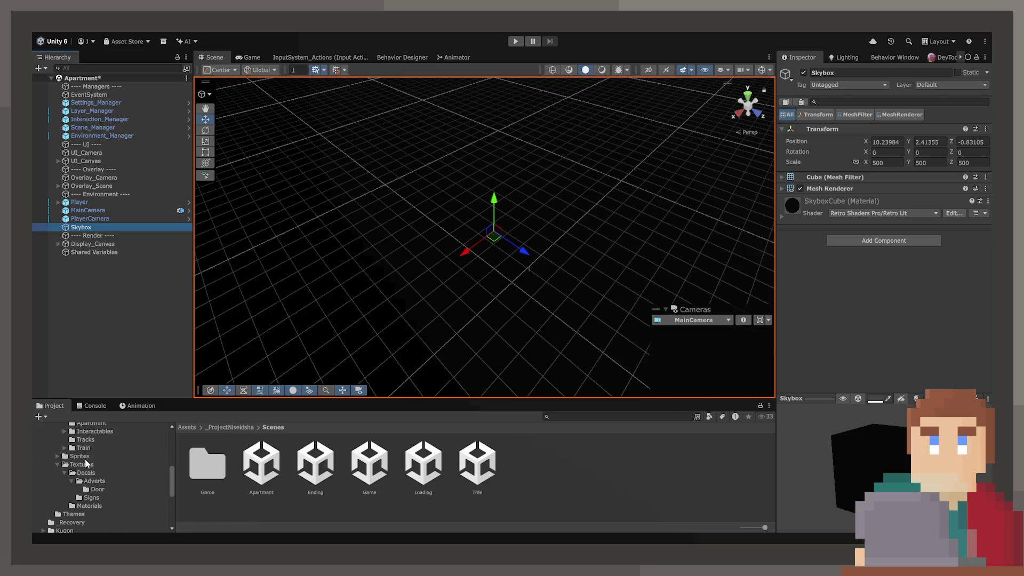
scroll(90, 485, up, 5)
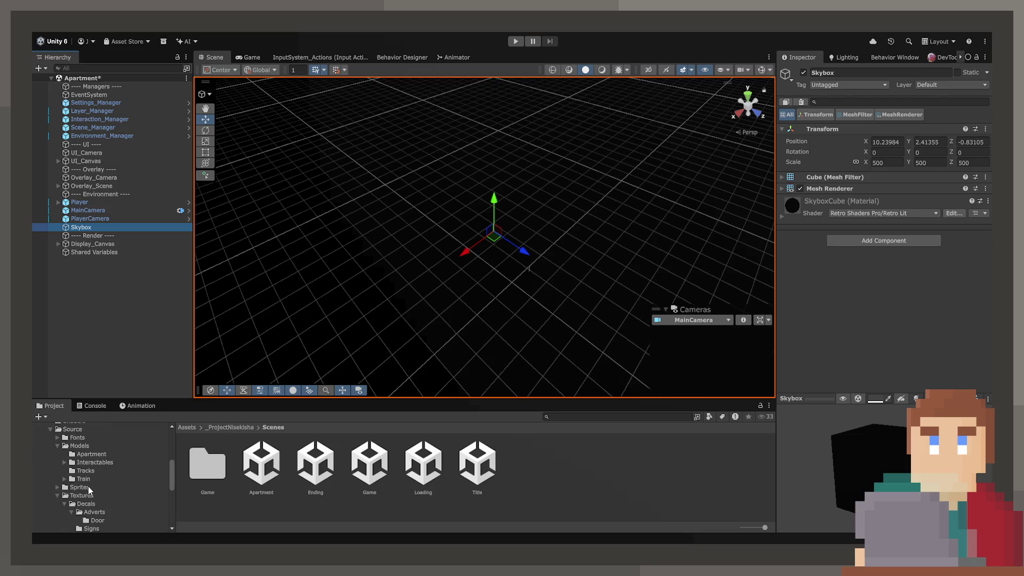
click(83, 490)
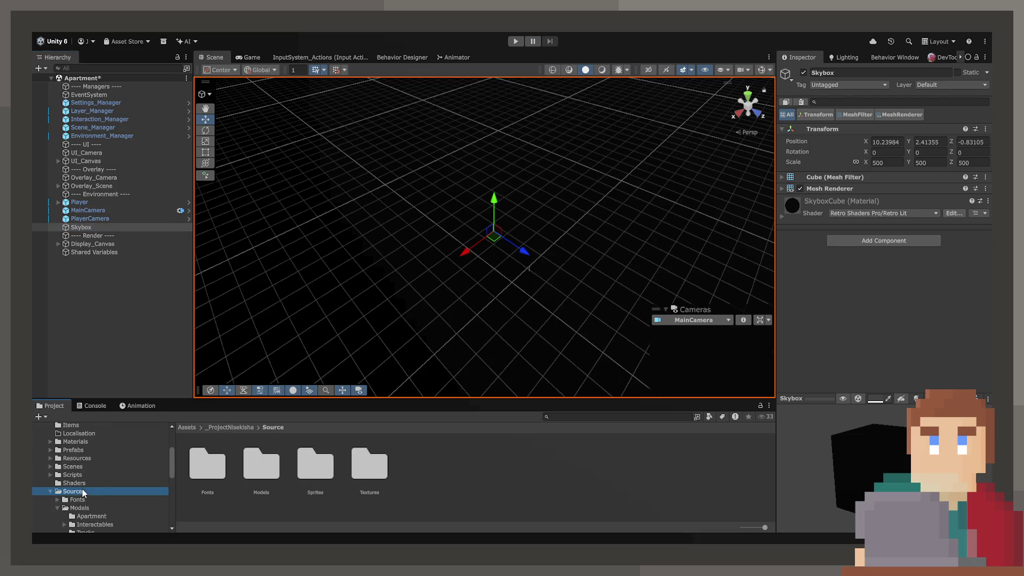
double_click(264, 472)
click(203, 465)
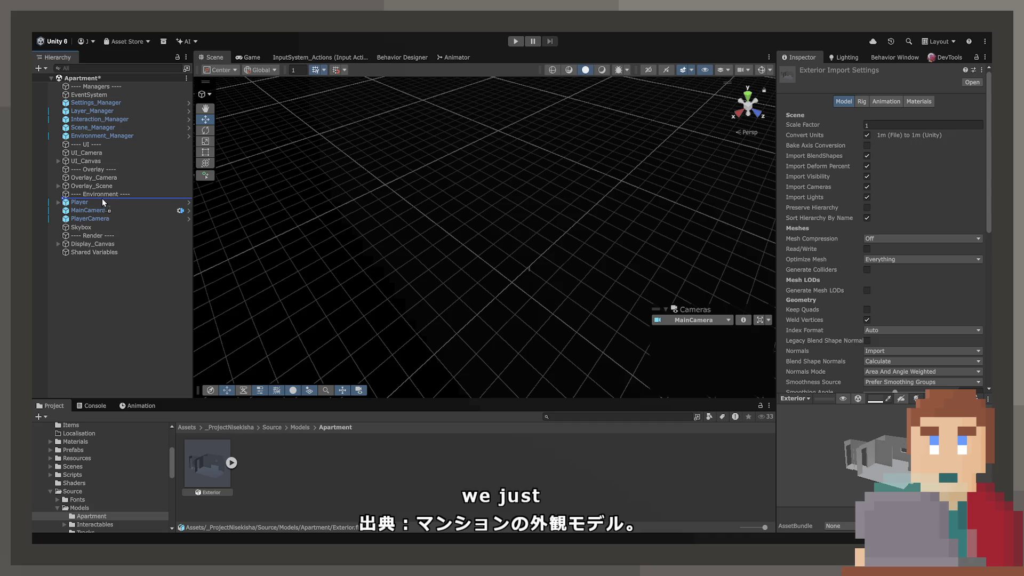
drag(102, 201, 103, 201)
mouse_move(512, 299)
alt+mouse_down()
mouse_move(562, 297)
mouse_move(599, 248)
mouse_move(698, 219)
mouse_move(605, 198)
mouse_move(597, 207)
alt+mouse_up()
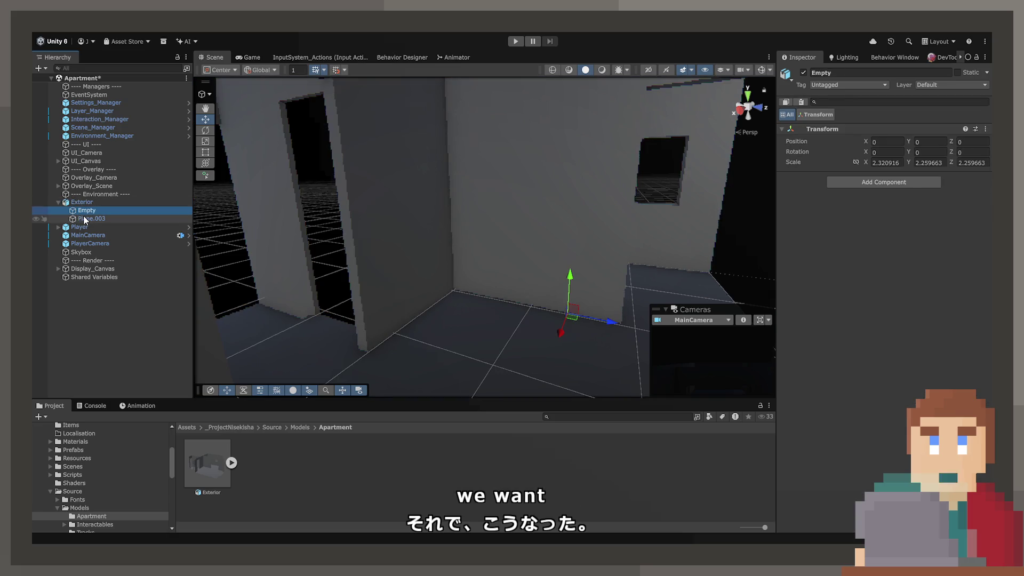
Delete the Empty object and add a Mesh Collider to Plane.003.
key(Delete)
click(85, 213)
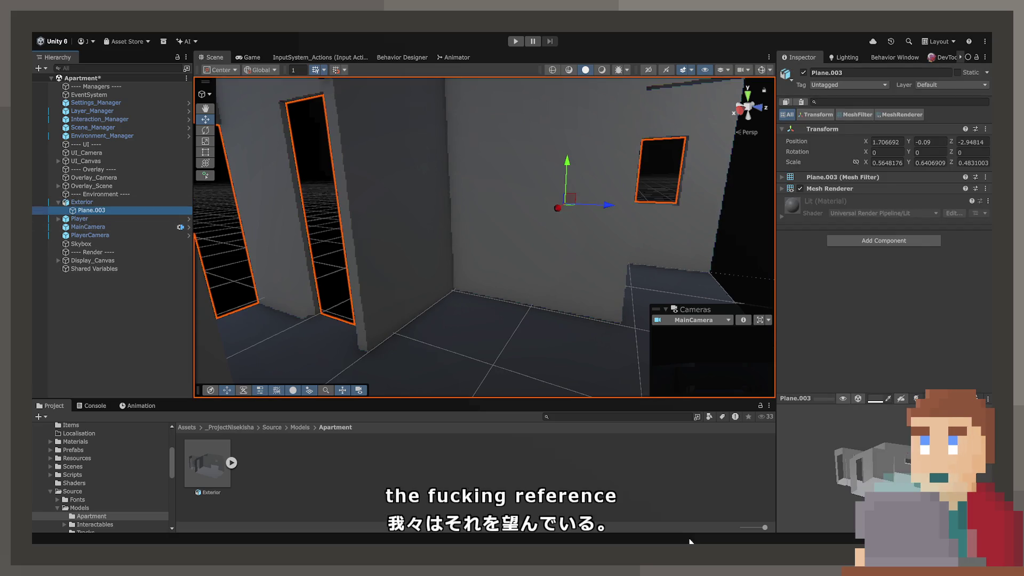
mouse_move(464, 281)
alt+mouse_down()
mouse_move(433, 278)
mouse_move(402, 254)
alt+mouse_up()
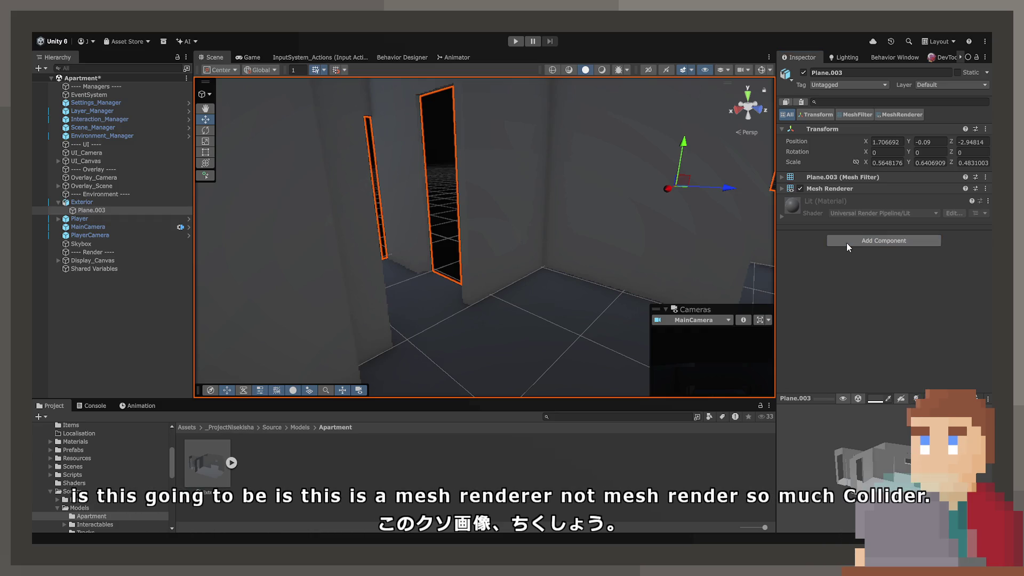
key(Return)
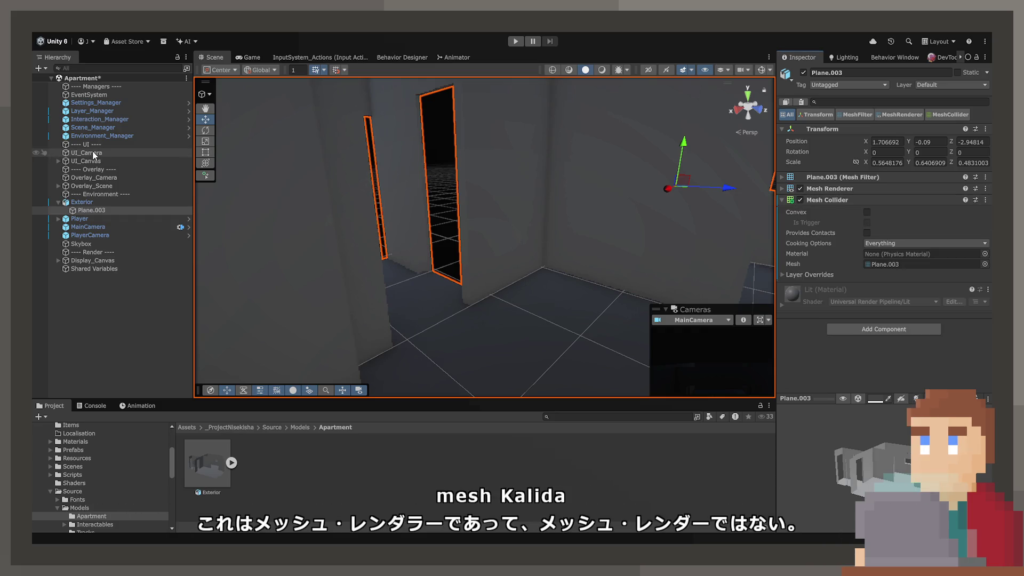
Frame the Player in the Scene view and orbit around it.
double_click(94, 219)
mouse_move(613, 243)
alt+mouse_down()
mouse_move(533, 261)
mouse_move(384, 267)
mouse_move(363, 218)
alt+mouse_up()
scroll(363, 218, down, 10)
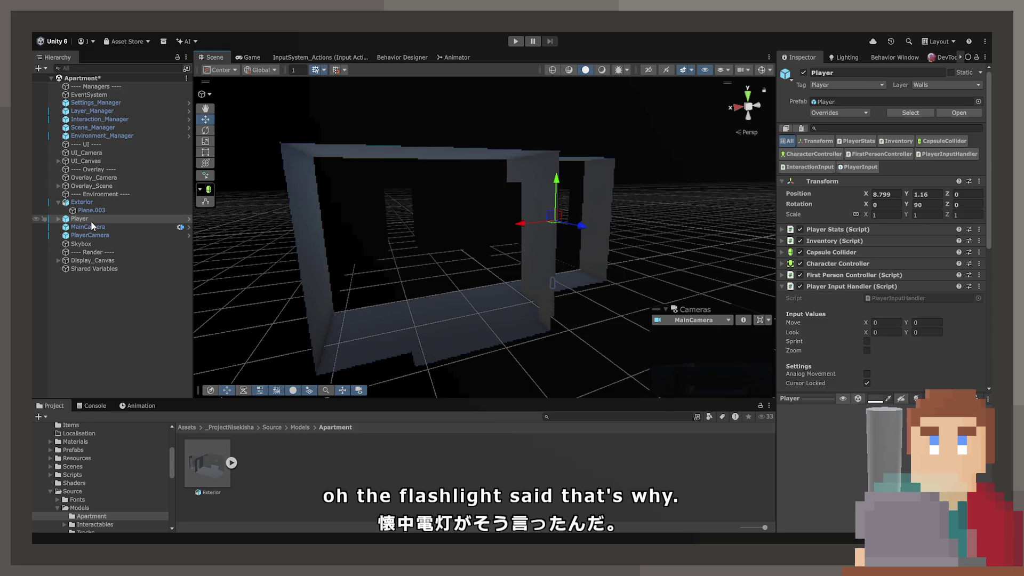
Check the Game view, then show the Environment page of the Lighting settings.
click(262, 57)
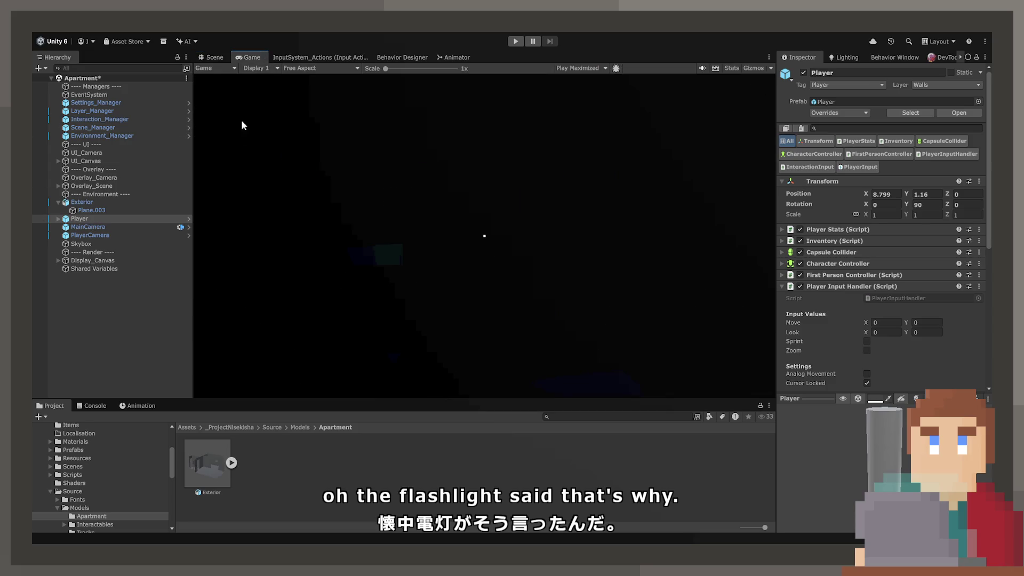
click(214, 57)
mouse_move(386, 232)
right_down()
mouse_move(426, 237)
mouse_move(384, 228)
mouse_move(423, 279)
mouse_move(529, 272)
right_up()
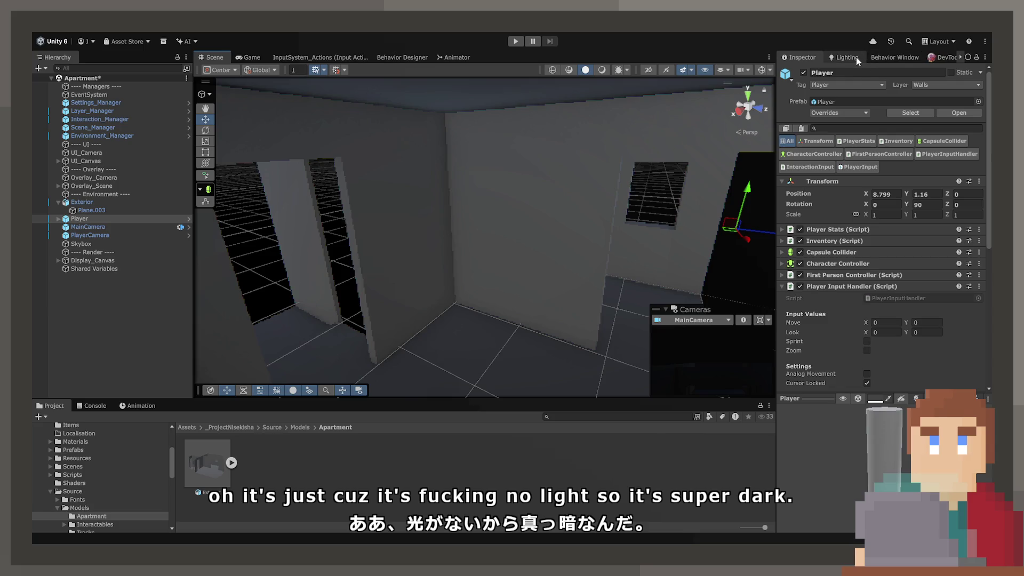
click(848, 57)
click(871, 73)
click(917, 73)
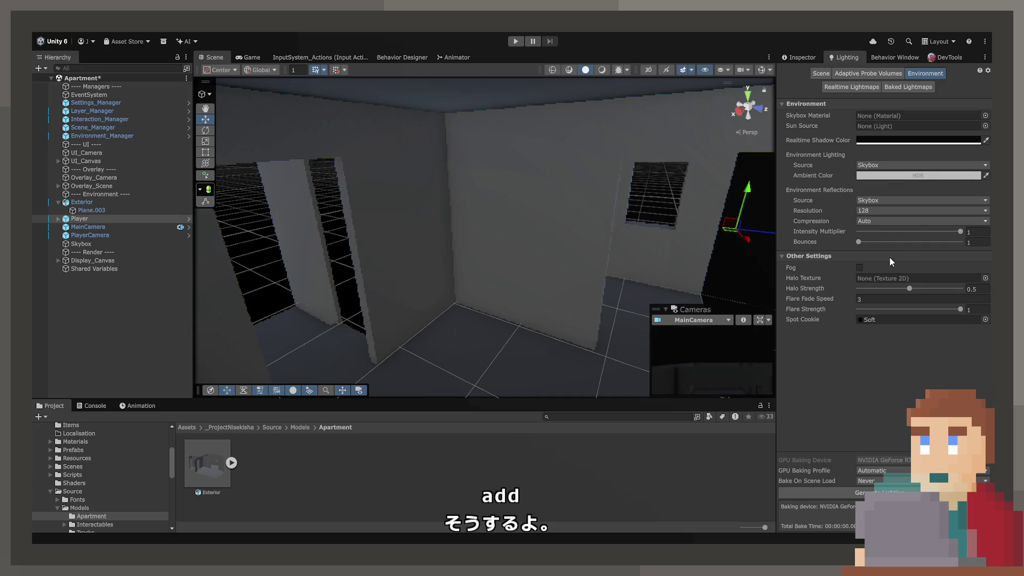
Preview the Game view again, reselect Plane.003, and enter Play mode.
right_drag(618, 240, 714, 240)
click(257, 61)
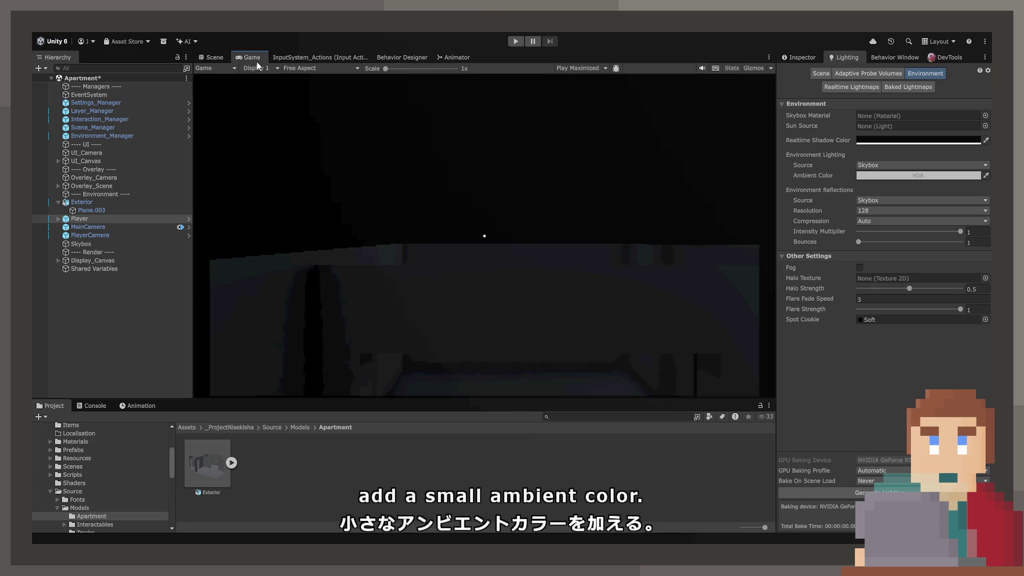
click(213, 57)
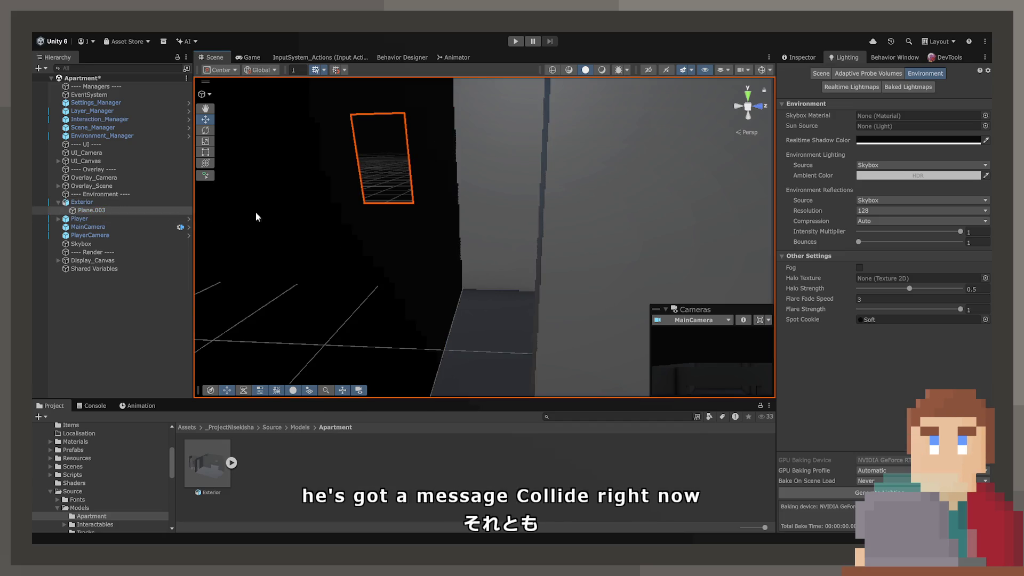
click(782, 55)
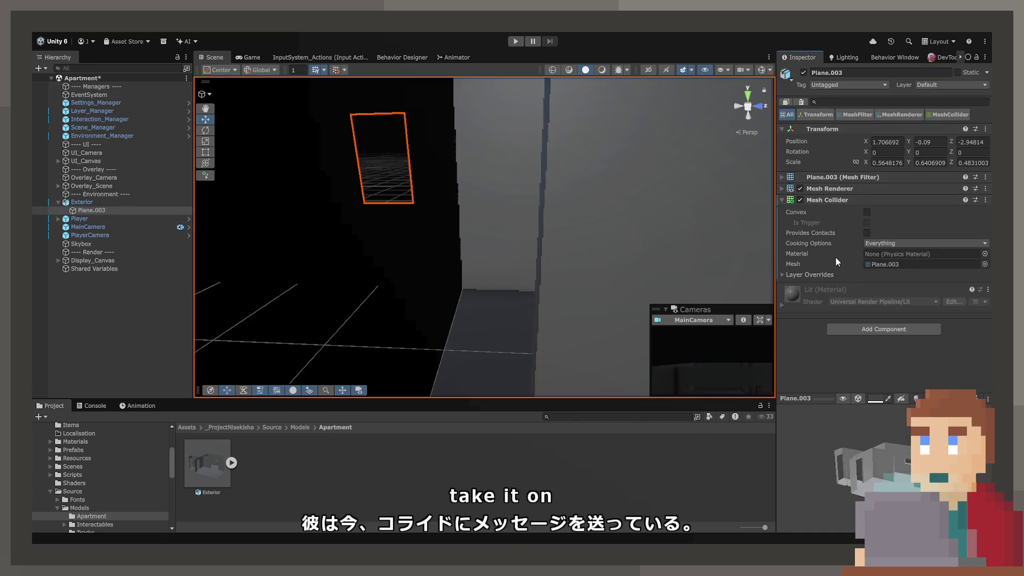
mouse_move(548, 267)
right_down()
mouse_move(286, 240)
mouse_move(377, 238)
mouse_move(421, 192)
right_up()
click(520, 40)
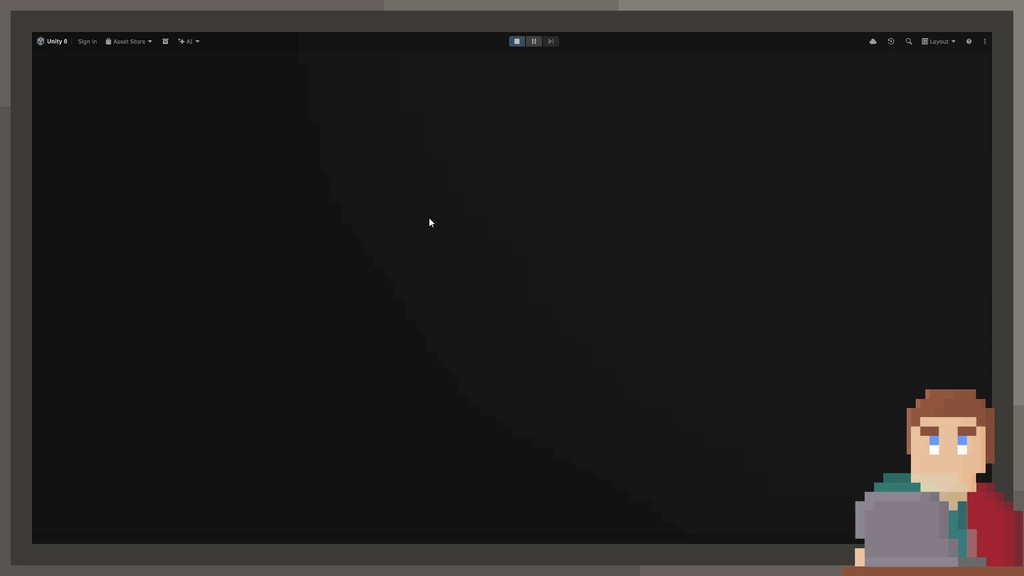
Walk the player through the dark corridors, doorways, stairwell and window room.
key(w)
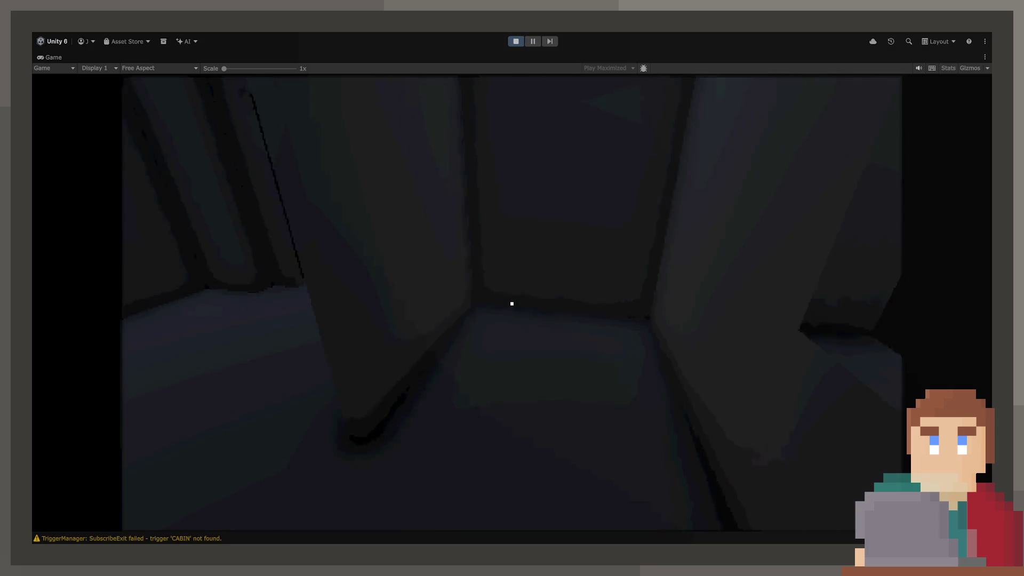
key(w)
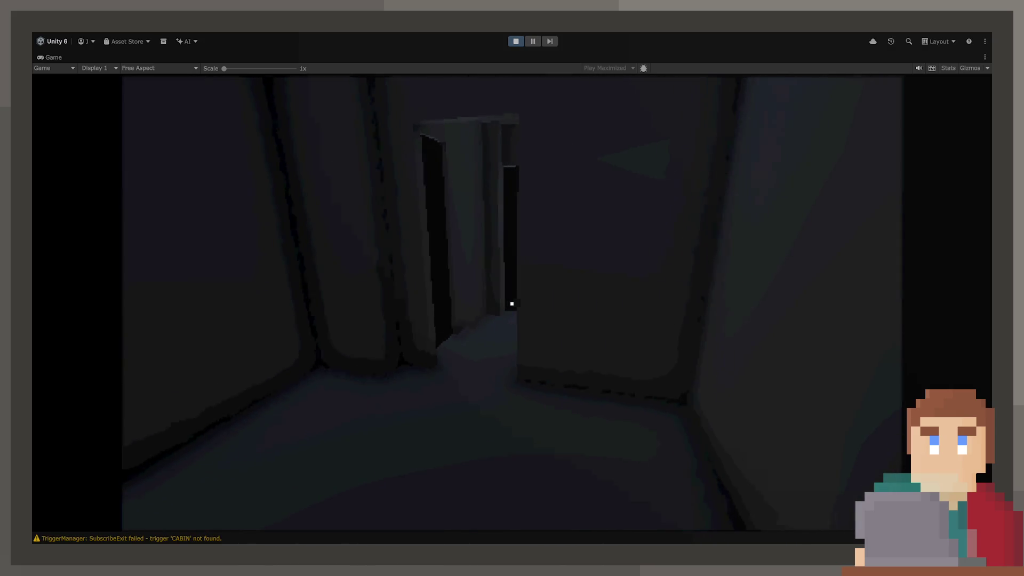
key(w)
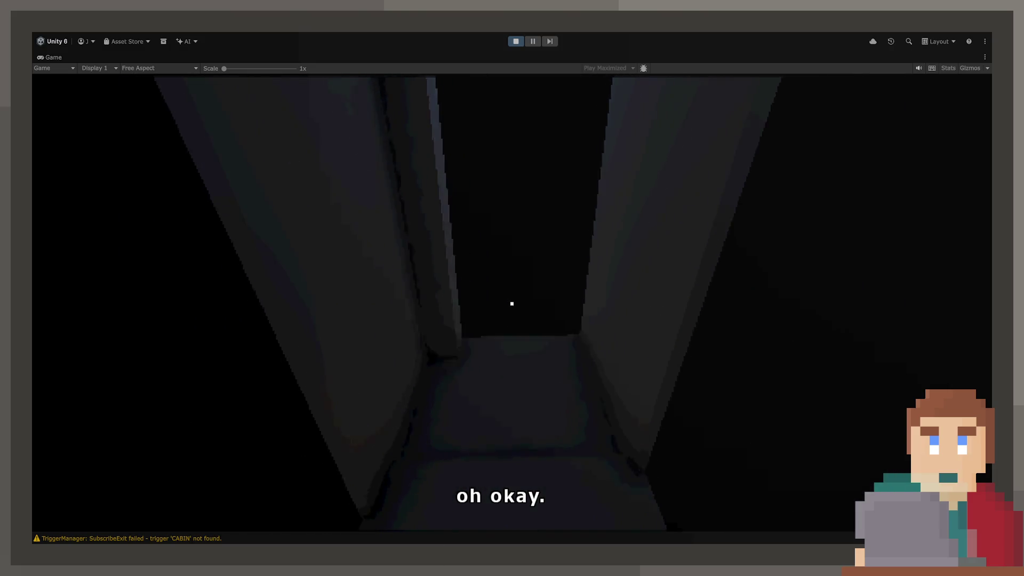
key(w)
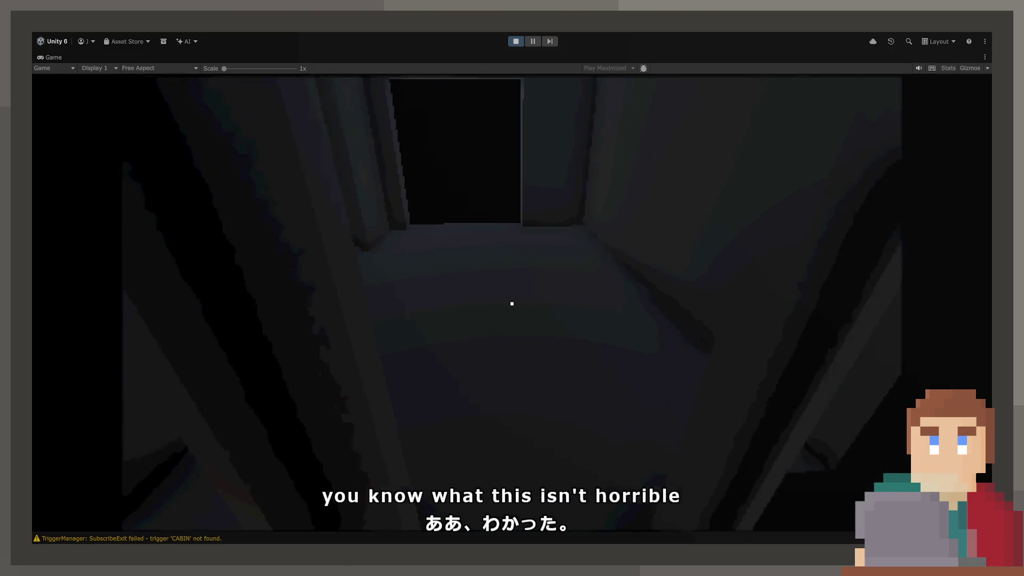
key(w)
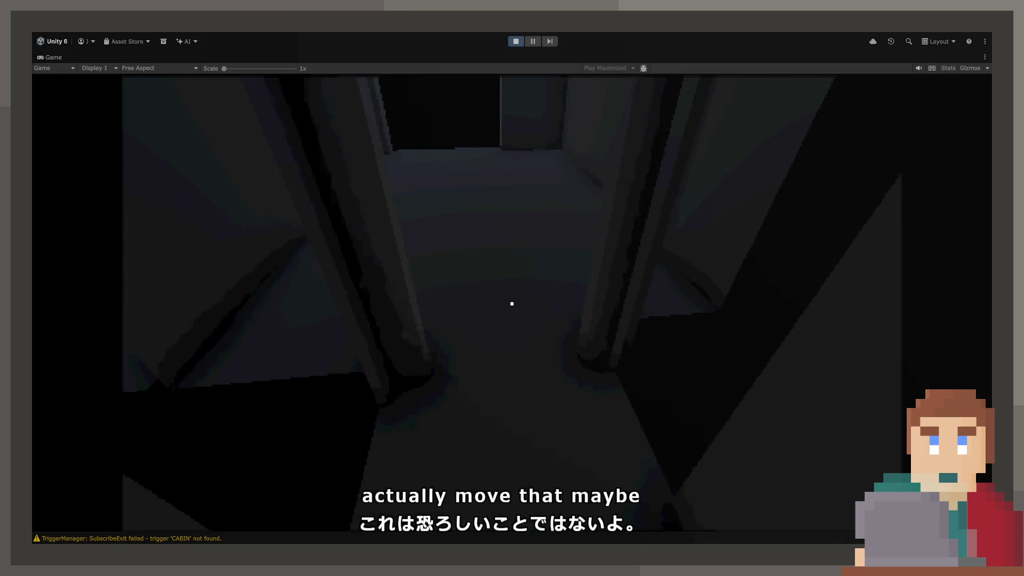
key(w)
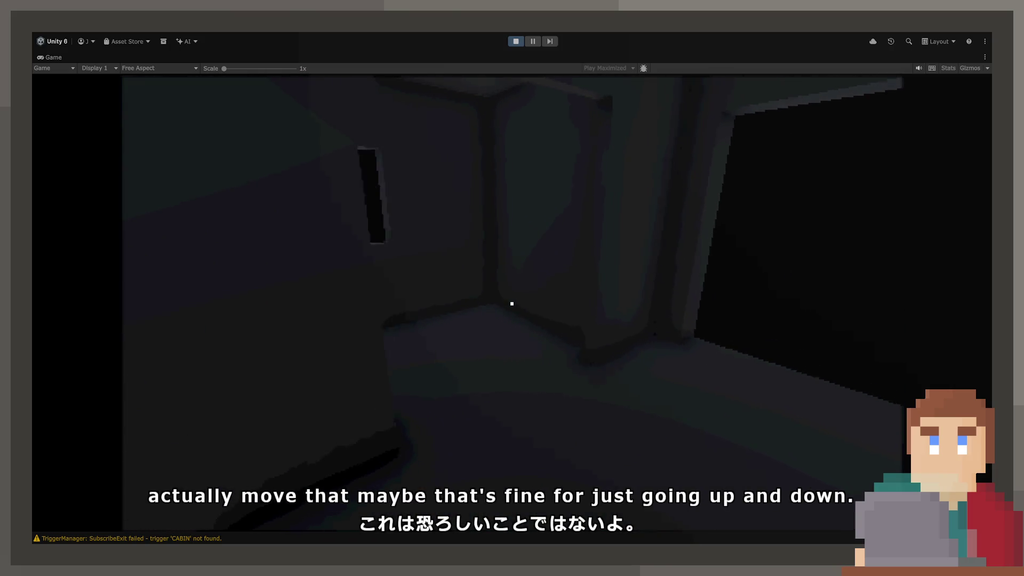
key(w)
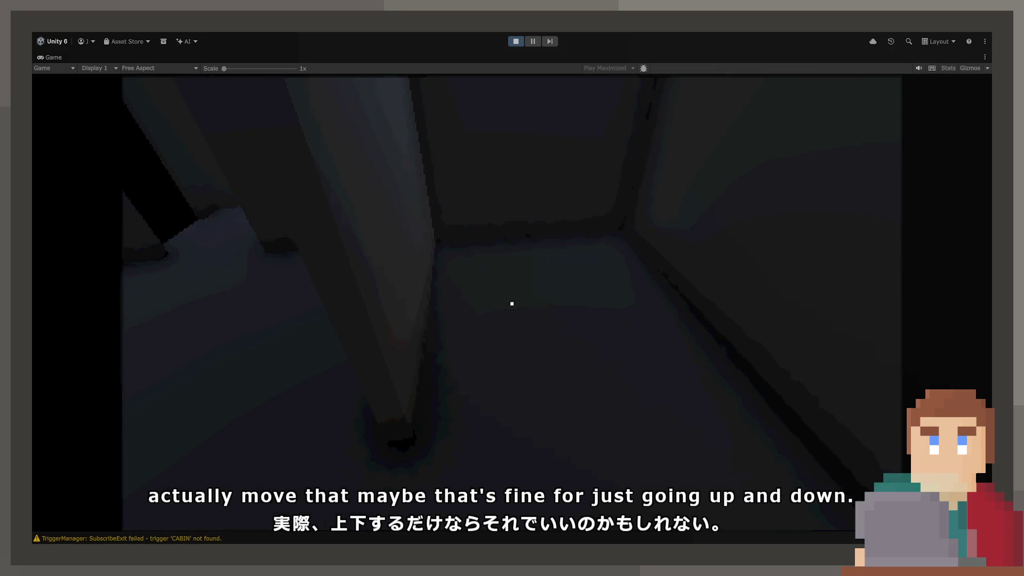
key(w)
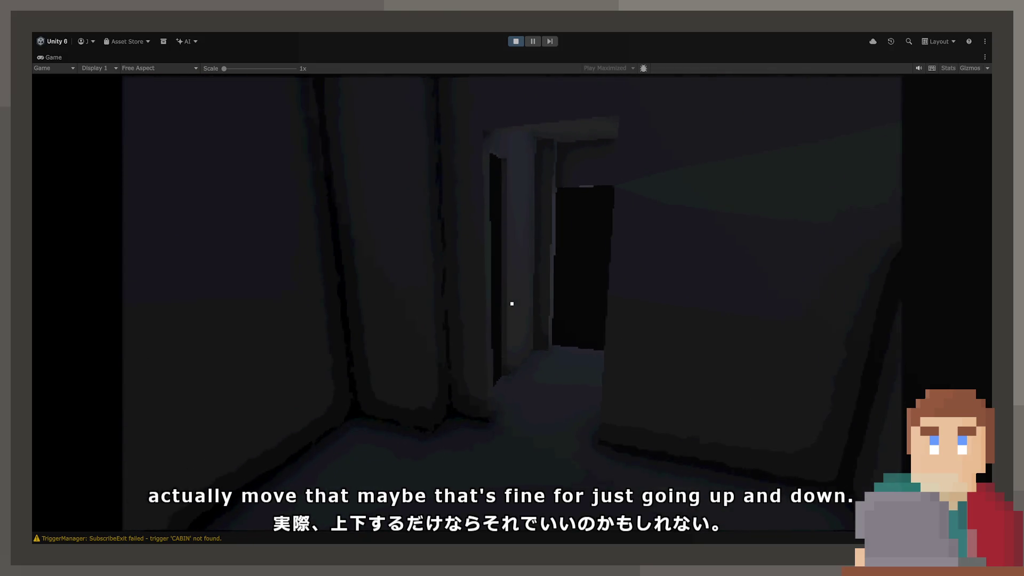
key(w)
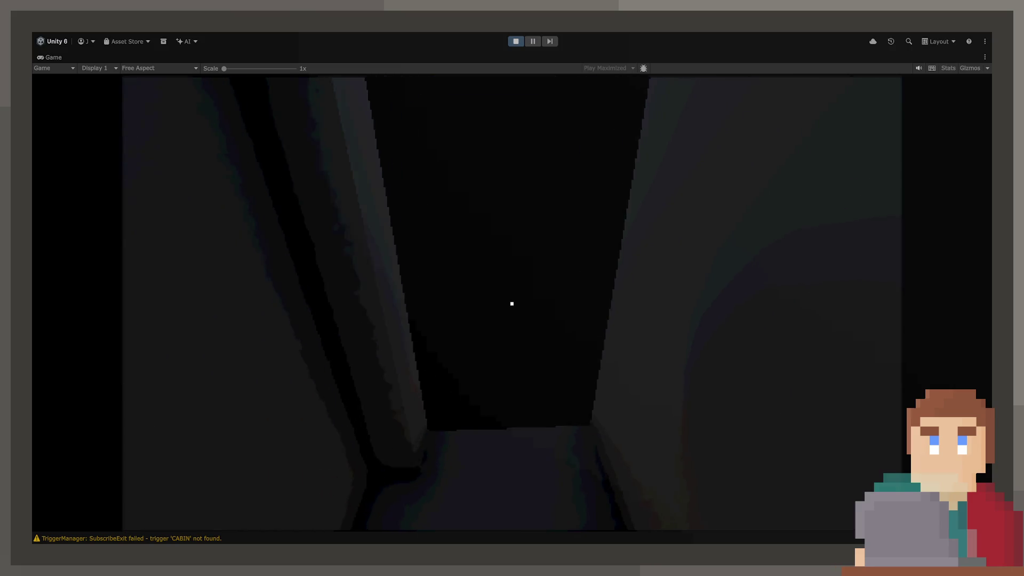
key(w)
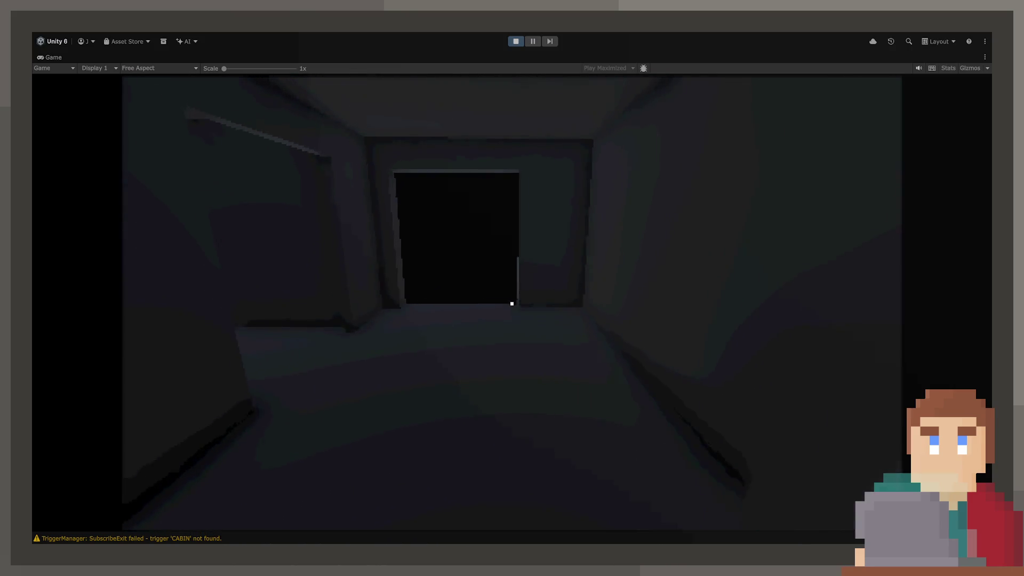
key(w)
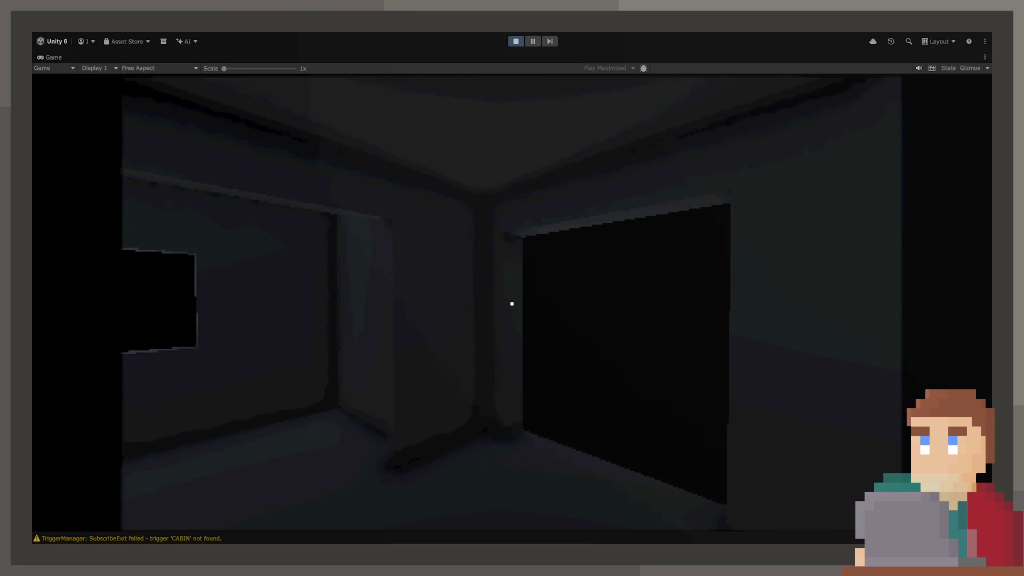
key(w)
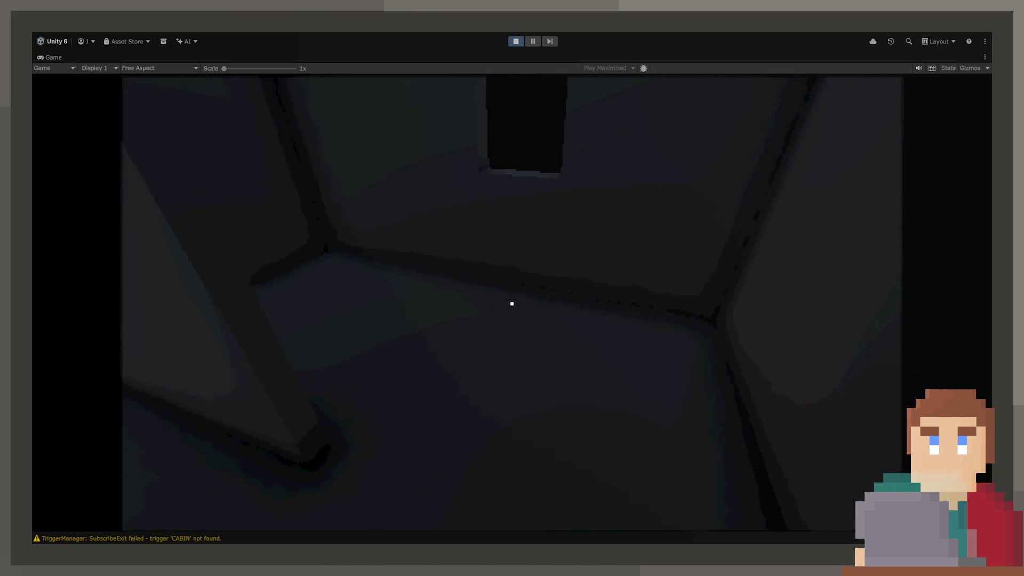
key(w)
key(w)
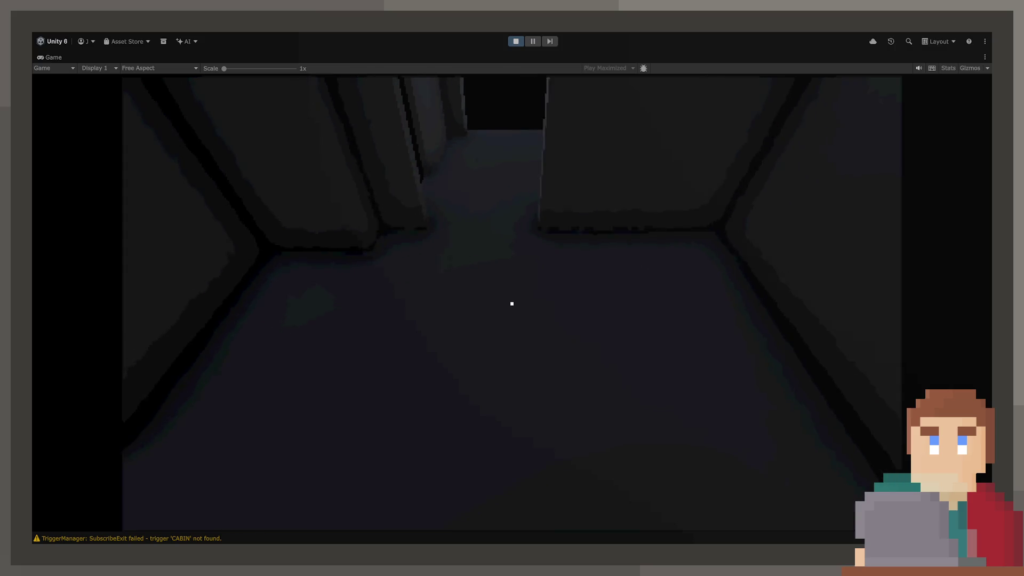
key(w)
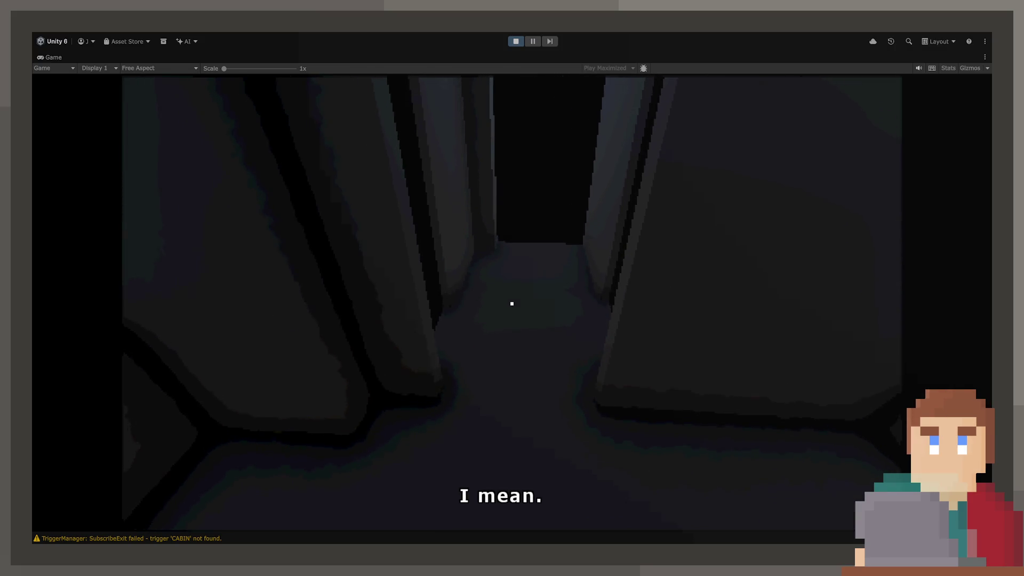
key(w)
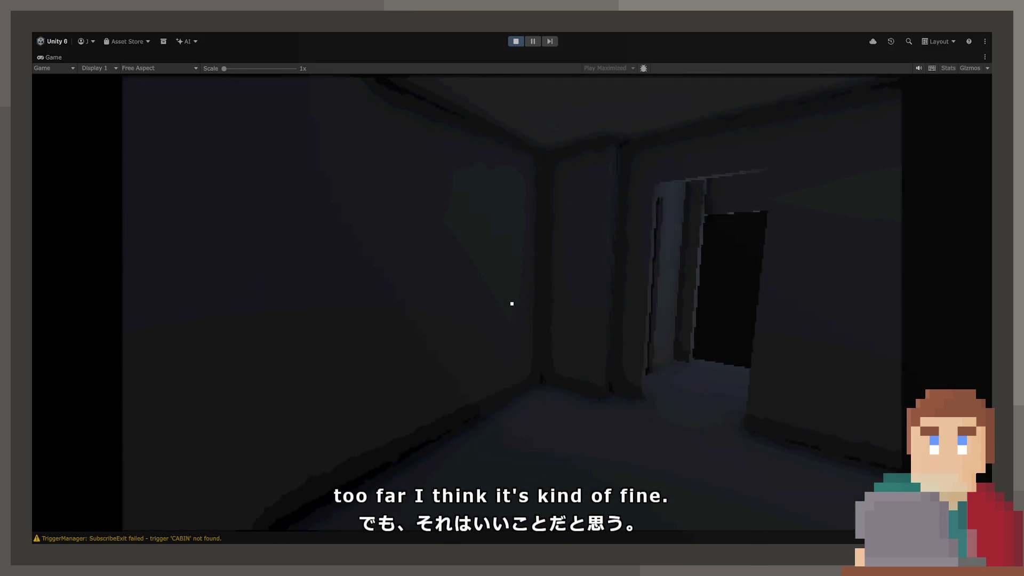
key(w)
key(w)
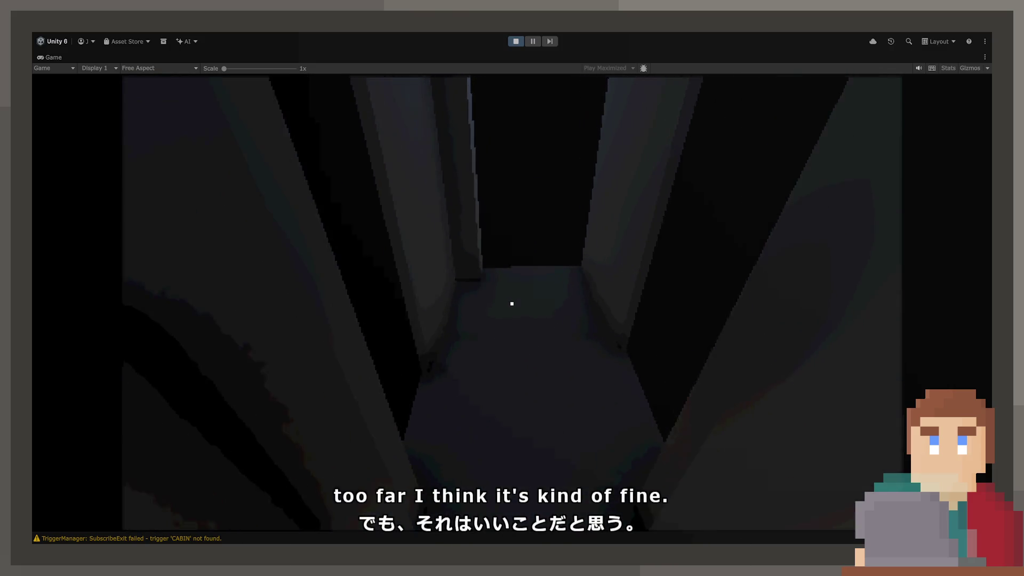
key(w)
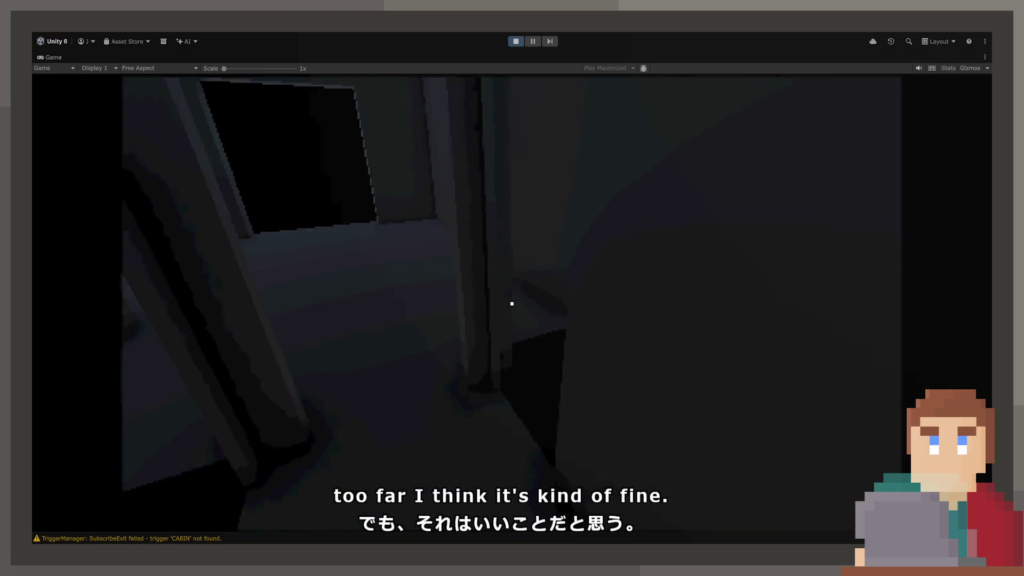
key(w)
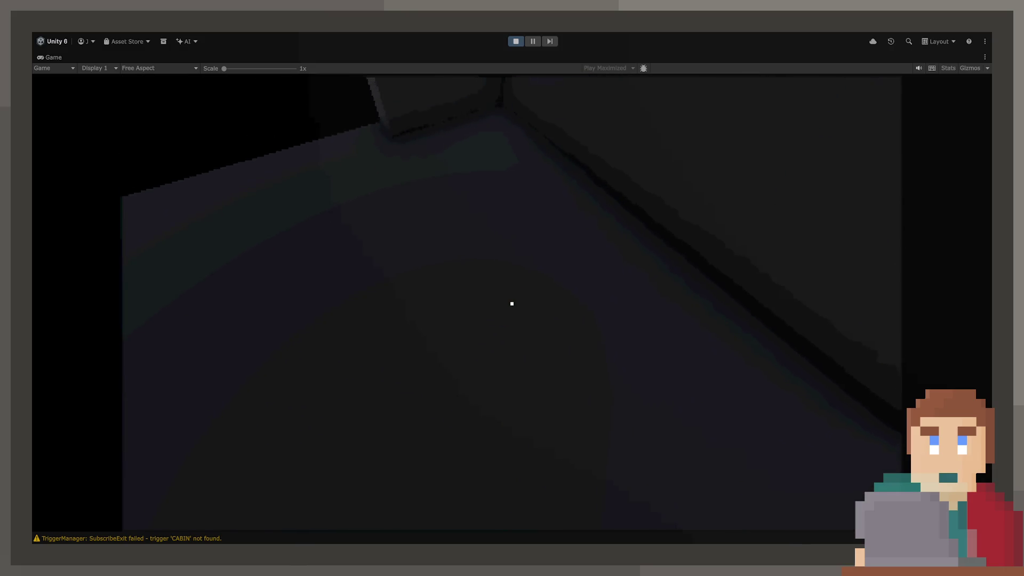
Walk into room corners and walls to test collision, then stop the play session.
key(w)
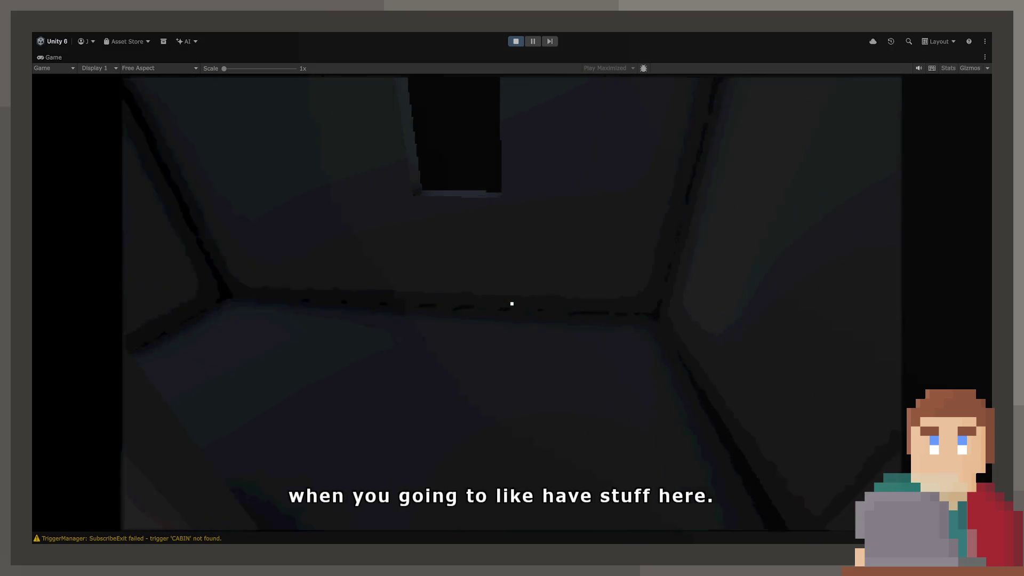
key(w)
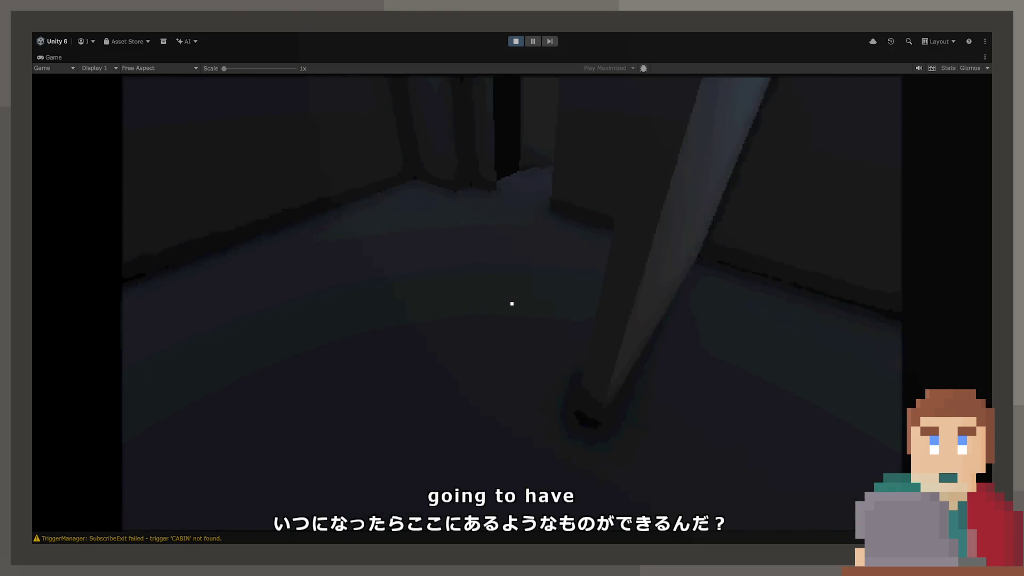
key(w)
key(w)
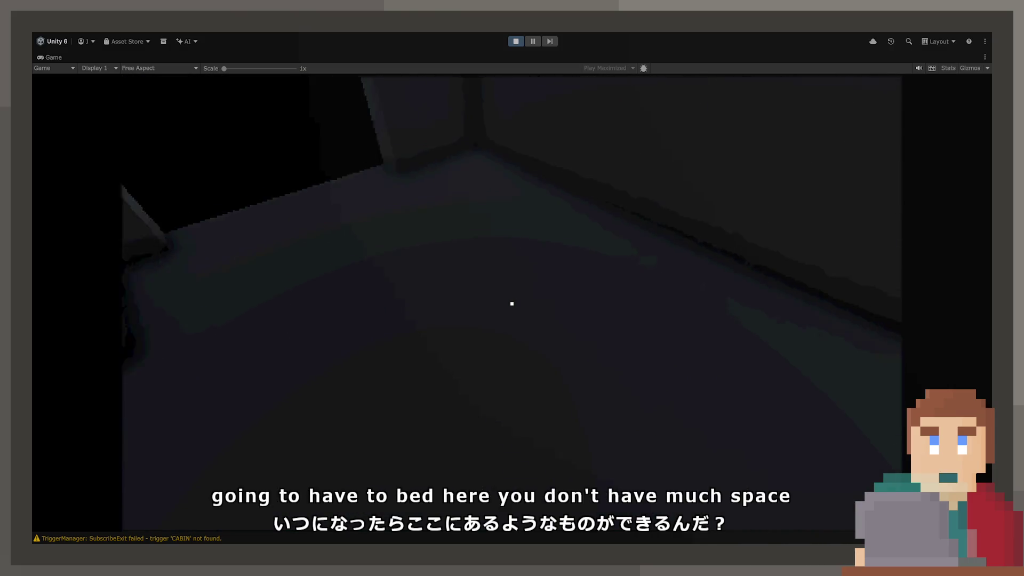
key(w)
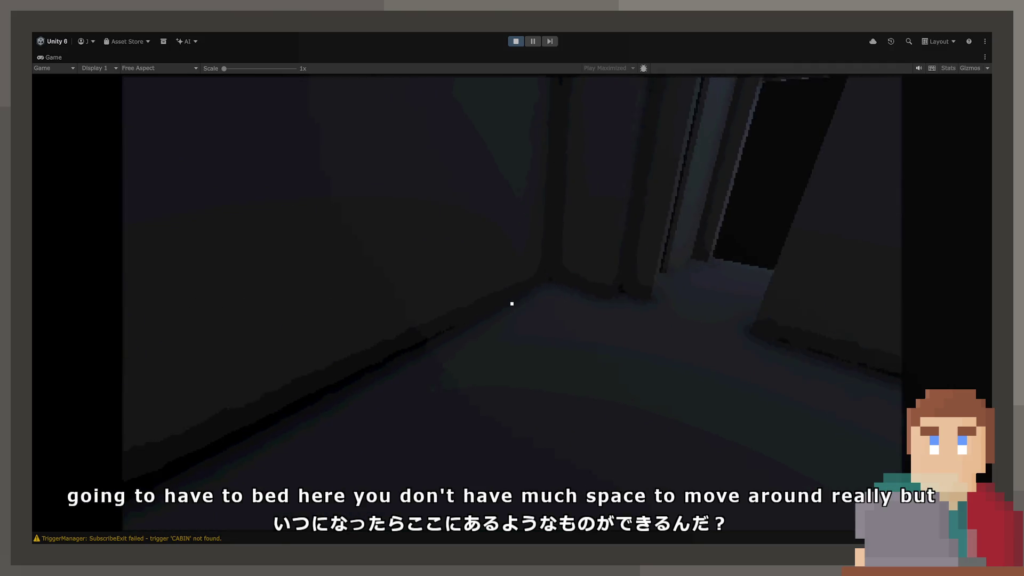
key(w)
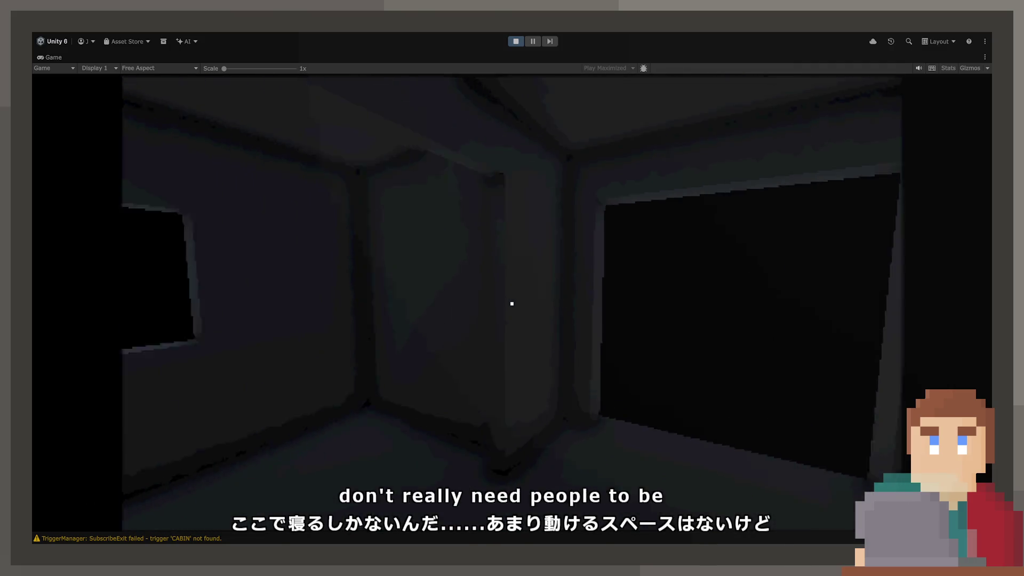
key(w)
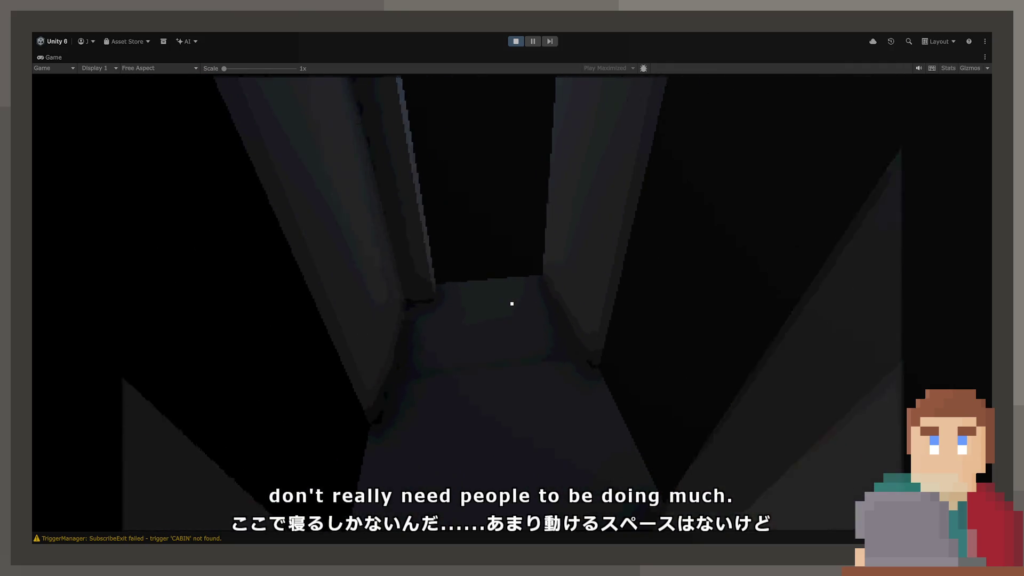
key(w)
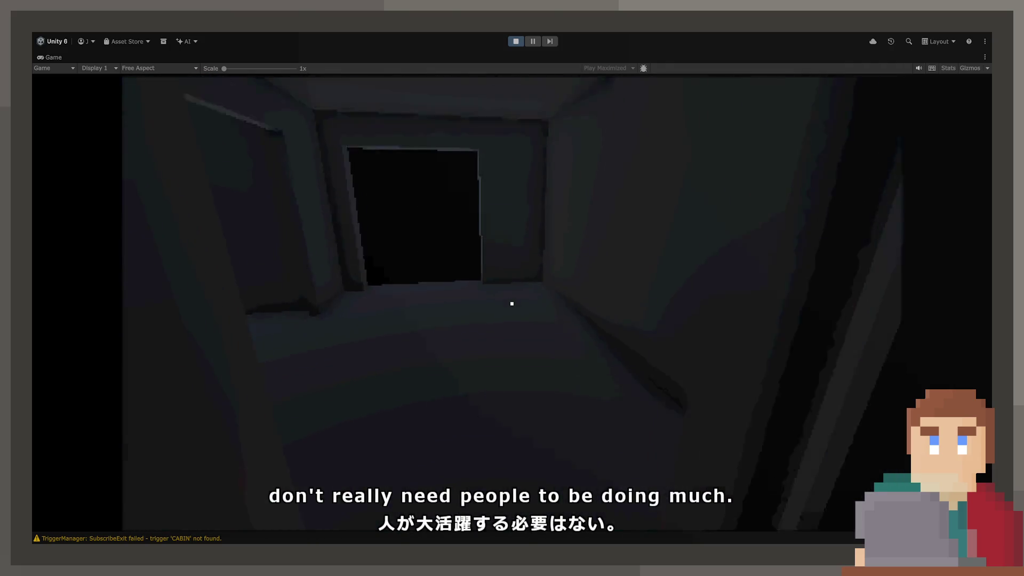
key(w)
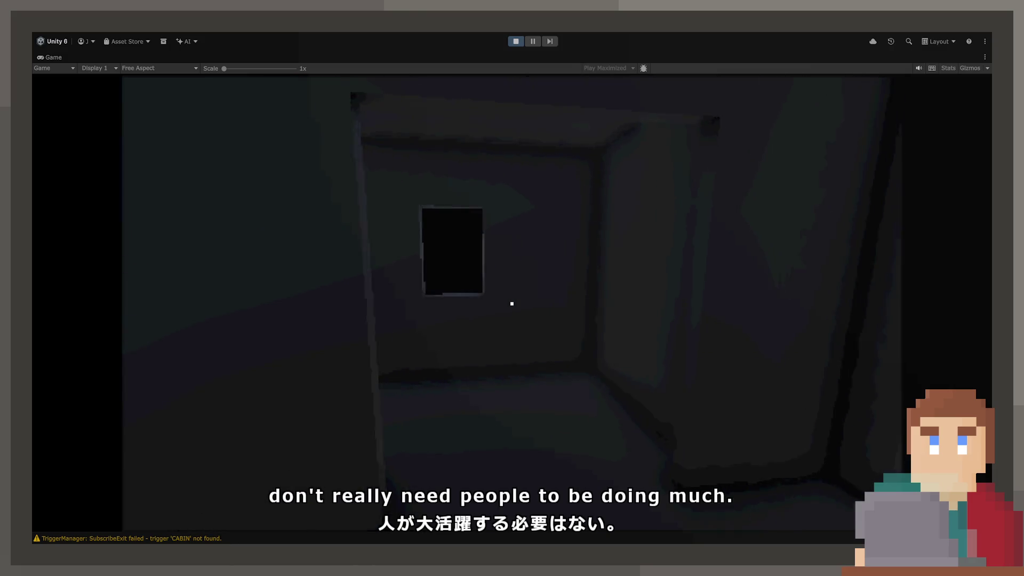
key(w)
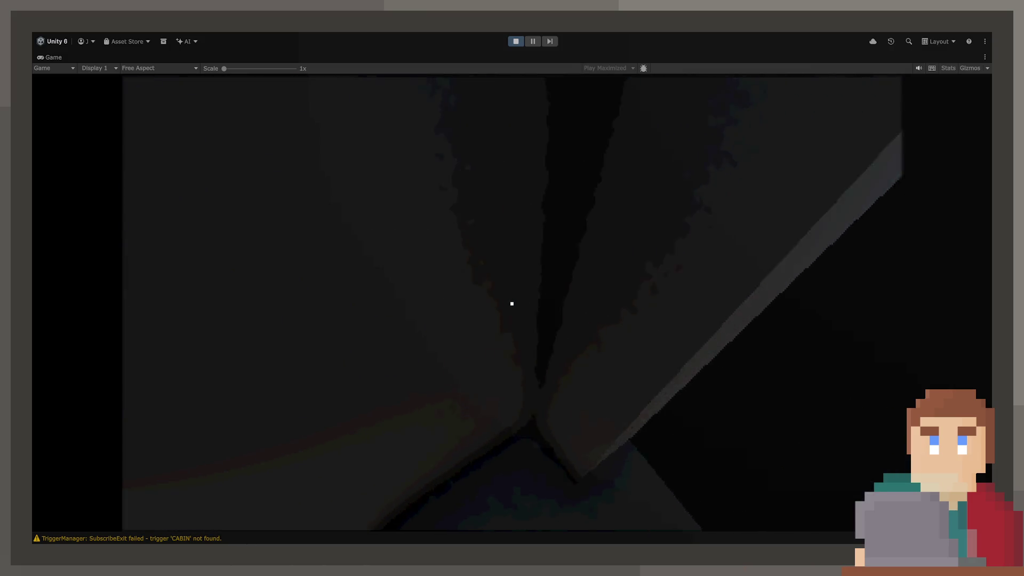
key(w)
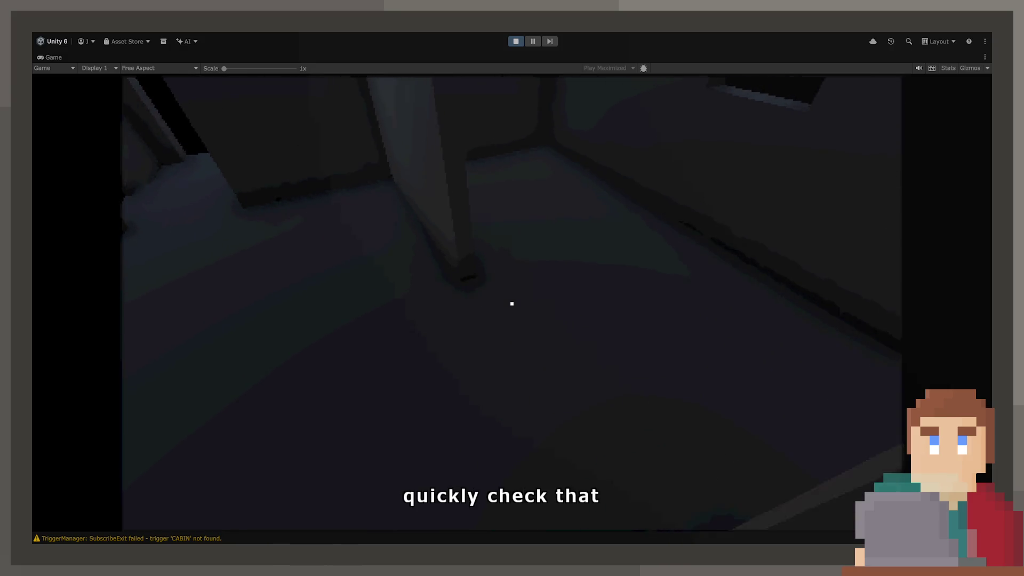
key(w)
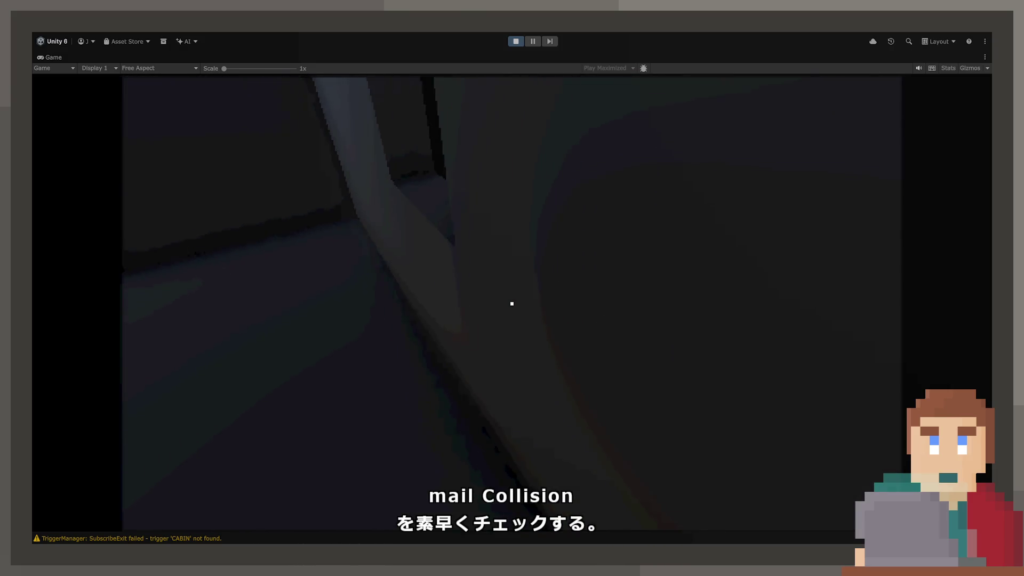
key(w)
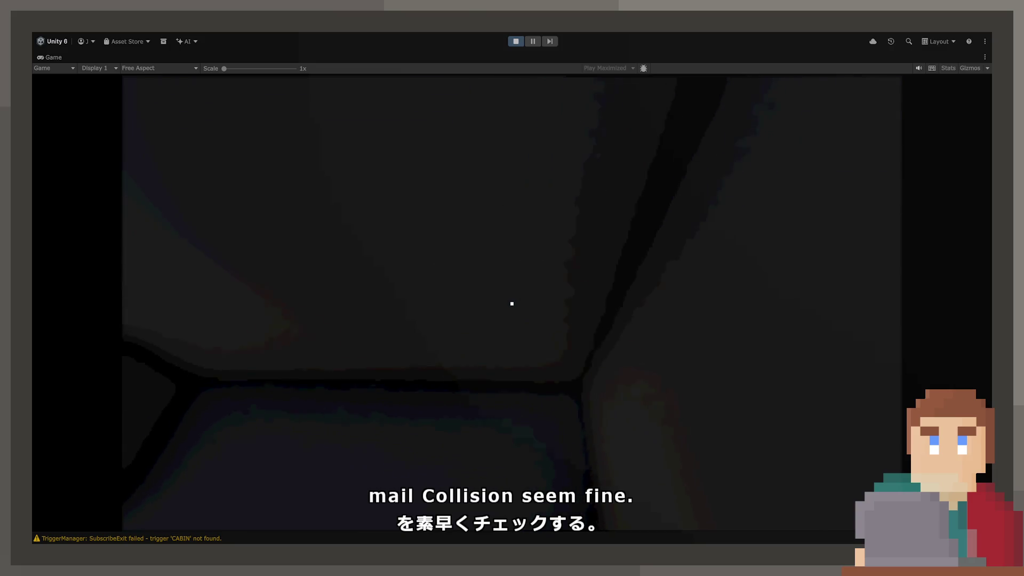
key(w)
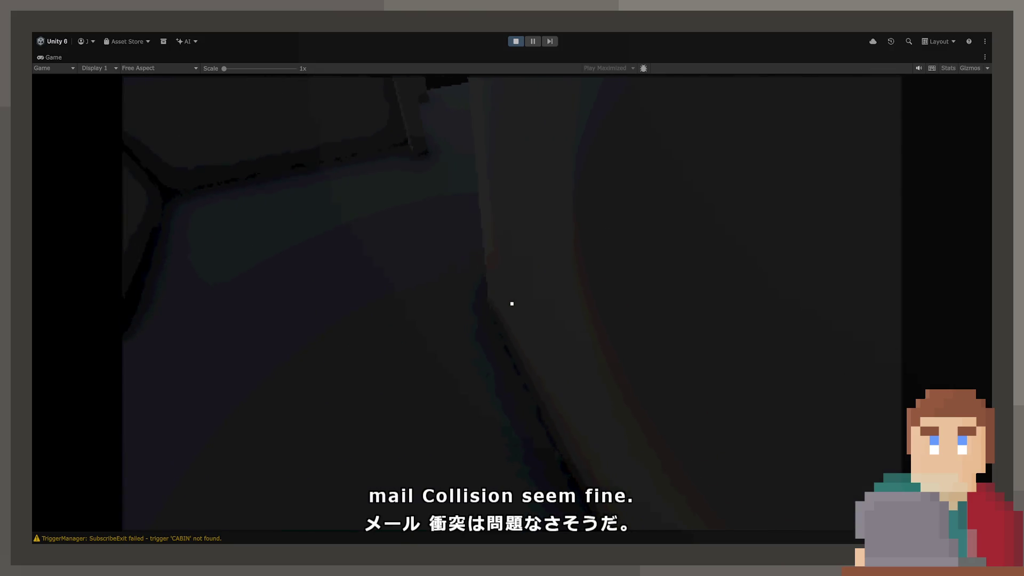
key(w)
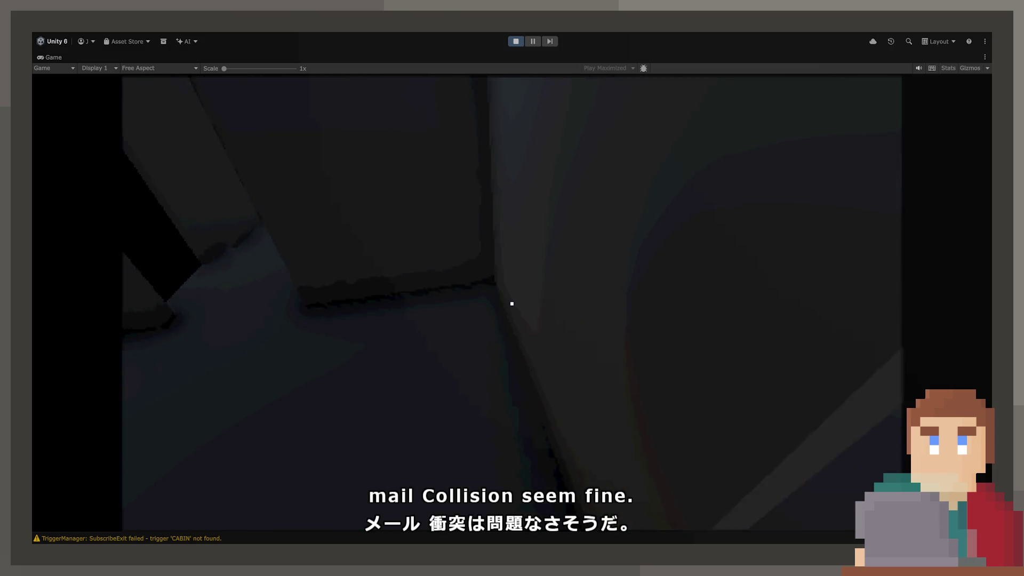
key(w)
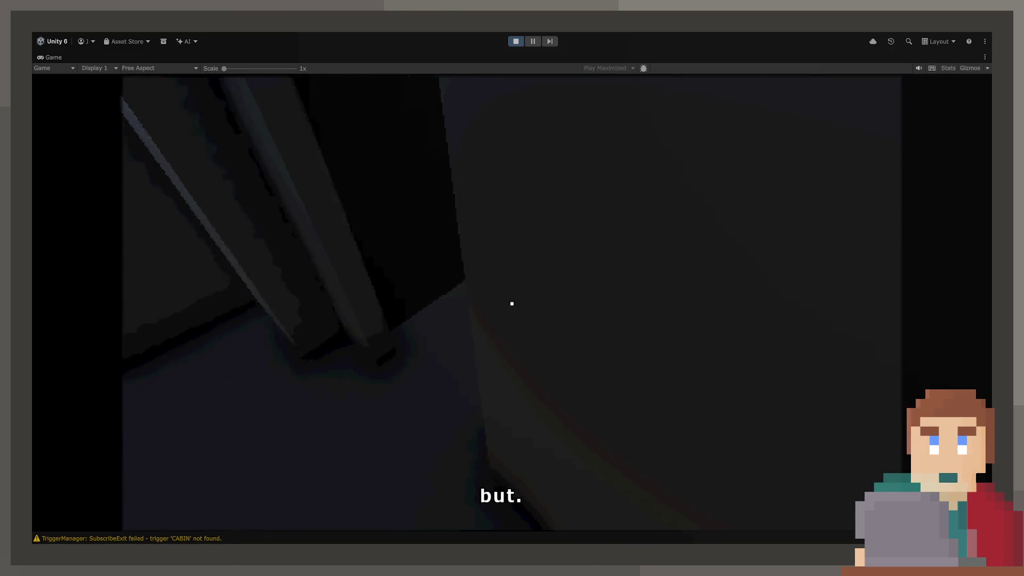
key(w)
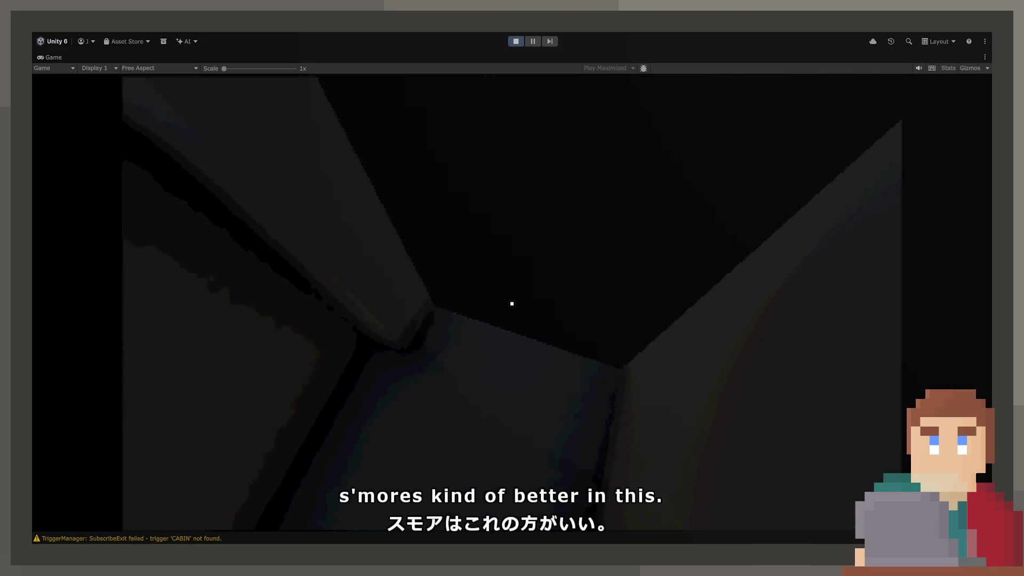
key(w)
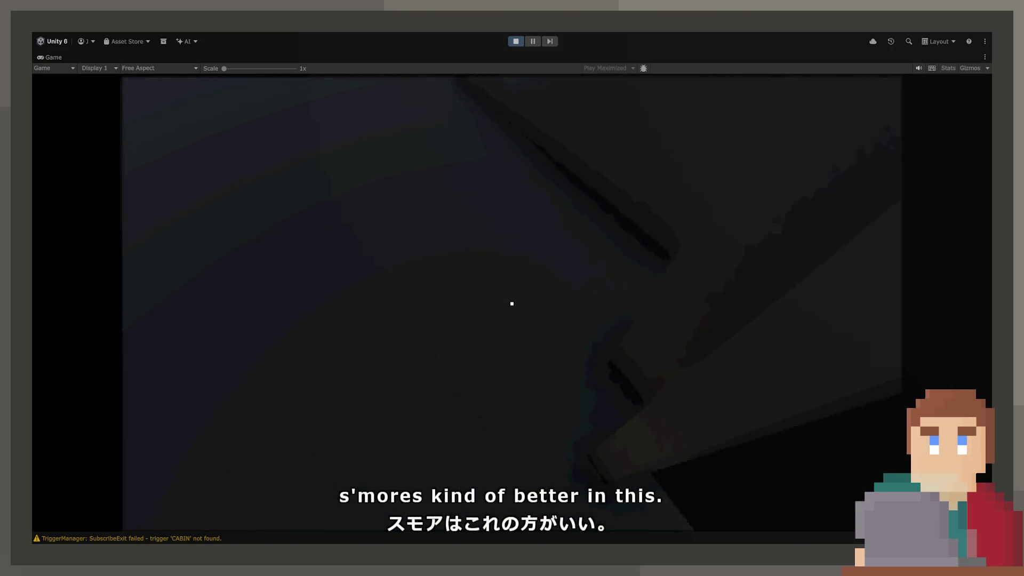
key(w)
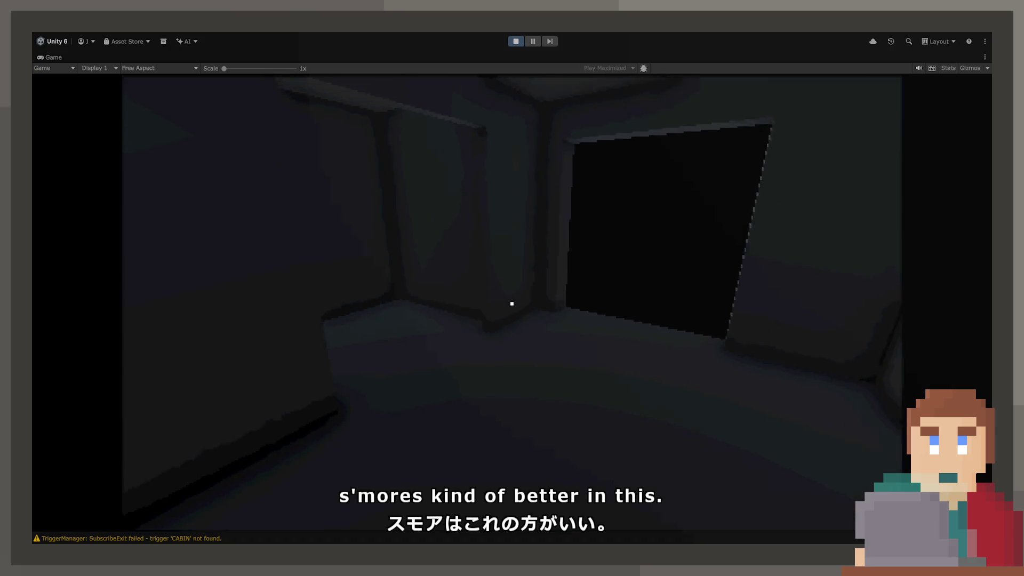
key(Escape)
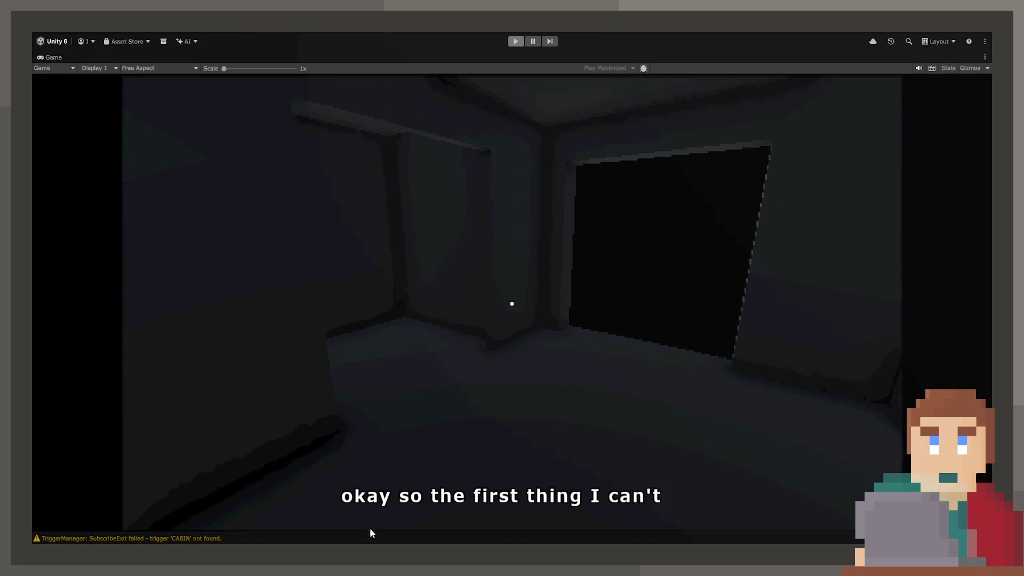
Exit Play mode with Ctrl+P to return to the Unity editor.
key(ctrl+p)
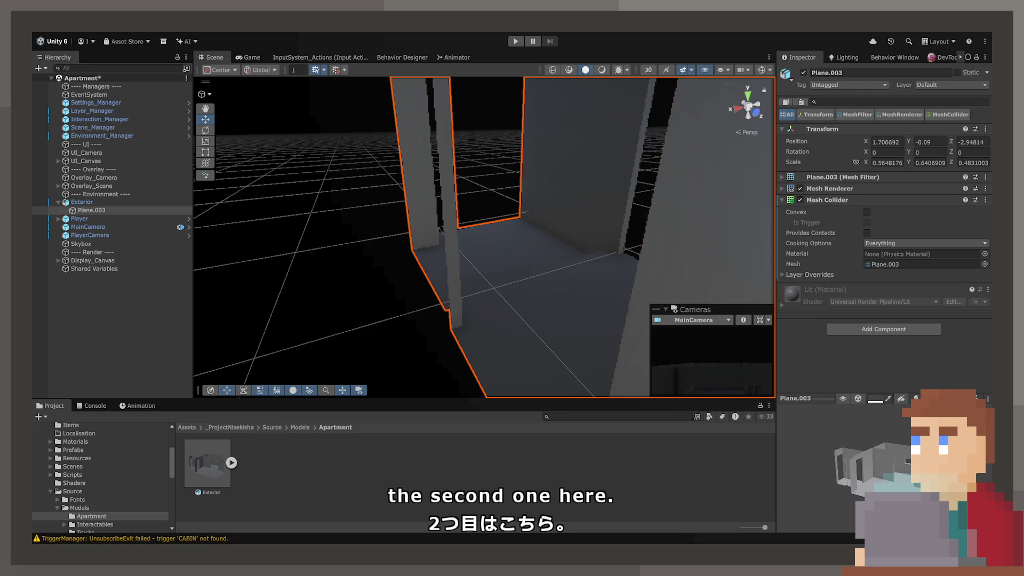
Enter Play mode again with Ctrl+P to run the Apartment scene.
key(ctrl+p)
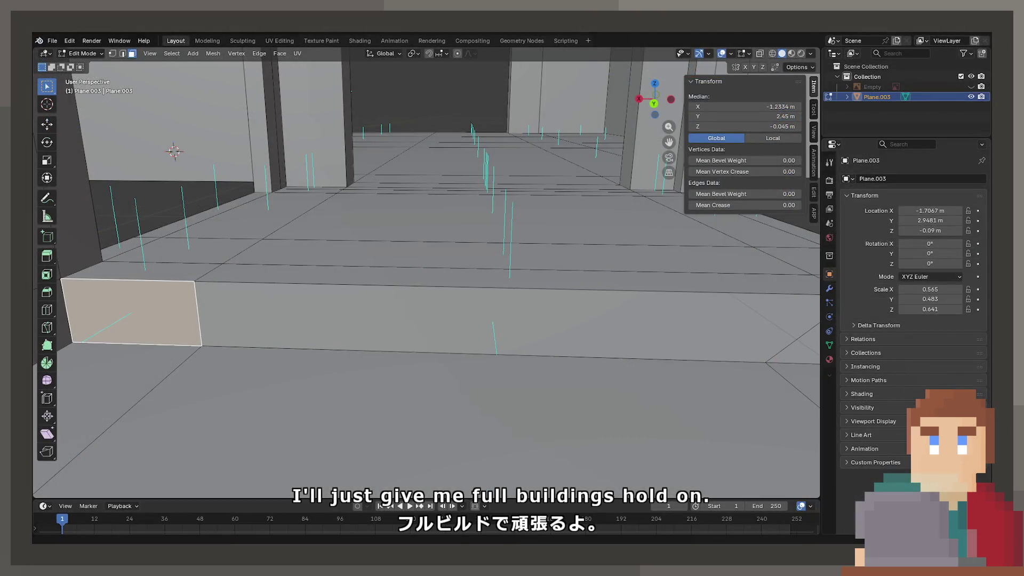
Save the model as Base.blend and start a new General scene.
key(ctrl+s)
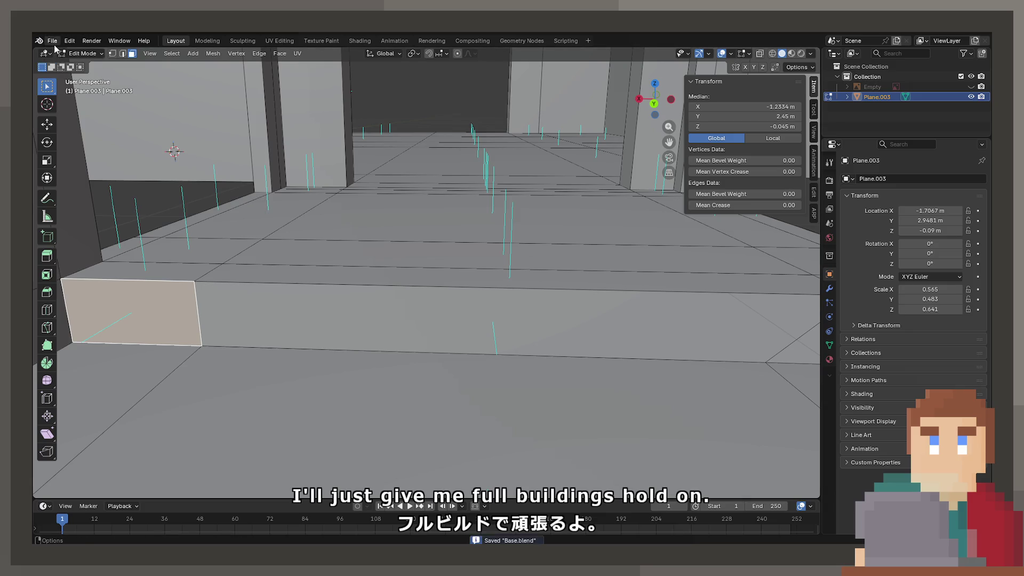
click(53, 43)
mouse_move(101, 52)
click(186, 52)
Clear the default objects and import the 14 building model files.
key(a)
key(Delete)
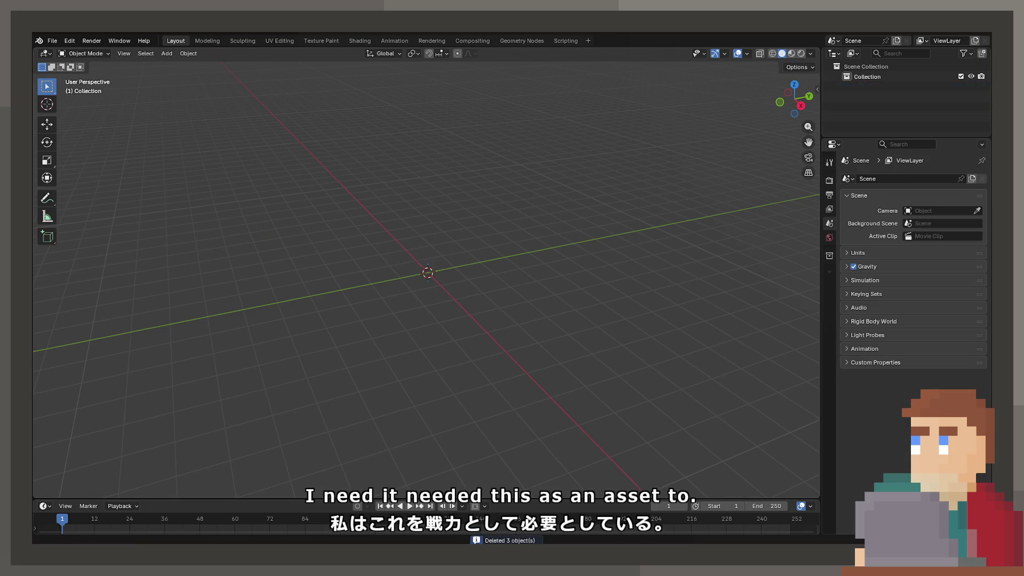
drag(816, 320, 403, 500)
click(419, 507)
scroll(391, 327, down, 6)
key(z)
Select all the imported warehouse buildings and delete them.
click(394, 313)
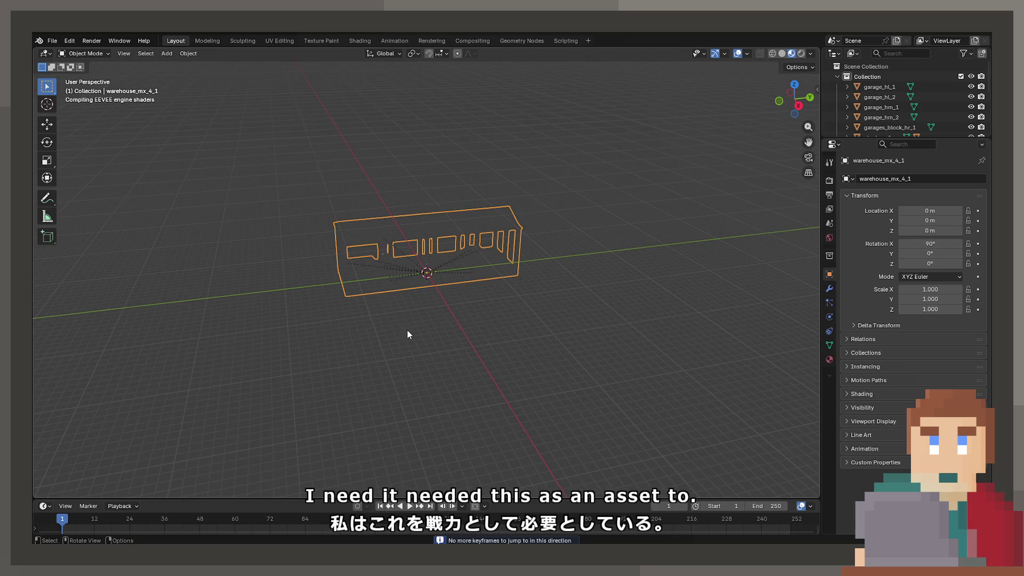
scroll(408, 330, up, 8)
key(a)
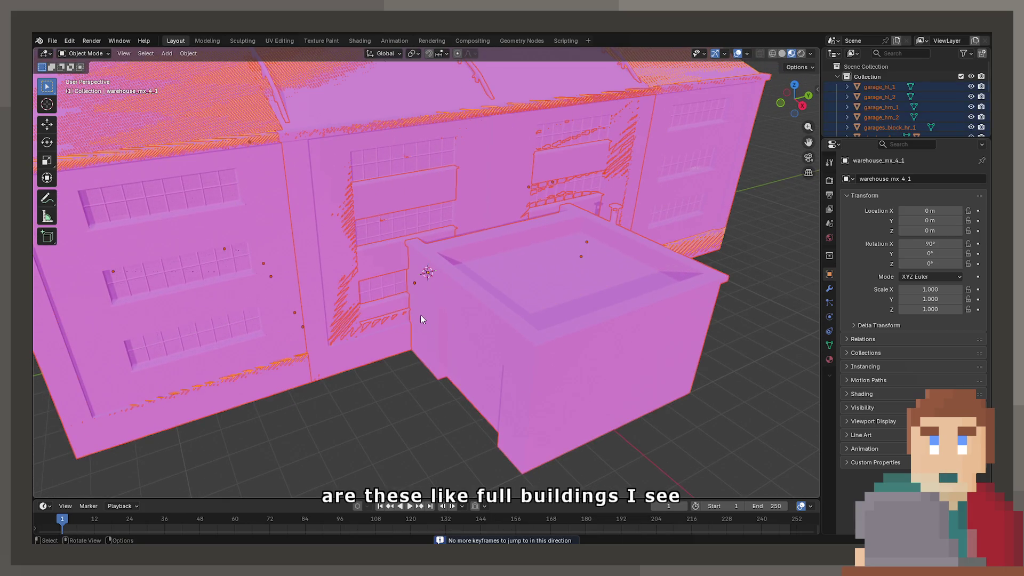
key(Delete)
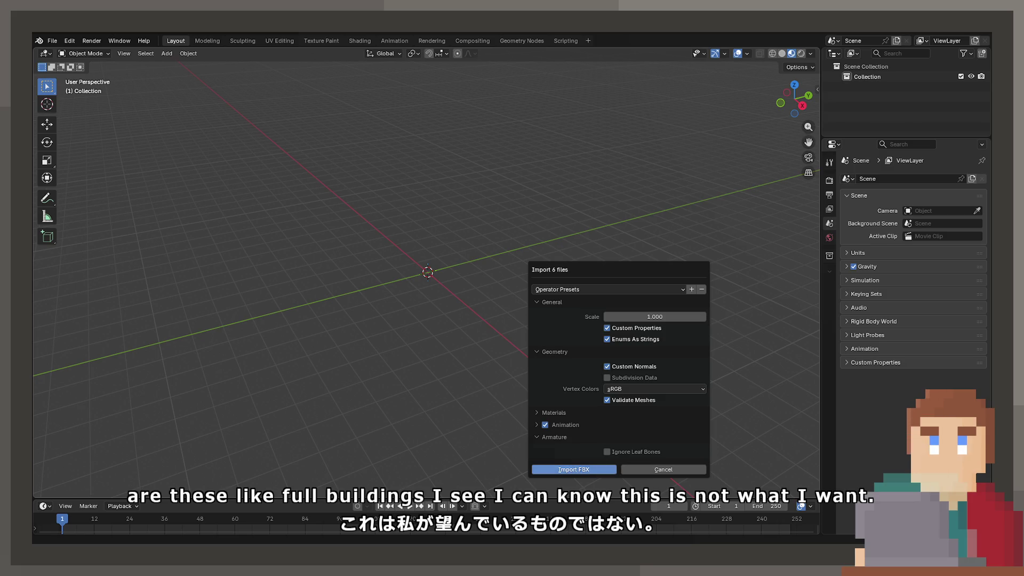
Import the six door files and shift door_hr_12 to the right along X.
click(573, 469)
mouse_move(457, 345)
middle_down()
mouse_move(509, 335)
mouse_move(531, 284)
mouse_move(488, 269)
mouse_move(451, 326)
mouse_move(382, 281)
middle_up()
click(383, 280)
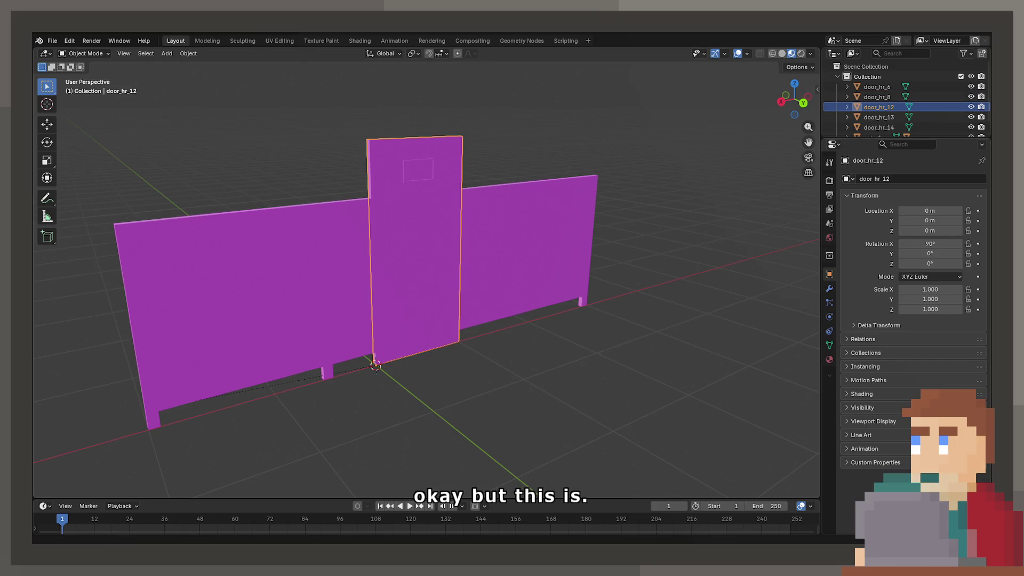
middle_drag(382, 280, 448, 315)
key(g)
key(x)
click(495, 255)
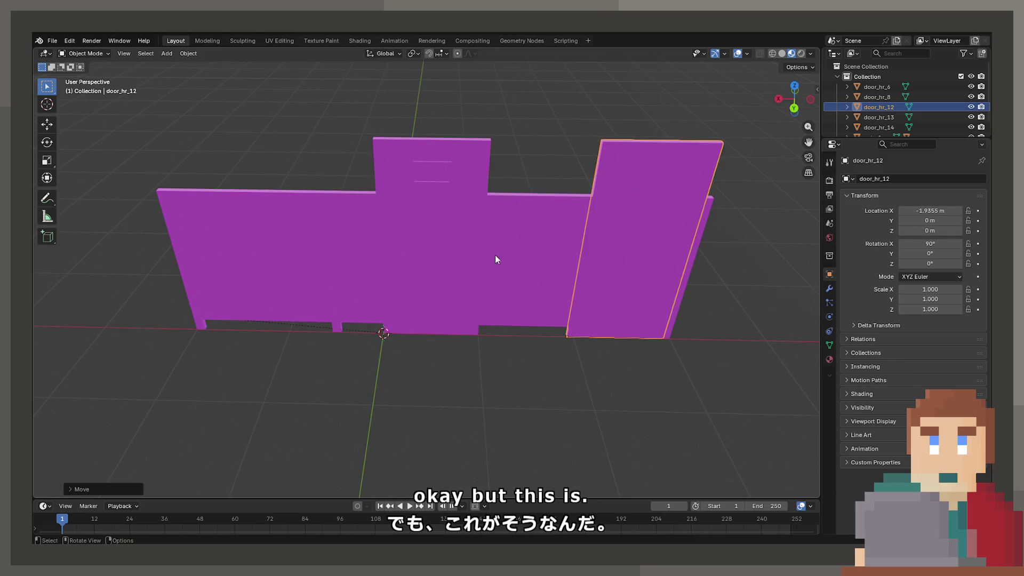
Move gate_1 back along Y and spread door_hr_14 and door_hr_8 along X.
click(491, 250)
key(g)
key(y)
click(405, 288)
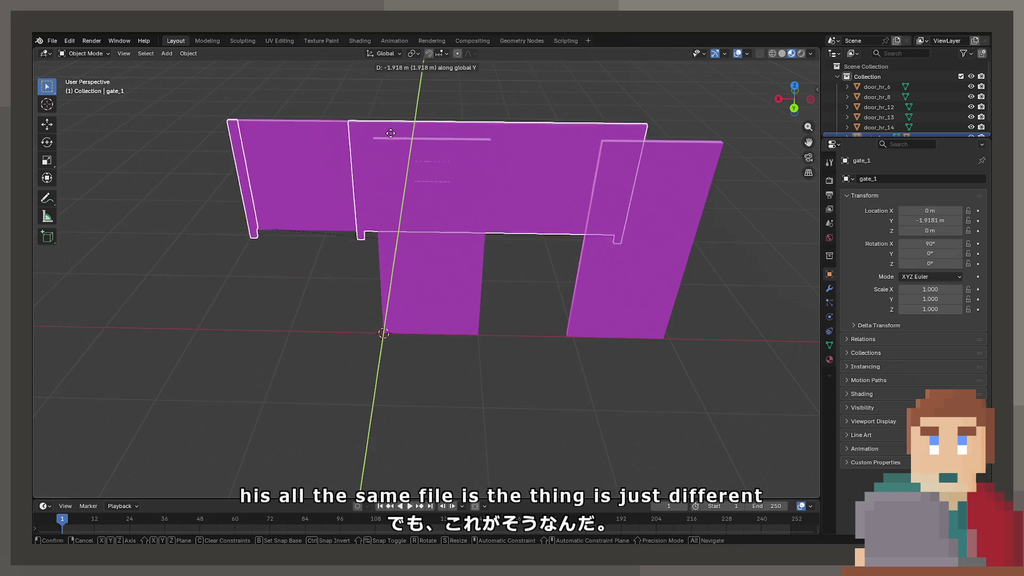
click(422, 271)
key(g)
key(x)
click(466, 264)
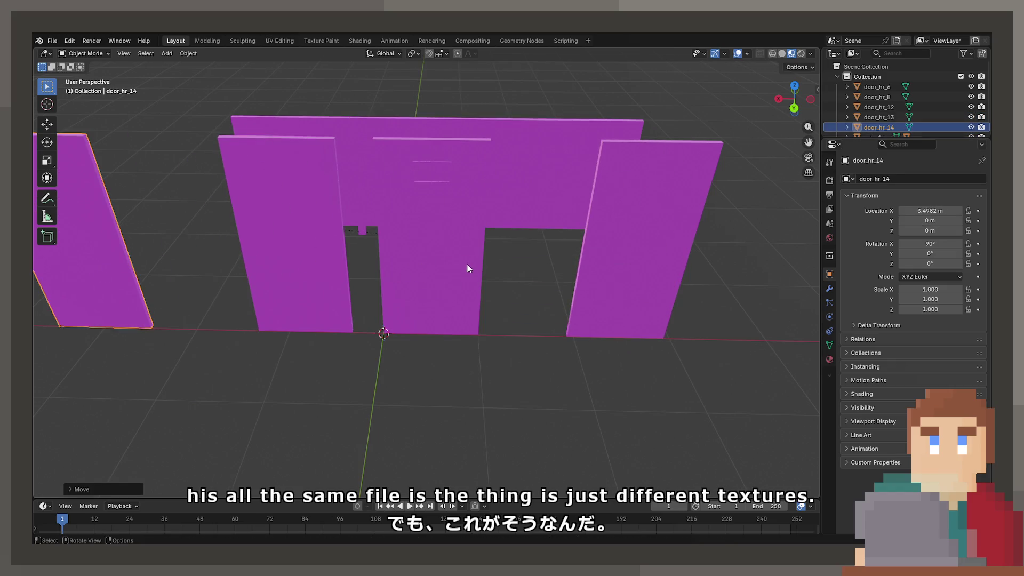
click(431, 256)
key(g)
key(x)
click(541, 298)
Leave door_hr_6 at 0 m, then select and delete all seven doors.
scroll(541, 298, down, 2)
click(429, 272)
key(g)
key(x)
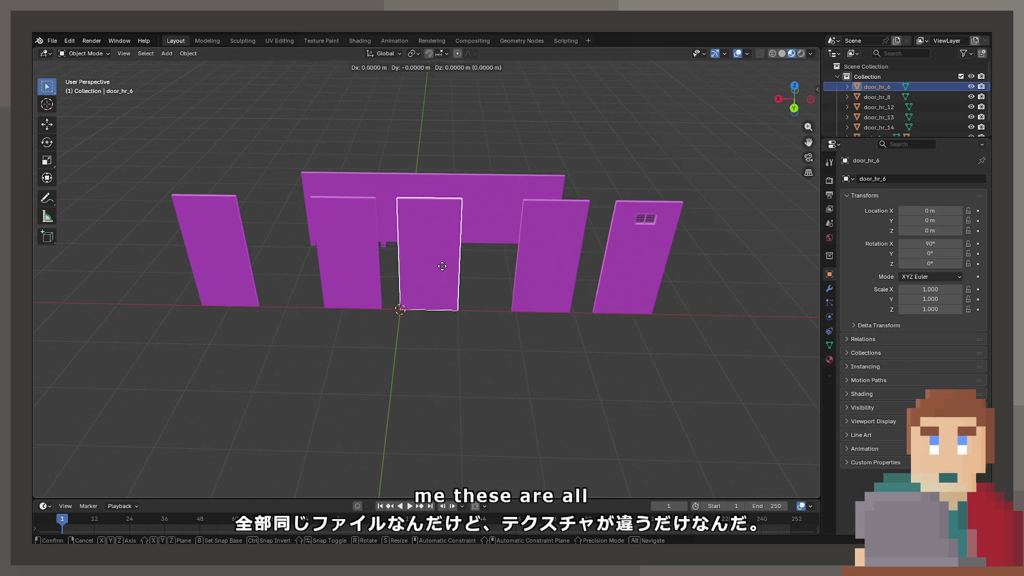
key(Escape)
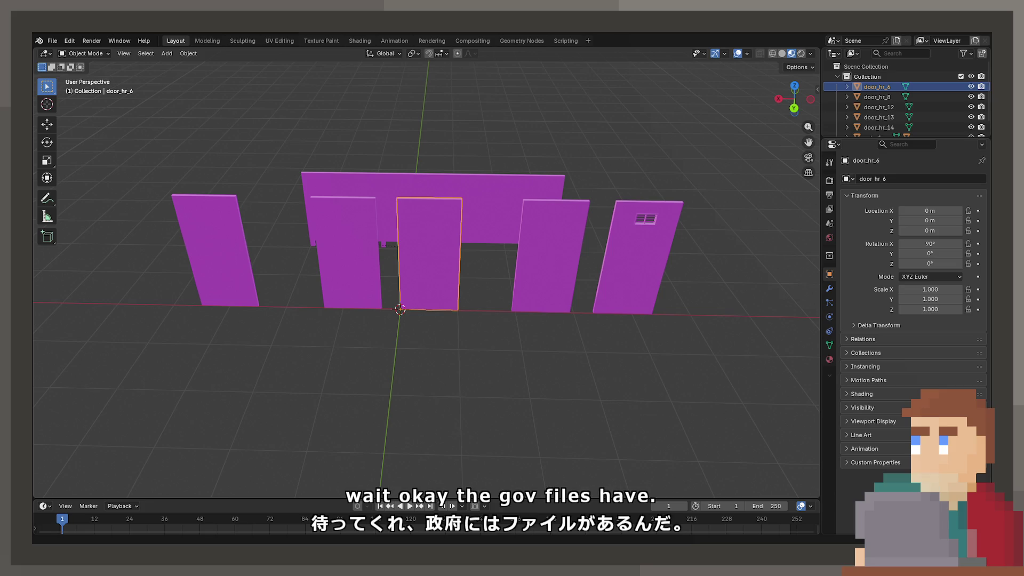
key(a)
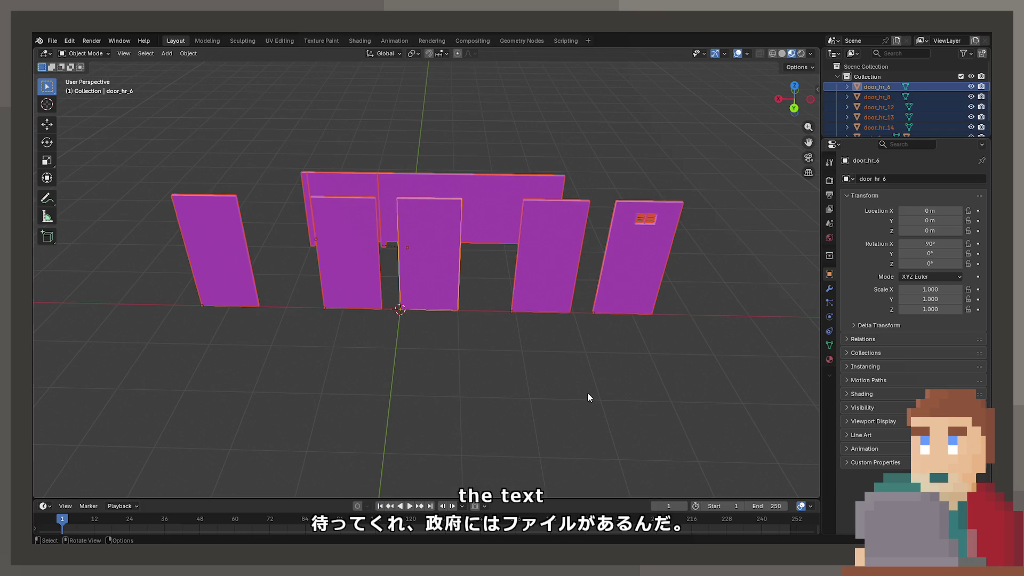
key(Delete)
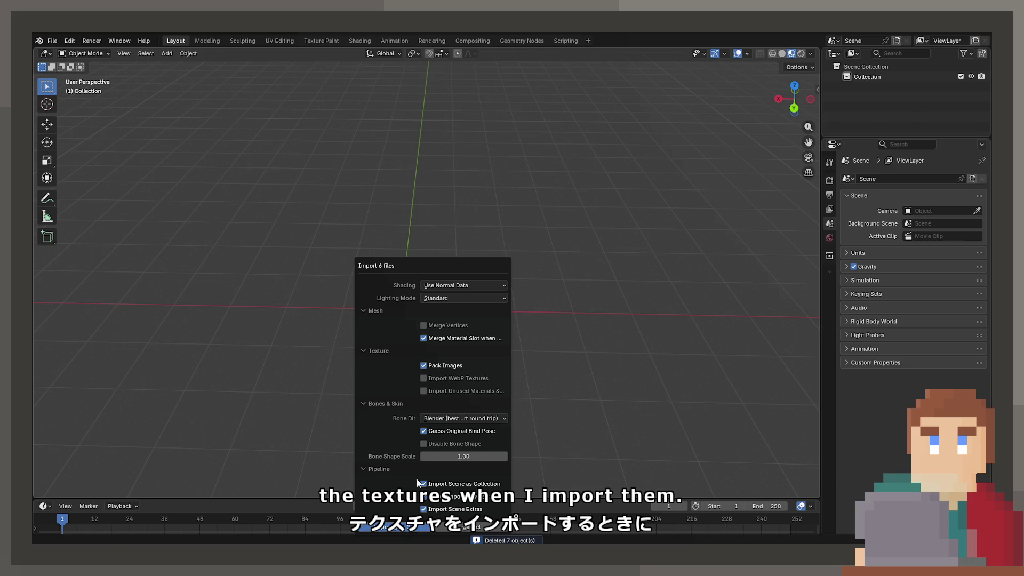
Import the six textured doors, delete the two fences, and move door_hr_6 1.708 m left.
click(397, 527)
scroll(405, 340, up, 6)
key(Delete)
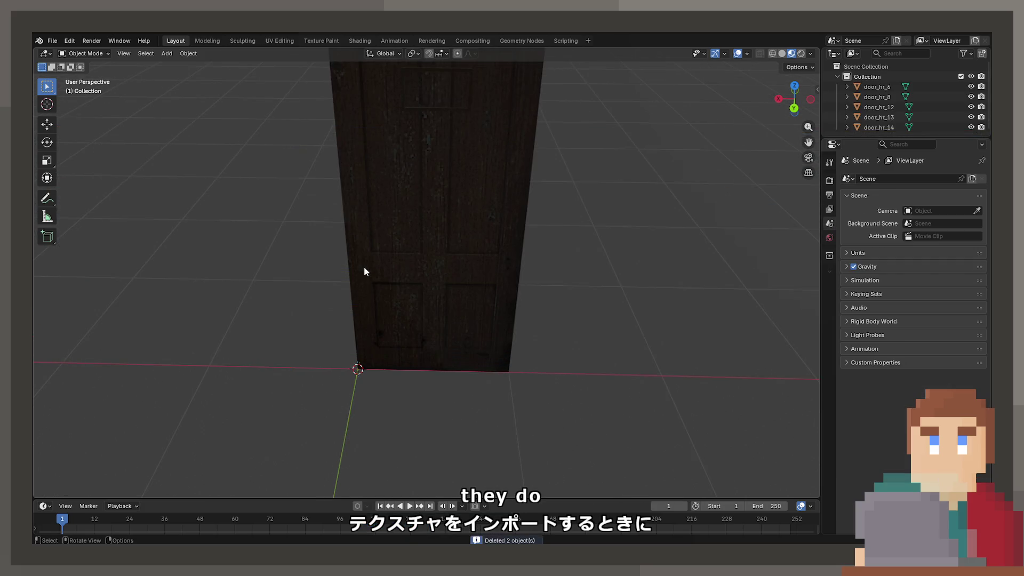
click(503, 266)
key(g)
key(x)
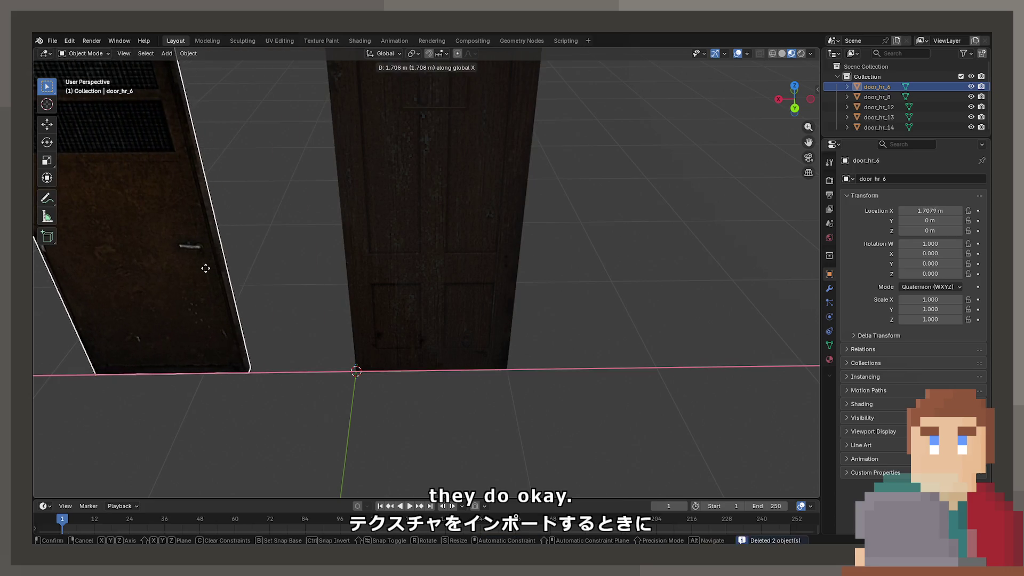
click(205, 268)
scroll(420, 265, down, 4)
key(x)
Move door_hr_8 further right and settle door_hr_12 at 2.9619 m along X.
click(482, 199)
key(g)
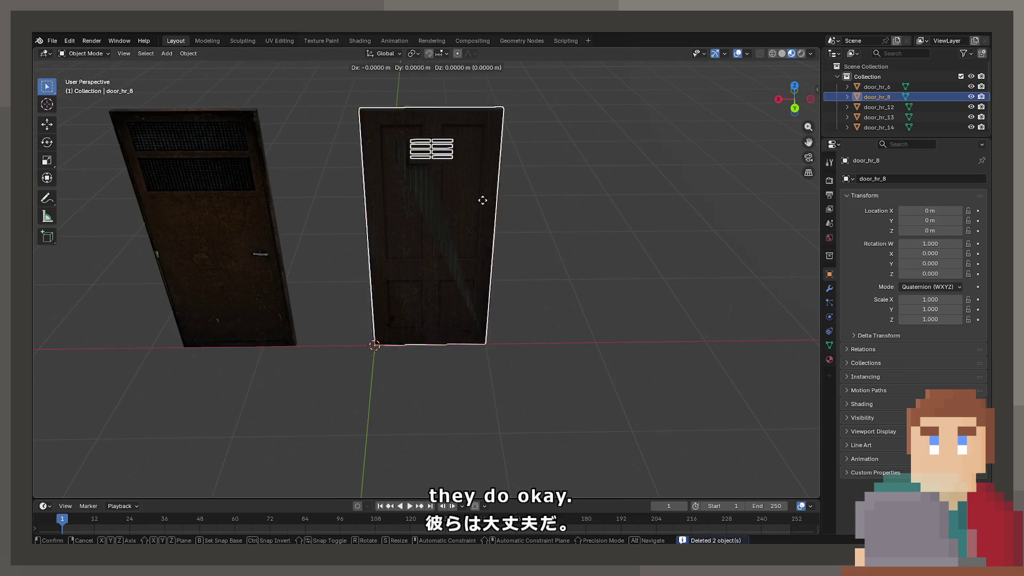
key(x)
click(699, 210)
click(374, 248)
key(g)
key(x)
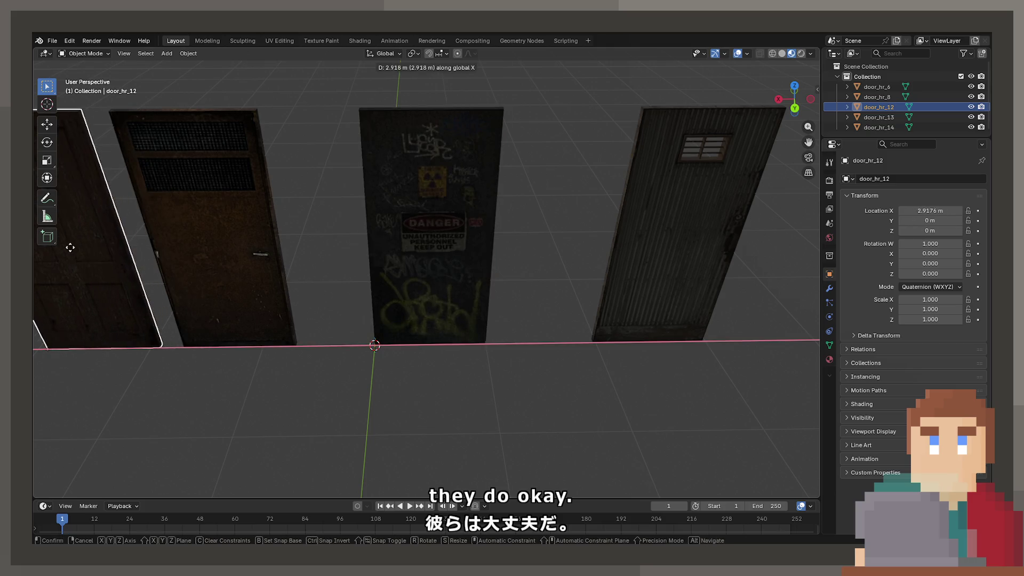
click(70, 248)
shift+middle_drag(313, 274, 548, 293)
key(g)
key(x)
click(519, 282)
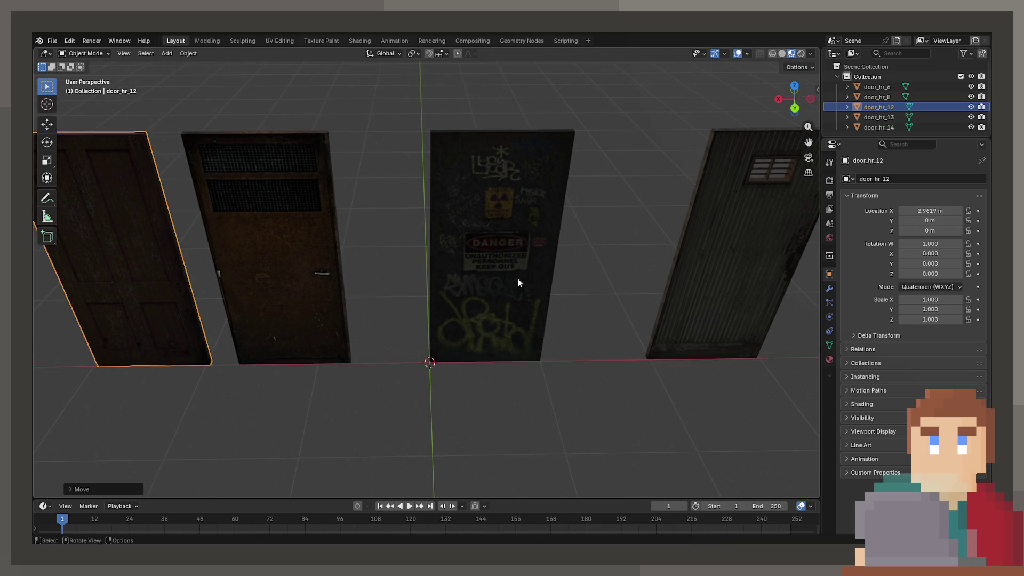
Slide the brown door right and door_hr_14 to 0.508 m along X, then deselect.
click(519, 282)
key(g)
key(x)
click(560, 285)
click(483, 286)
key(g)
key(x)
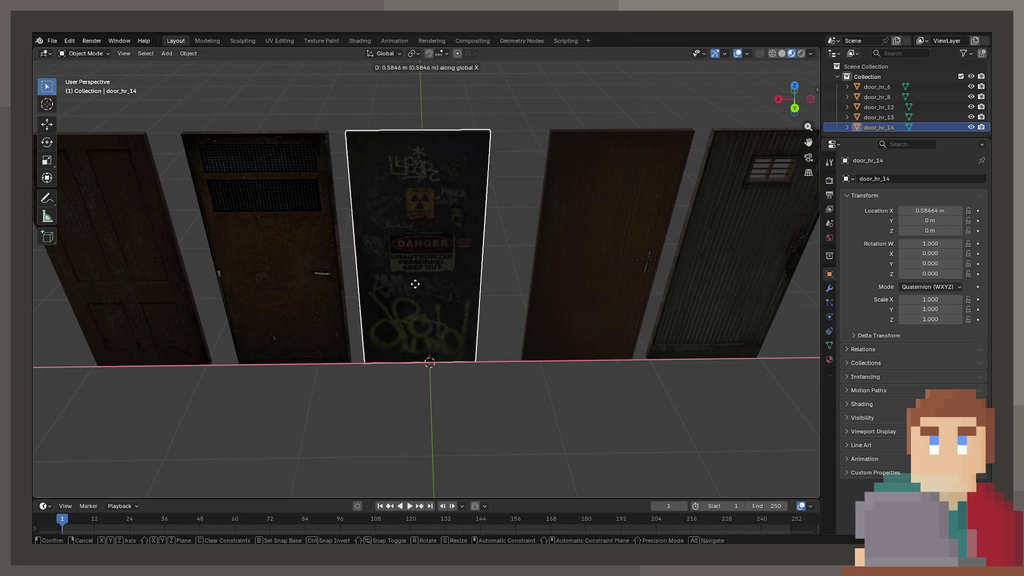
click(424, 283)
click(448, 395)
mouse_move(447, 395)
middle_down()
mouse_move(443, 374)
mouse_move(420, 411)
middle_up()
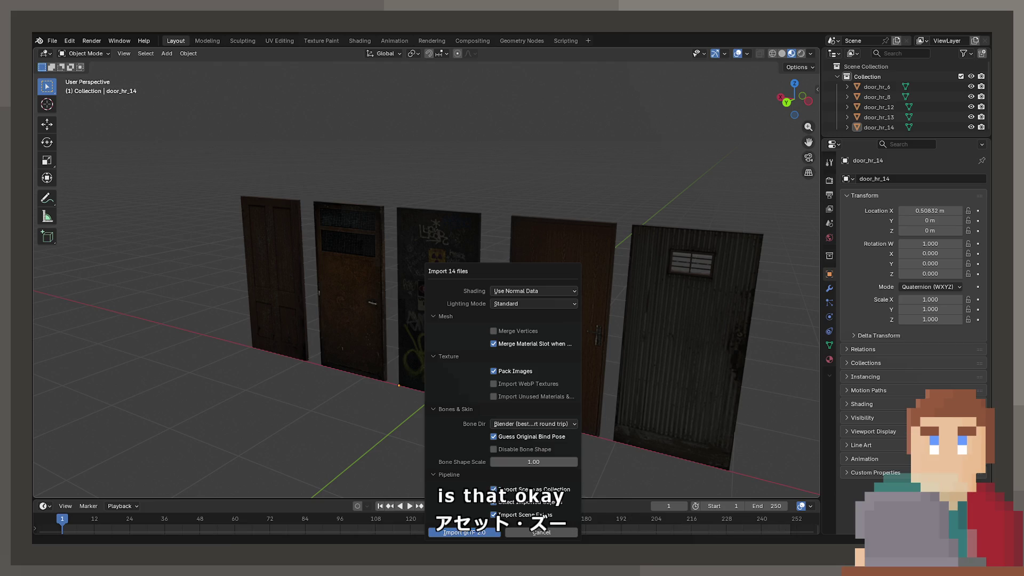
Import the 14 glTF files, loading garage_hm_1 and other brick garages beside the doors.
click(458, 533)
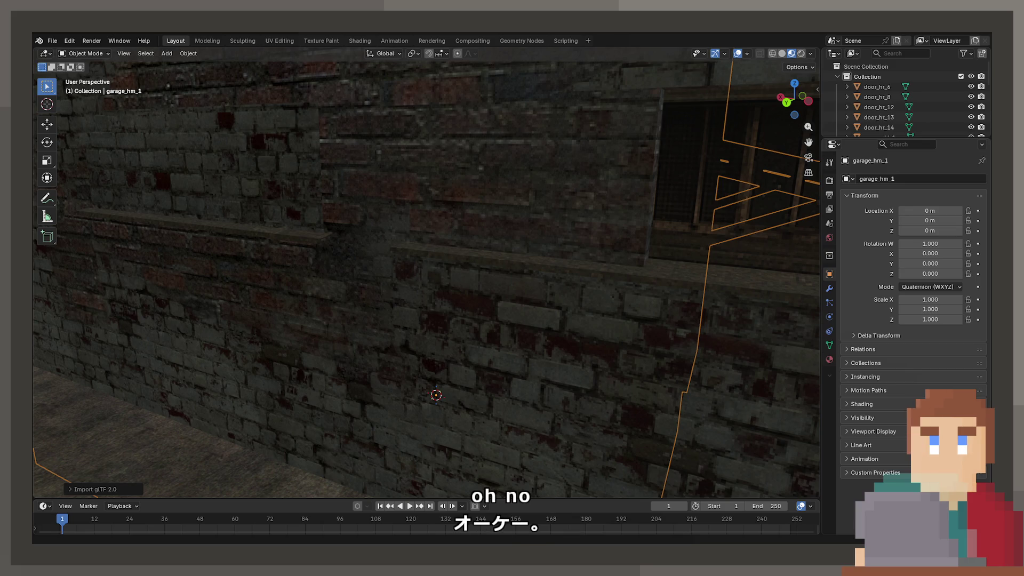
click(54, 39)
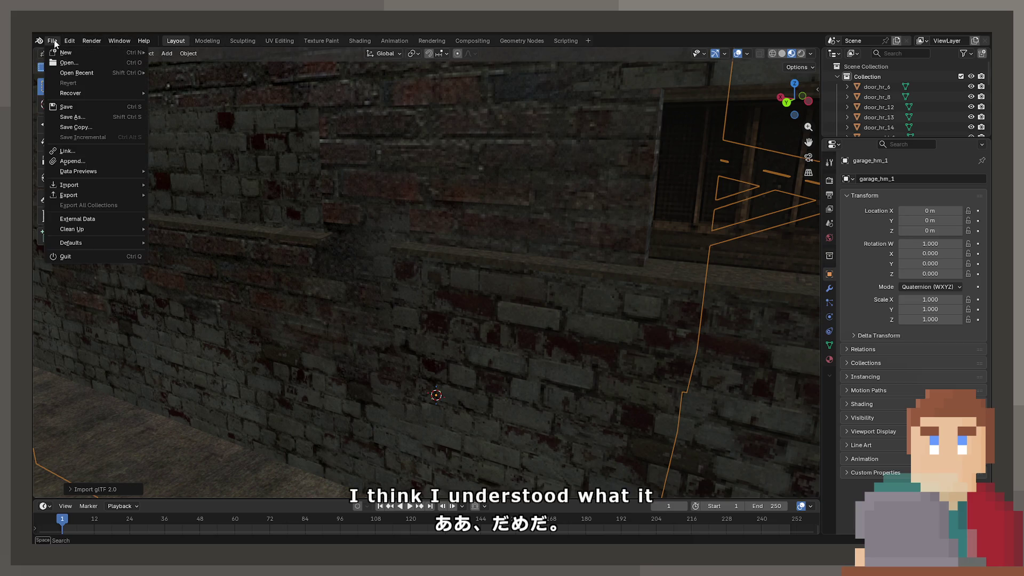
Delete all 33 objects and open Preferences to install the add-on.
key(a)
key(Delete)
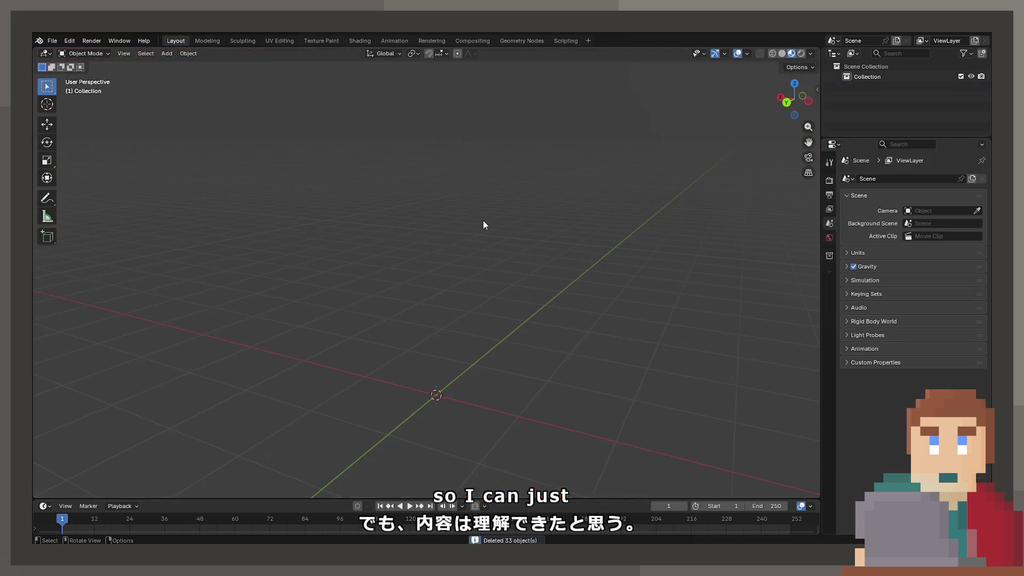
click(52, 41)
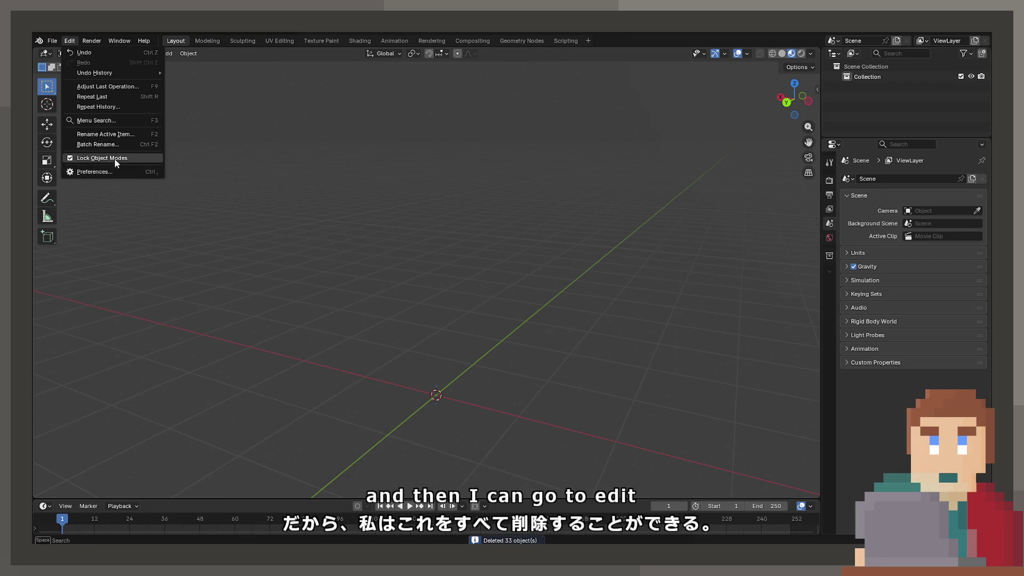
click(117, 170)
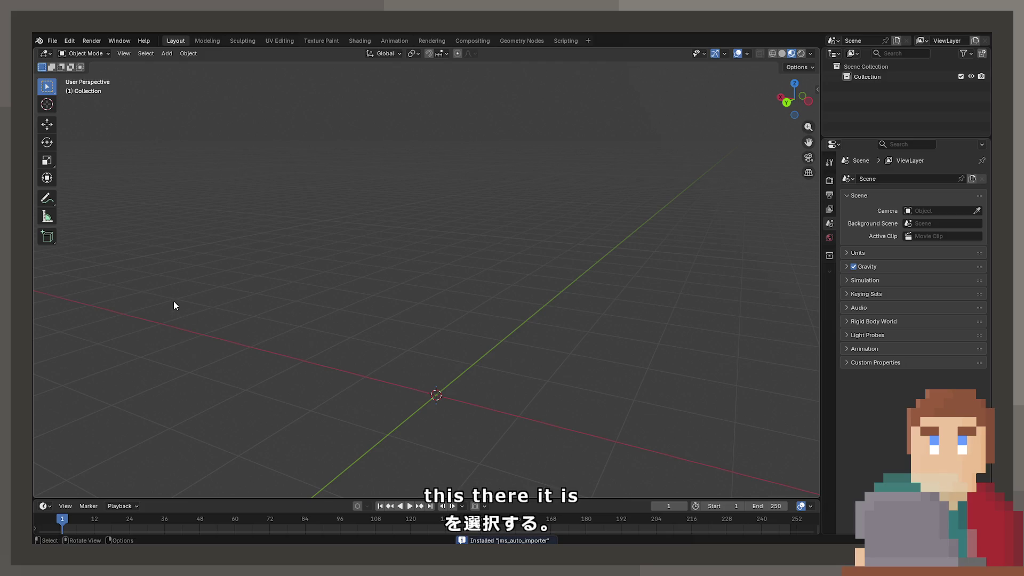
Browse the File, Edit and View menus for the import options.
click(52, 40)
mouse_move(102, 185)
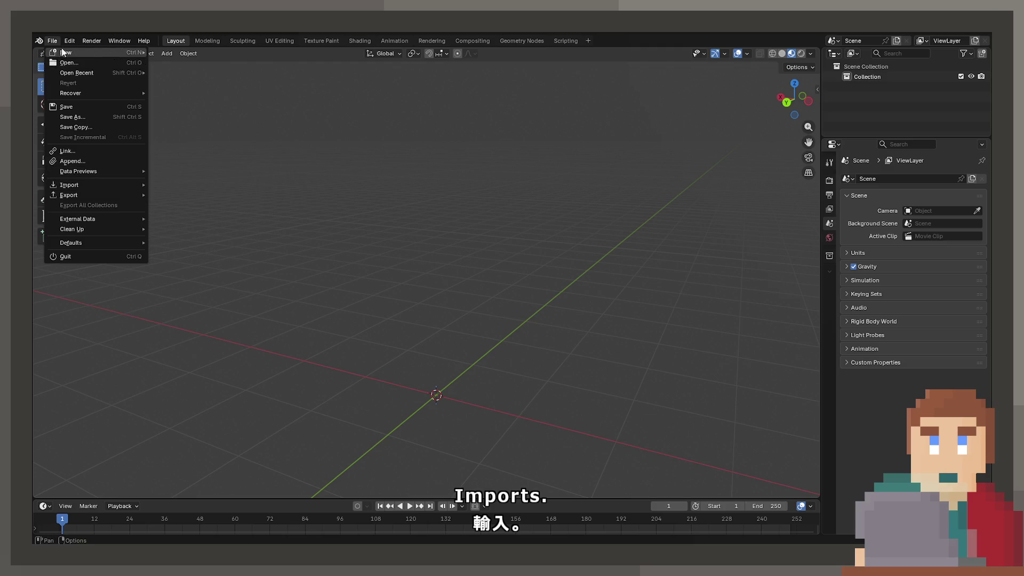
mouse_move(69, 41)
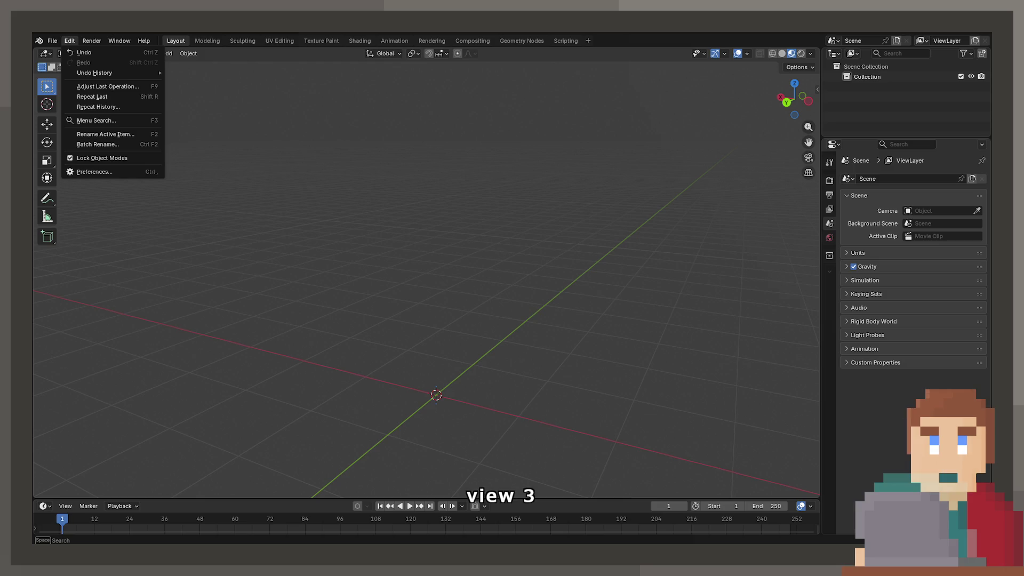
key(Escape)
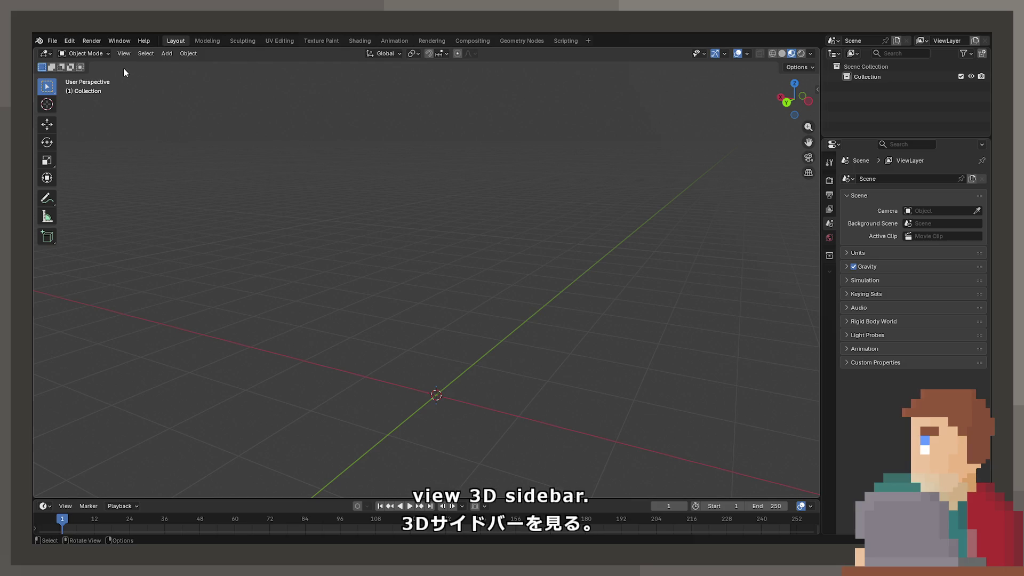
click(126, 56)
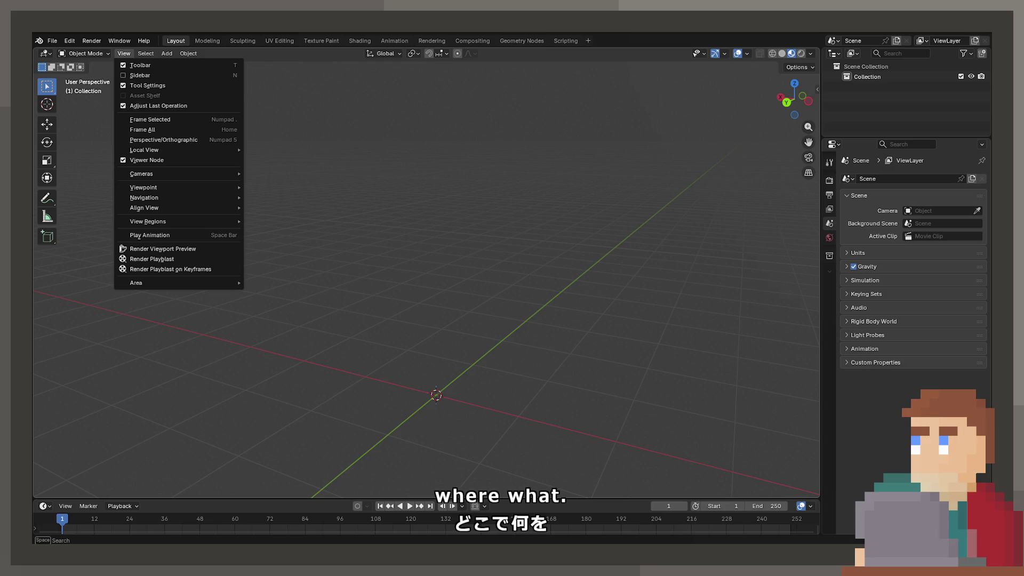
click(75, 38)
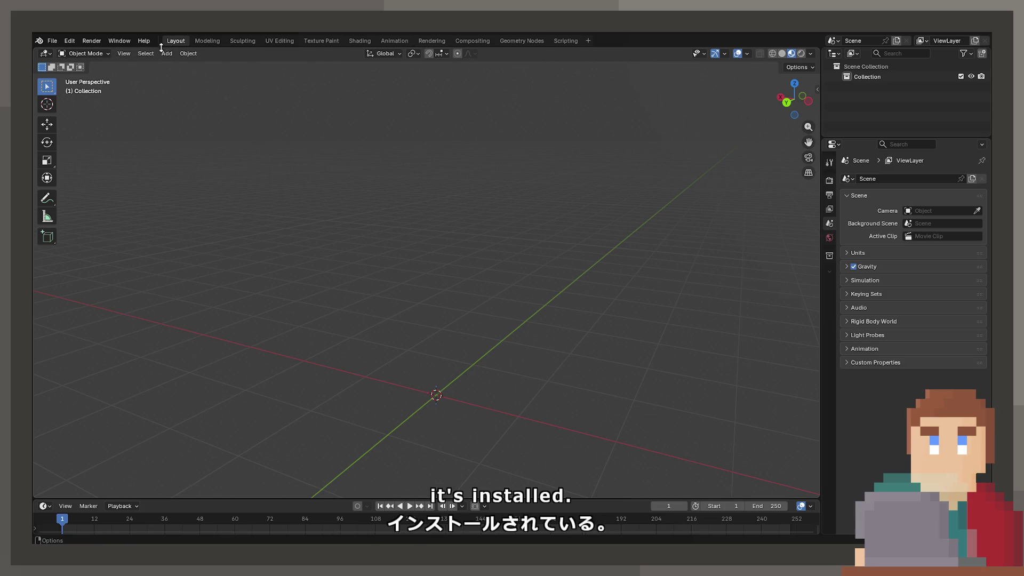
Show the viewport sidebar and switch to the JMS Auto Importer tab.
click(128, 50)
click(129, 50)
click(129, 50)
click(132, 77)
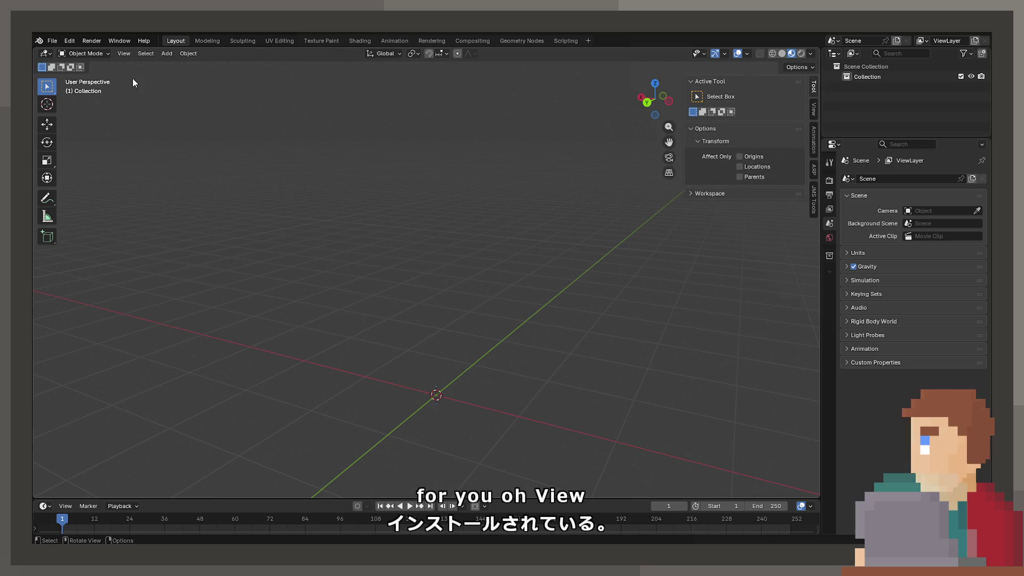
click(814, 197)
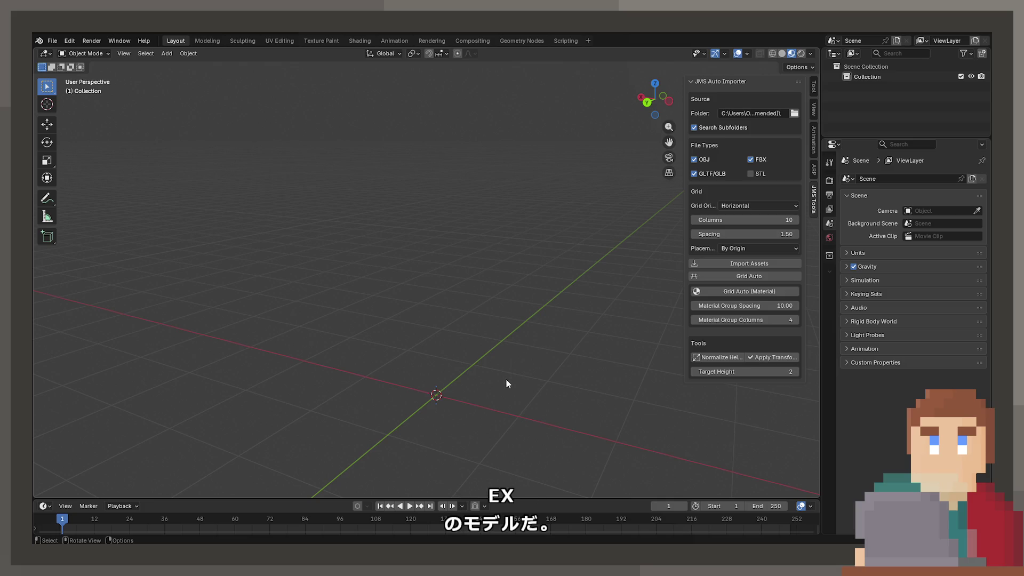
Import only GLTF/GLB assets from the folder, keeping Horizontal grid orientation.
click(711, 160)
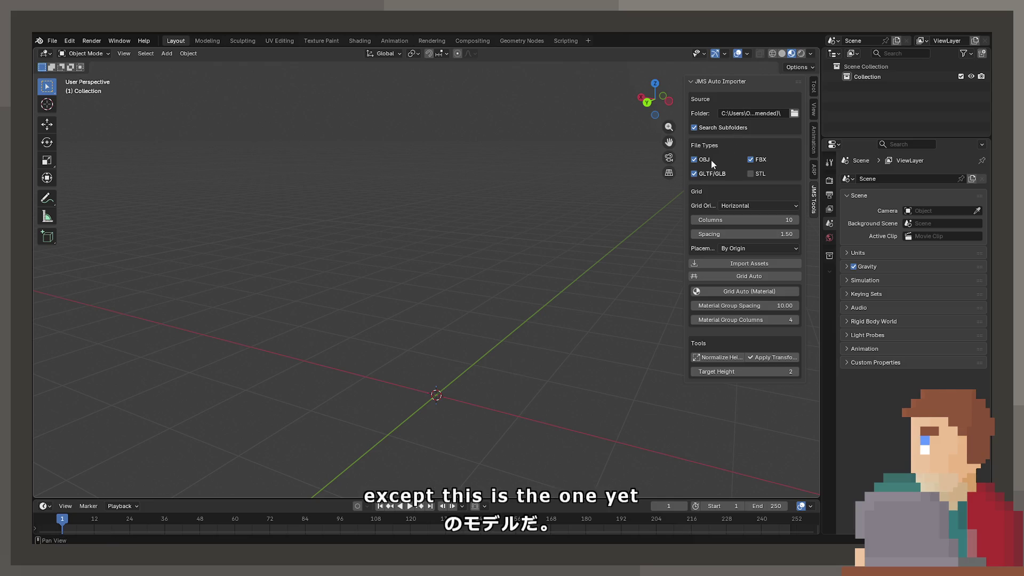
click(753, 159)
click(742, 206)
click(743, 206)
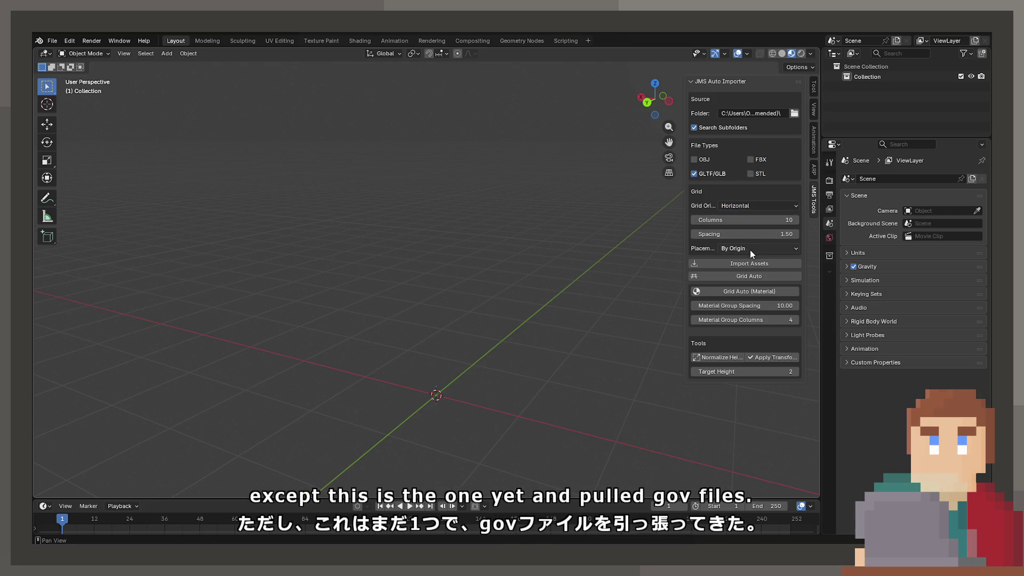
click(756, 262)
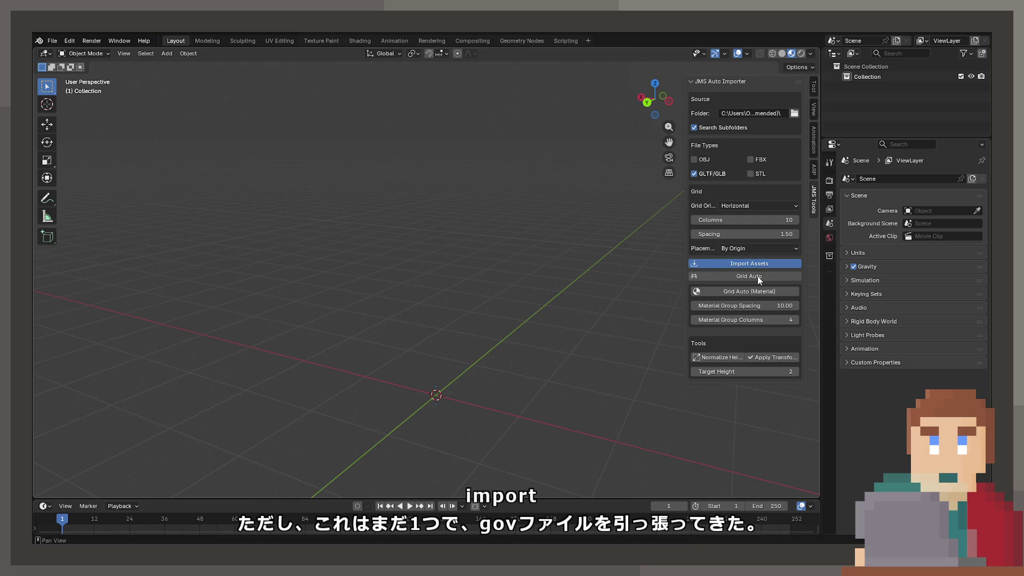
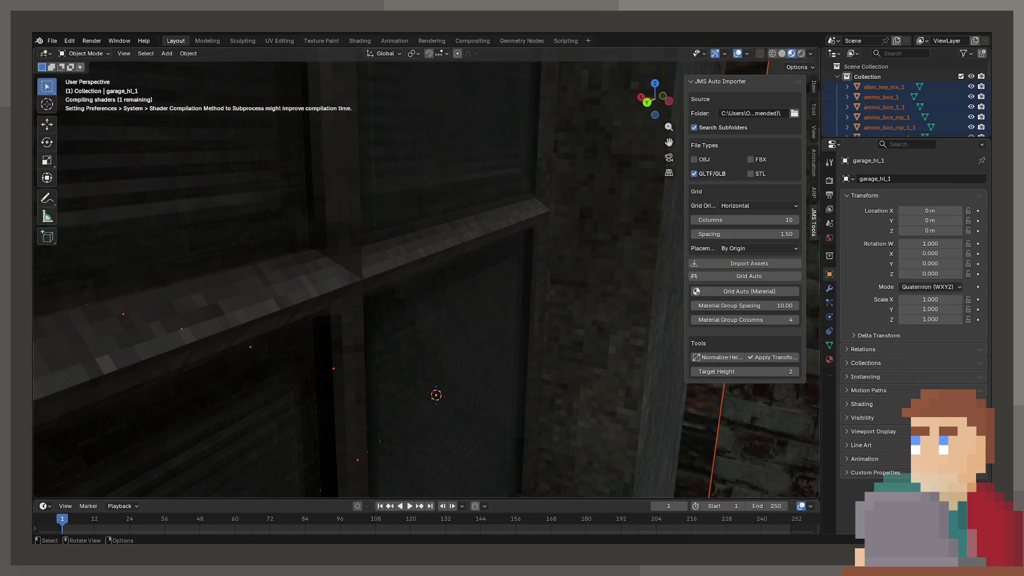
Orbit around the garage and select one of the beds.
scroll(404, 277, down, 10)
mouse_move(402, 273)
middle_down()
mouse_move(421, 290)
mouse_move(324, 313)
mouse_move(562, 299)
mouse_move(328, 211)
mouse_move(455, 267)
mouse_move(497, 235)
mouse_move(426, 324)
mouse_move(353, 348)
mouse_move(370, 298)
mouse_move(422, 312)
mouse_move(489, 271)
mouse_move(388, 275)
mouse_move(310, 259)
mouse_move(519, 276)
mouse_move(512, 344)
mouse_move(539, 406)
mouse_move(491, 377)
mouse_move(436, 315)
mouse_move(503, 215)
mouse_move(489, 336)
mouse_move(306, 352)
mouse_move(439, 276)
mouse_move(434, 290)
mouse_move(480, 283)
mouse_move(509, 299)
mouse_move(538, 233)
mouse_move(226, 376)
mouse_move(440, 294)
mouse_move(429, 362)
mouse_move(446, 273)
mouse_move(308, 364)
mouse_move(549, 292)
mouse_move(343, 341)
mouse_move(280, 307)
mouse_move(355, 328)
mouse_move(671, 291)
mouse_move(719, 264)
middle_up()
click(328, 211)
click(526, 354)
scroll(446, 274, down, 3)
Select all assets and re-run Grid Auto with spacing 4 and By Mesh Bottom (Z=0) placement.
key(a)
click(779, 279)
click(751, 233)
text(4)
key(Return)
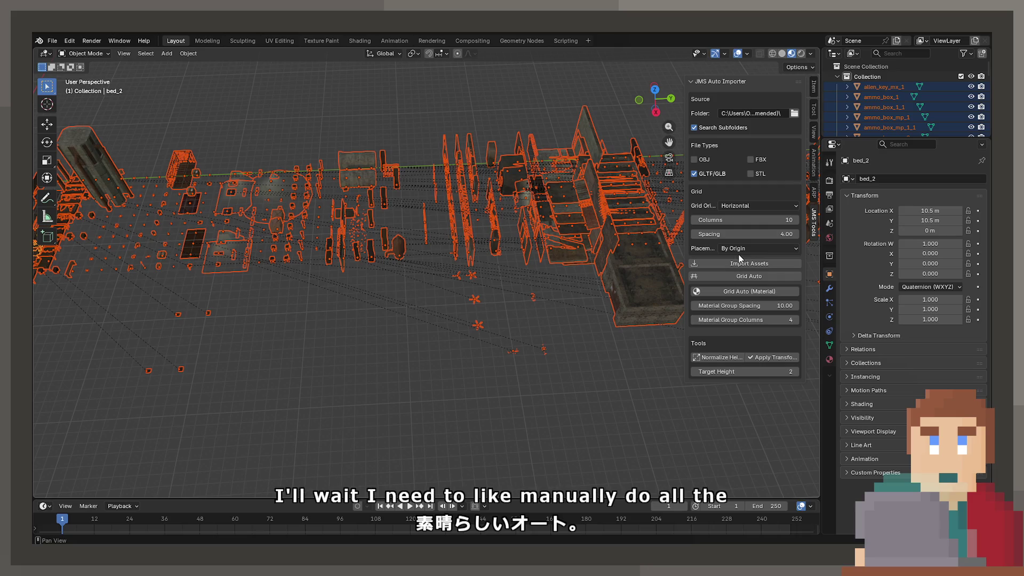
click(742, 248)
click(744, 271)
click(730, 276)
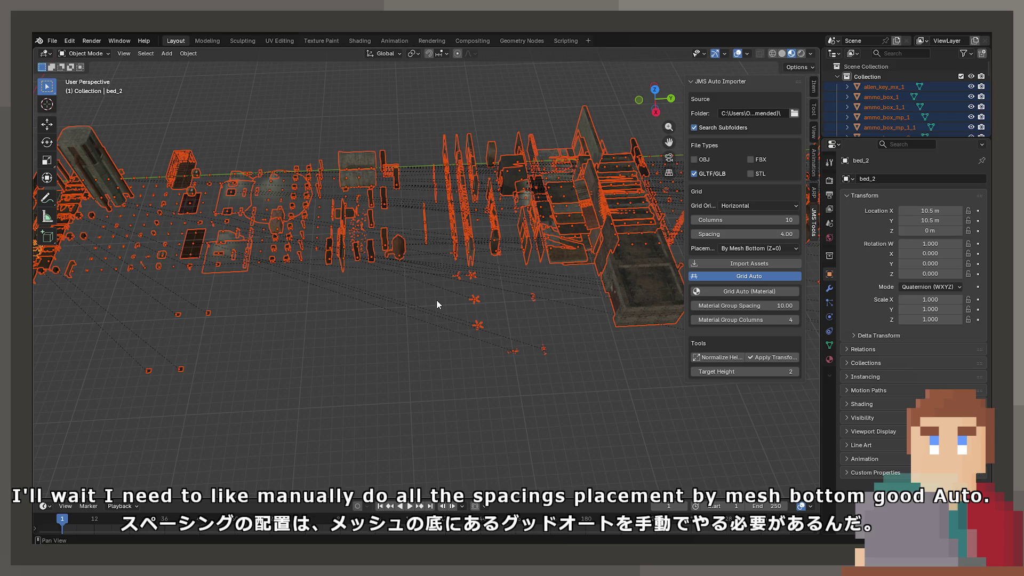
mouse_move(281, 324)
middle_down()
mouse_move(643, 282)
mouse_move(500, 304)
mouse_move(485, 293)
mouse_move(484, 321)
mouse_move(469, 338)
mouse_move(377, 350)
mouse_move(507, 292)
mouse_move(485, 246)
mouse_move(434, 338)
mouse_move(409, 293)
mouse_move(585, 270)
mouse_move(483, 275)
mouse_move(445, 248)
mouse_move(436, 260)
mouse_move(504, 305)
mouse_move(391, 333)
mouse_move(383, 319)
middle_up()
scroll(438, 328, up, 8)
scroll(439, 323, down, 3)
scroll(384, 320, up, 3)
click(612, 354)
shift+middle_drag(613, 354, 459, 347)
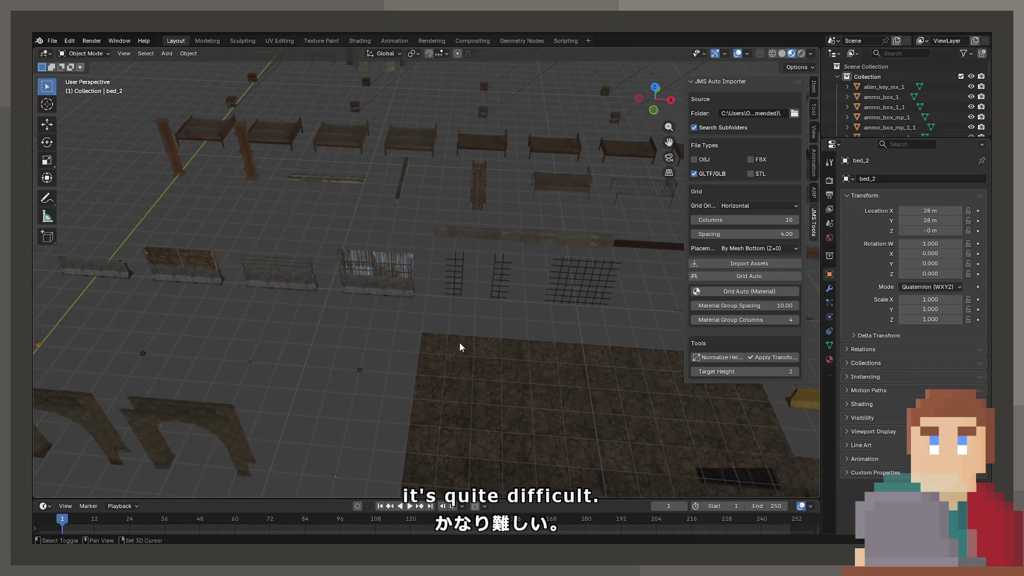
click(359, 370)
key(KP_Decimal)
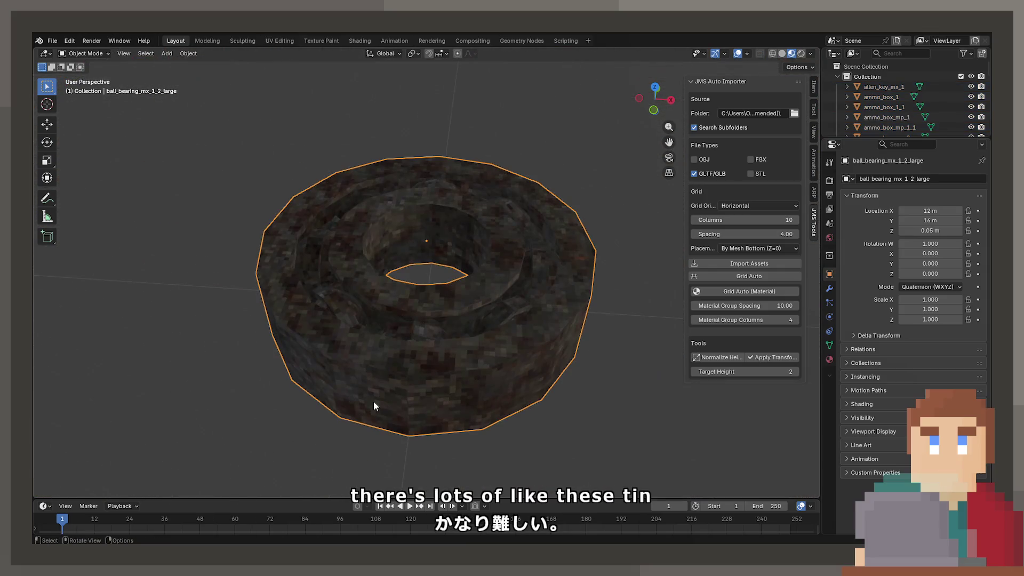
scroll(312, 268, down, 5)
shift+middle_drag(233, 235, 296, 322)
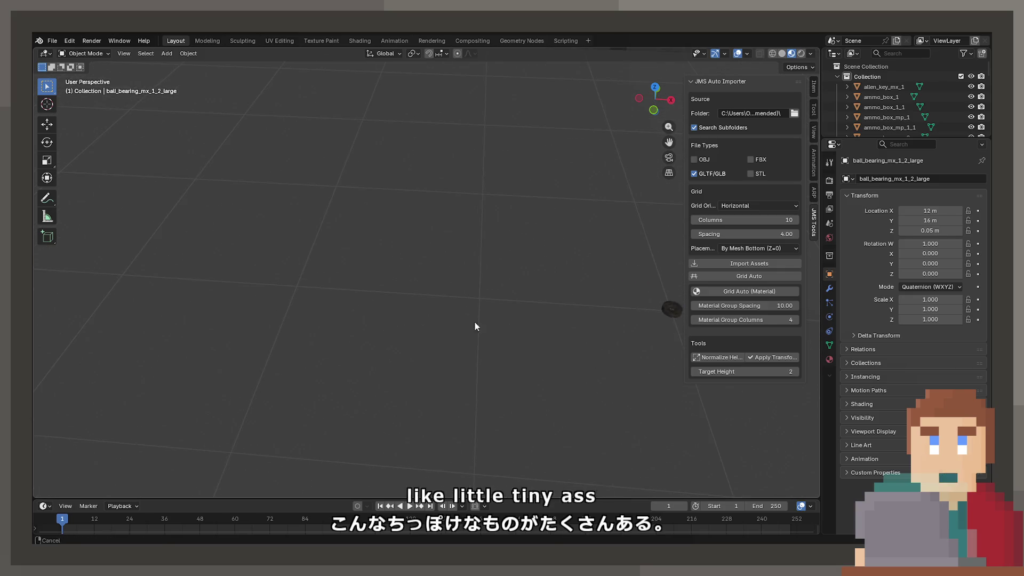
scroll(403, 314, down, 8)
mouse_move(402, 313)
middle_down()
mouse_move(473, 225)
mouse_move(443, 317)
mouse_move(584, 265)
mouse_move(361, 230)
mouse_move(489, 238)
mouse_move(550, 269)
mouse_move(283, 271)
mouse_move(244, 261)
mouse_move(517, 229)
mouse_move(318, 287)
mouse_move(453, 300)
middle_up()
click(318, 286)
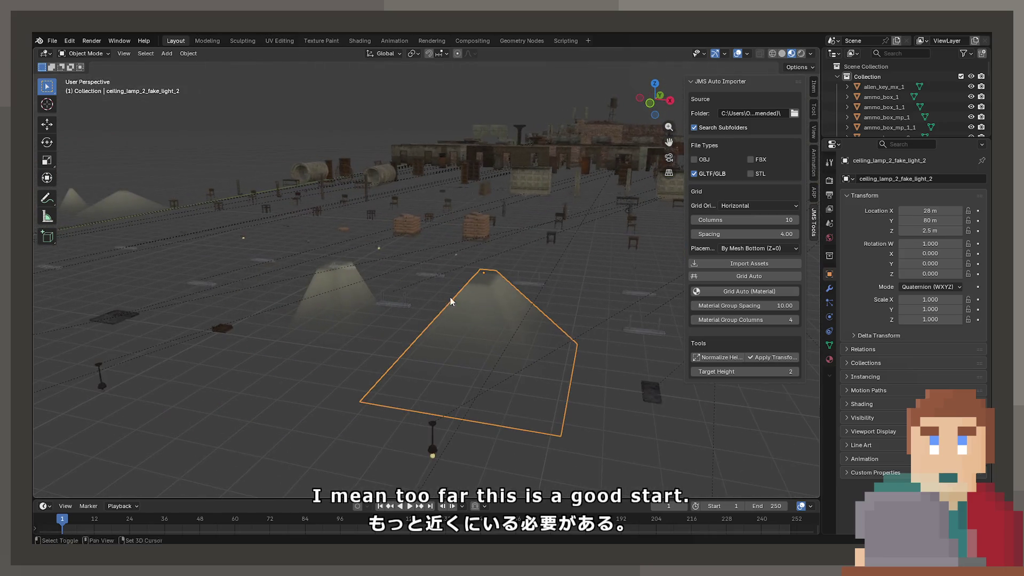
scroll(344, 292, down, 3)
click(598, 320)
mouse_move(599, 320)
shift+middle_down()
mouse_move(371, 317)
mouse_move(446, 216)
mouse_move(577, 205)
mouse_move(290, 224)
mouse_move(481, 229)
mouse_move(260, 251)
mouse_move(553, 214)
mouse_move(278, 256)
mouse_move(546, 274)
mouse_move(279, 245)
mouse_move(560, 245)
mouse_move(367, 265)
mouse_move(515, 215)
mouse_move(482, 206)
mouse_move(338, 256)
mouse_move(457, 240)
mouse_move(554, 261)
mouse_move(436, 295)
mouse_move(475, 299)
shift+middle_up()
click(383, 319)
Switch to wireframe view and box-select the ceiling fan blades.
click(542, 300)
mouse_move(542, 300)
middle_down()
mouse_move(476, 305)
mouse_move(553, 267)
mouse_move(469, 409)
mouse_move(519, 423)
mouse_move(495, 372)
mouse_move(498, 324)
mouse_move(469, 299)
middle_up()
click(508, 405)
key(b)
key(shift+z)
key(b)
drag(445, 256, 509, 322)
middle_drag(509, 323, 482, 341)
Box-select the line of doorway wall pieces and lay them out with Grid Auto.
click(475, 292)
key(b)
mouse_move(438, 247)
mouse_down()
mouse_move(528, 361)
mouse_move(511, 348)
mouse_up()
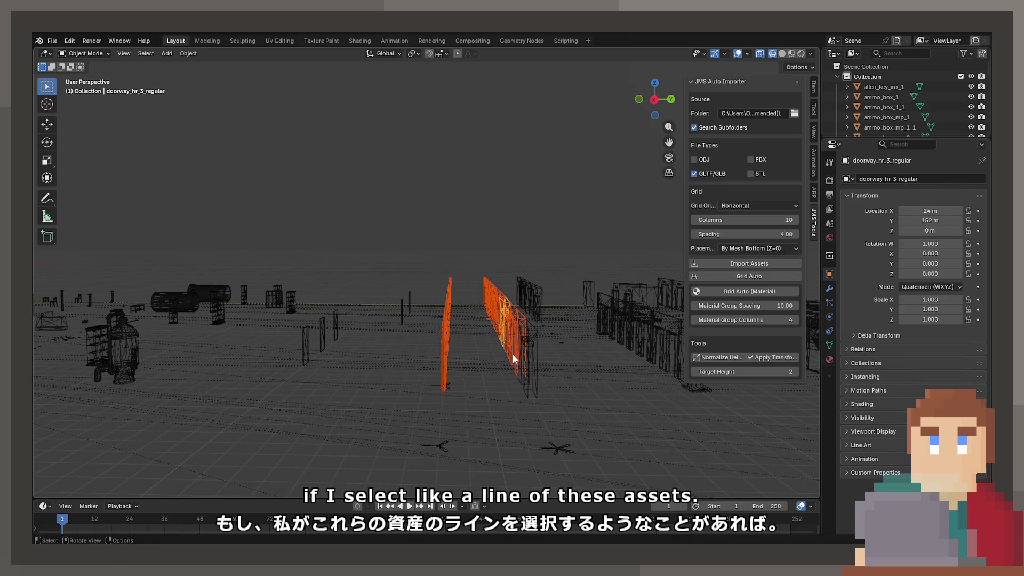
middle_drag(512, 354, 505, 347)
shift+click(487, 322)
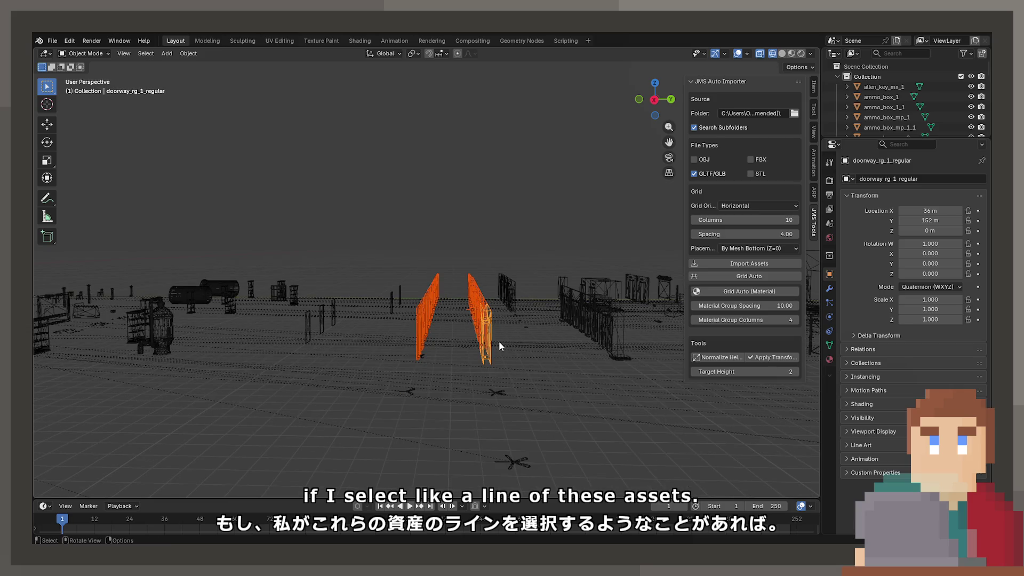
click(744, 278)
mouse_move(415, 300)
middle_down()
mouse_move(431, 334)
mouse_move(381, 308)
mouse_move(336, 354)
mouse_move(418, 350)
mouse_move(414, 379)
mouse_move(440, 348)
mouse_move(461, 350)
mouse_move(492, 246)
mouse_move(530, 249)
middle_up()
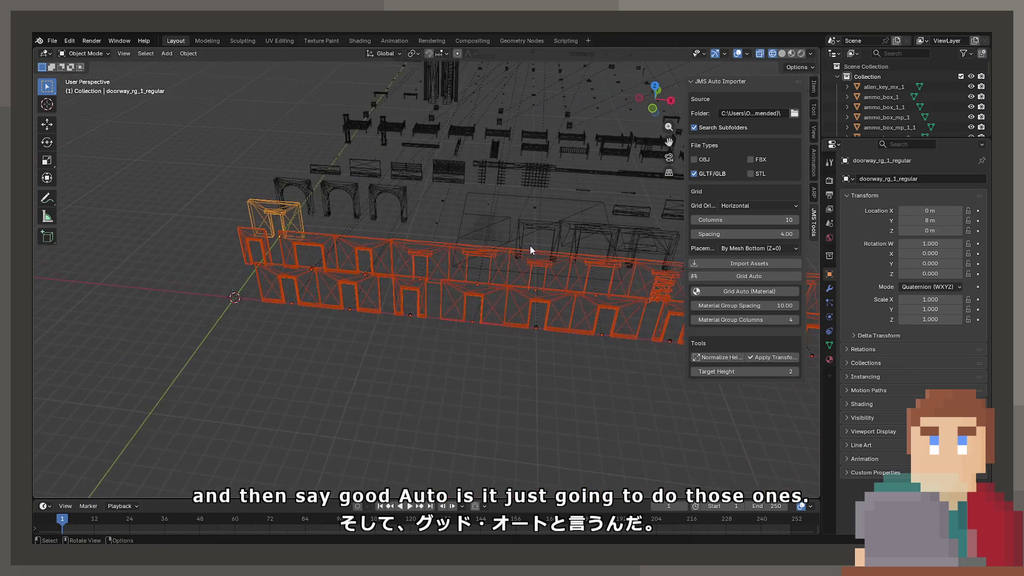
Try a tighter wall grid spacing of 2, then undo it.
click(768, 234)
text(2)
click(740, 278)
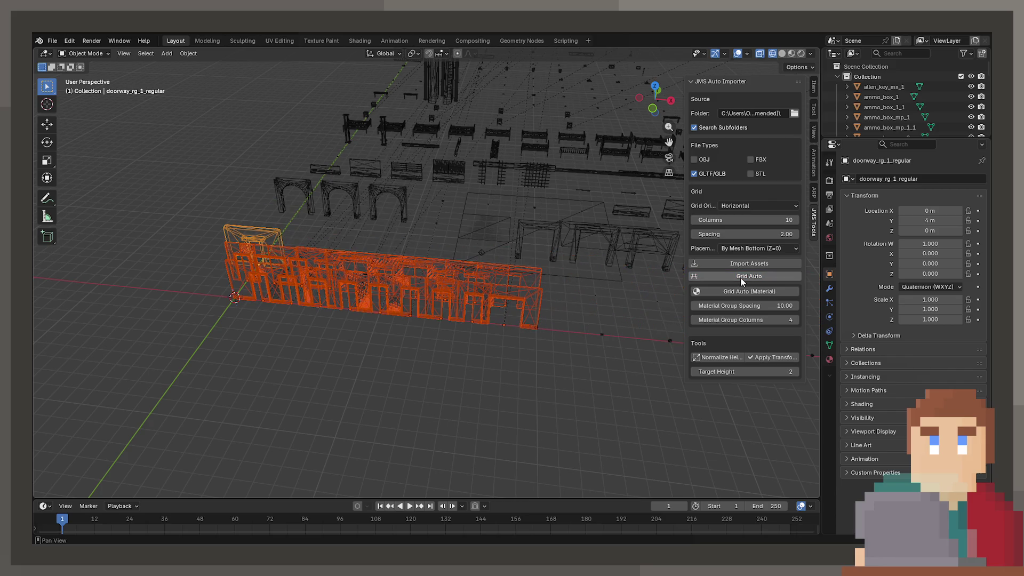
mouse_move(431, 295)
middle_down()
mouse_move(441, 341)
mouse_move(464, 345)
middle_up()
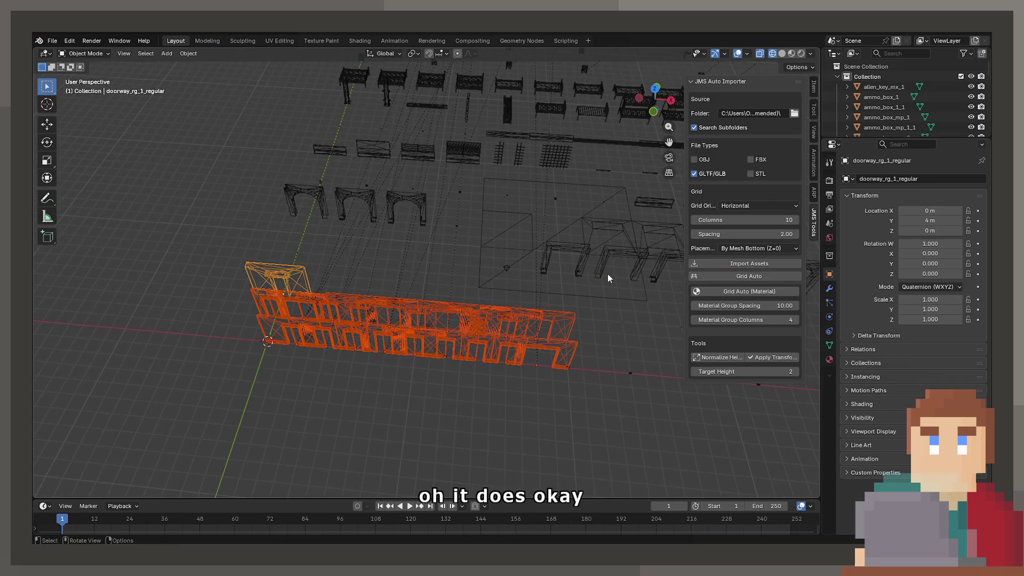
key(ctrl+z)
key(ctrl+z)
Switch to textured Material Preview shading and select every asset for the 1.00-spacing layout.
mouse_move(587, 261)
middle_down()
mouse_move(555, 256)
mouse_move(591, 247)
mouse_move(507, 327)
mouse_move(519, 280)
mouse_move(410, 282)
mouse_move(389, 262)
mouse_move(369, 266)
mouse_move(548, 275)
middle_up()
key(z)
mouse_move(473, 341)
middle_down()
mouse_move(505, 303)
mouse_move(547, 292)
mouse_move(447, 283)
mouse_move(430, 223)
mouse_move(437, 302)
mouse_move(481, 277)
mouse_move(495, 220)
mouse_move(290, 268)
mouse_move(231, 264)
mouse_move(304, 238)
mouse_move(426, 235)
mouse_move(485, 194)
middle_up()
click(472, 150)
mouse_move(409, 105)
mouse_down()
mouse_move(578, 206)
mouse_move(585, 244)
mouse_up()
key(a)
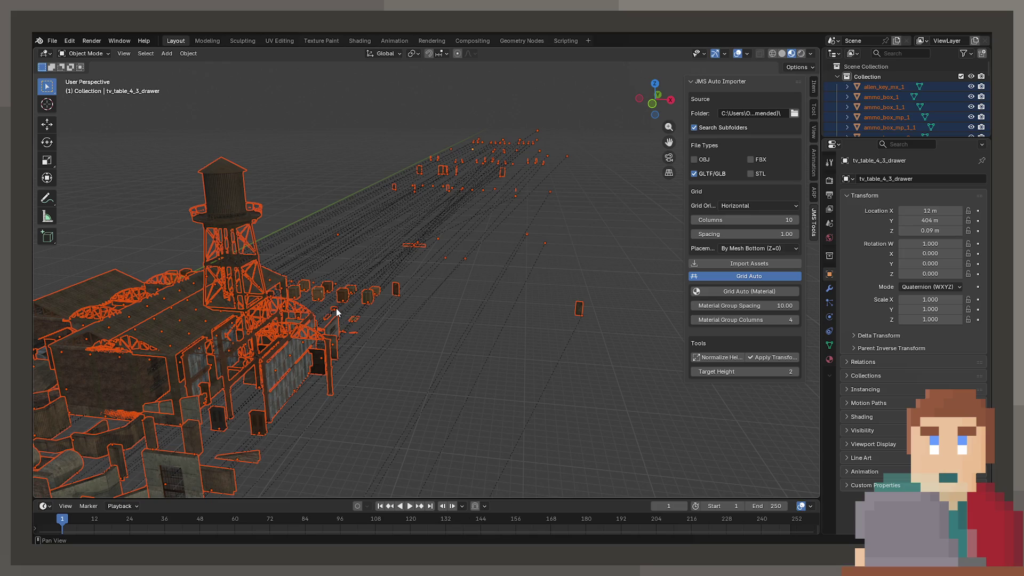
key(ctrl+z)
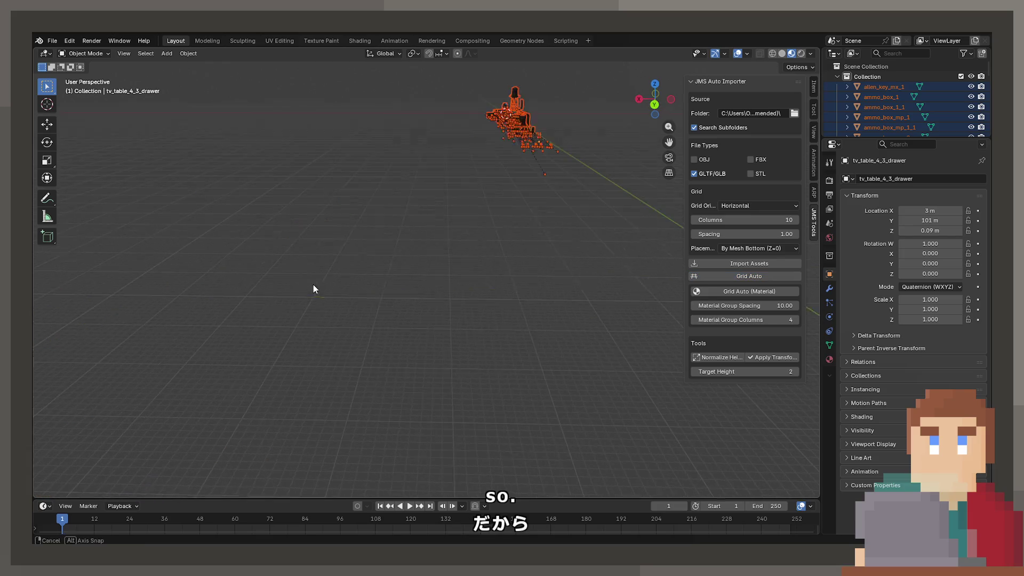
key(KP_Decimal)
middle_drag(472, 351, 559, 430)
drag(520, 393, 561, 435)
key(Tab)
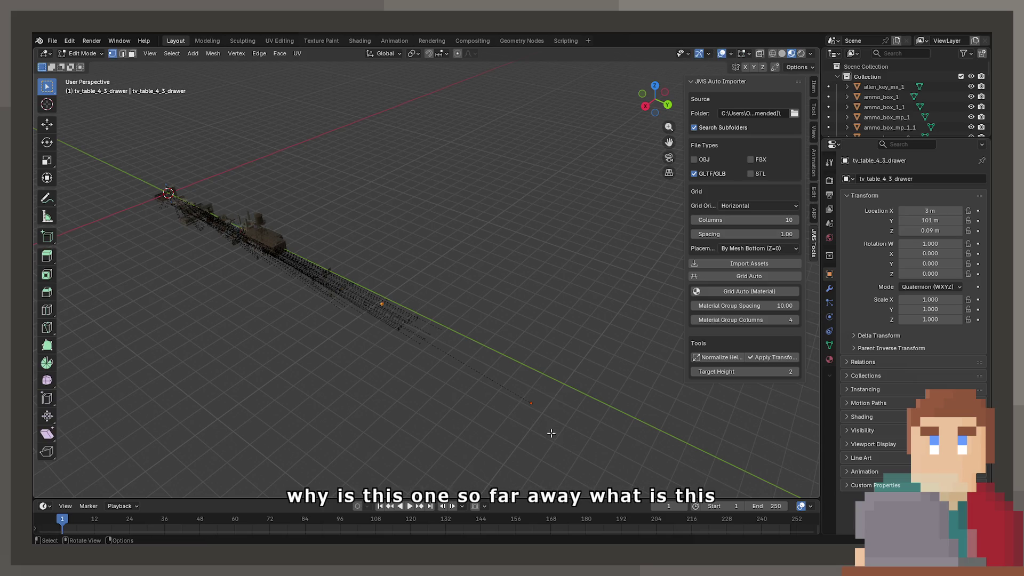
key(Tab)
key(KP_Decimal)
mouse_move(536, 435)
middle_down()
mouse_move(530, 390)
mouse_move(630, 367)
mouse_move(320, 319)
mouse_move(212, 331)
middle_up()
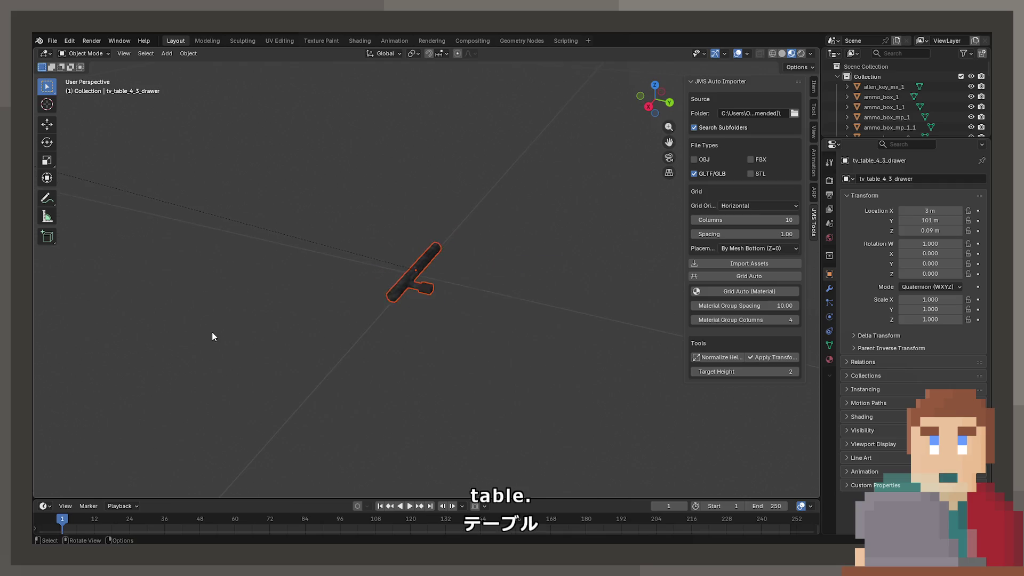
scroll(416, 373, down, 8)
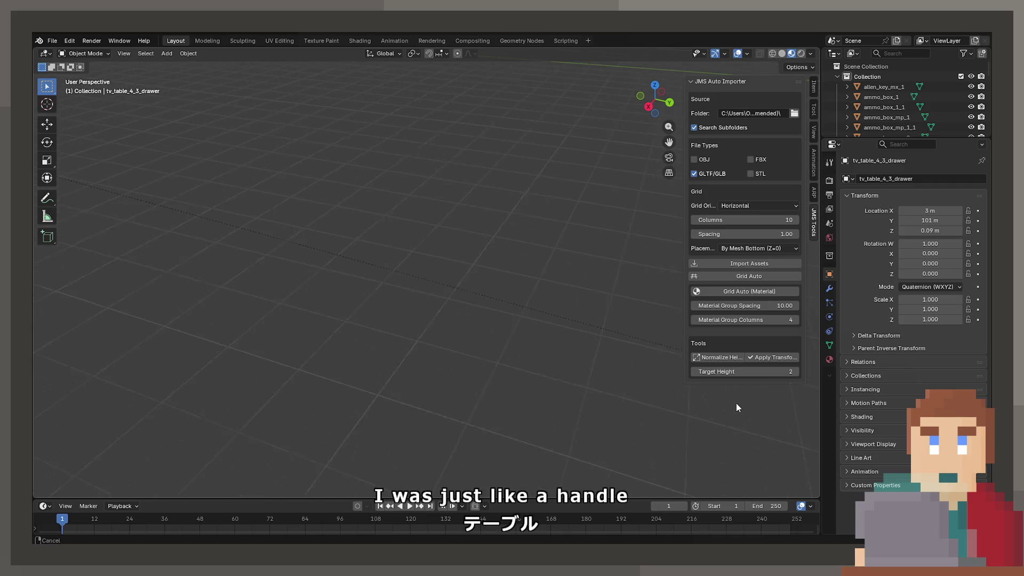
scroll(337, 346, down, 2)
click(174, 244)
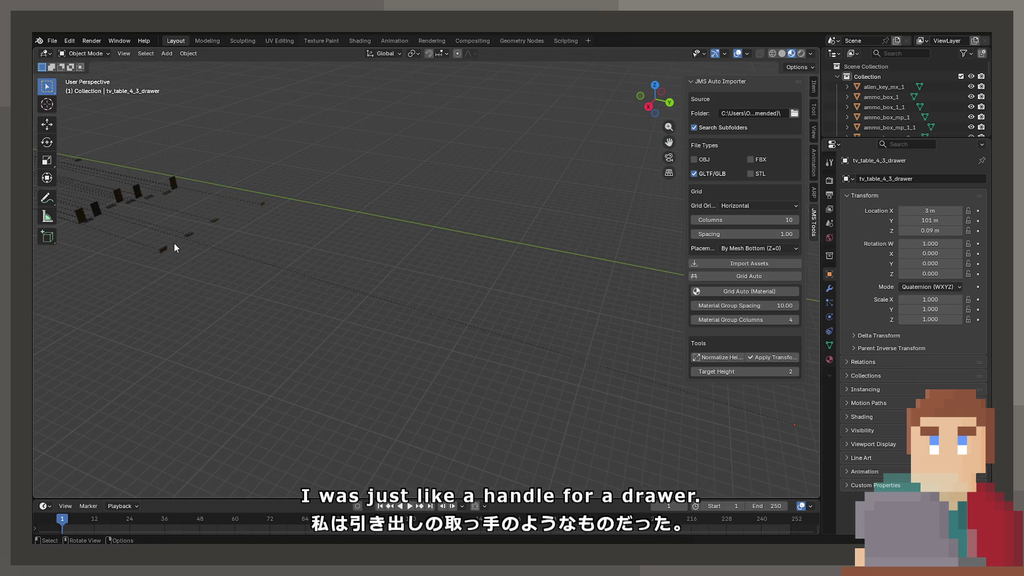
middle_drag(166, 251, 457, 350)
scroll(297, 274, down, 6)
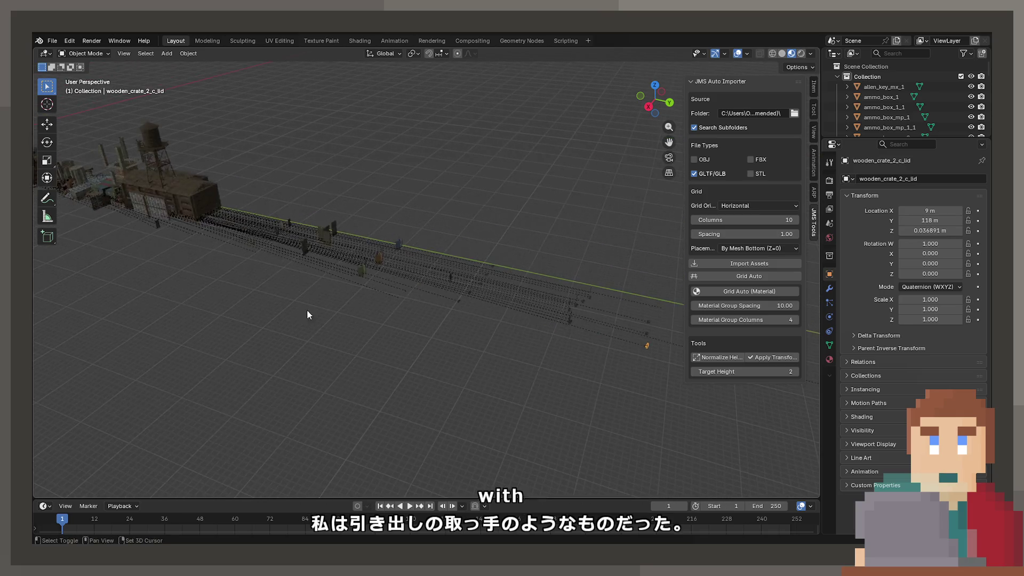
click(411, 248)
mouse_move(412, 248)
middle_down()
mouse_move(386, 327)
mouse_move(660, 380)
mouse_move(644, 371)
middle_up()
scroll(340, 286, up, 2)
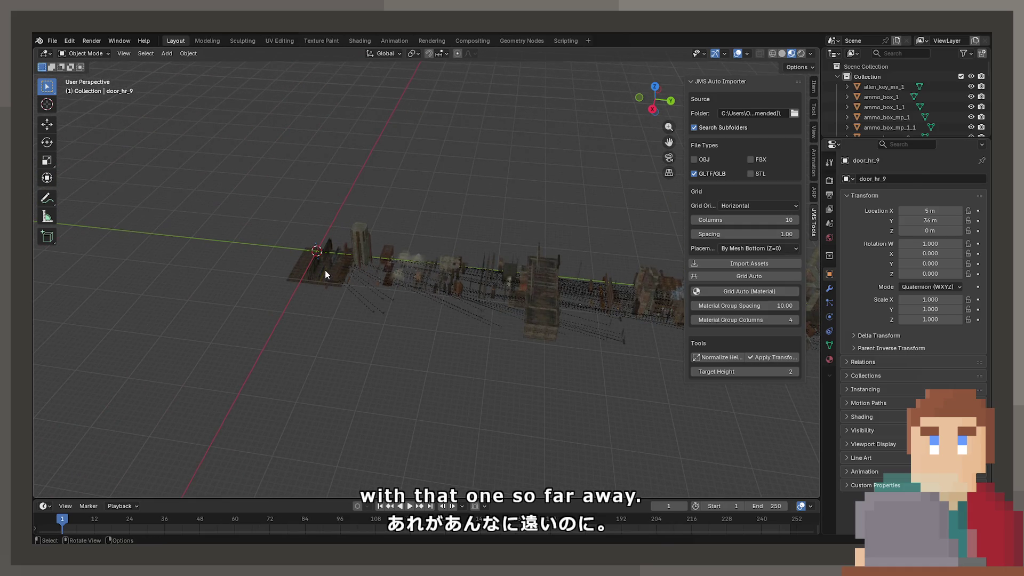
key(KP_Decimal)
mouse_move(335, 299)
middle_down()
mouse_move(459, 236)
mouse_move(469, 283)
mouse_move(524, 290)
middle_up()
click(493, 257)
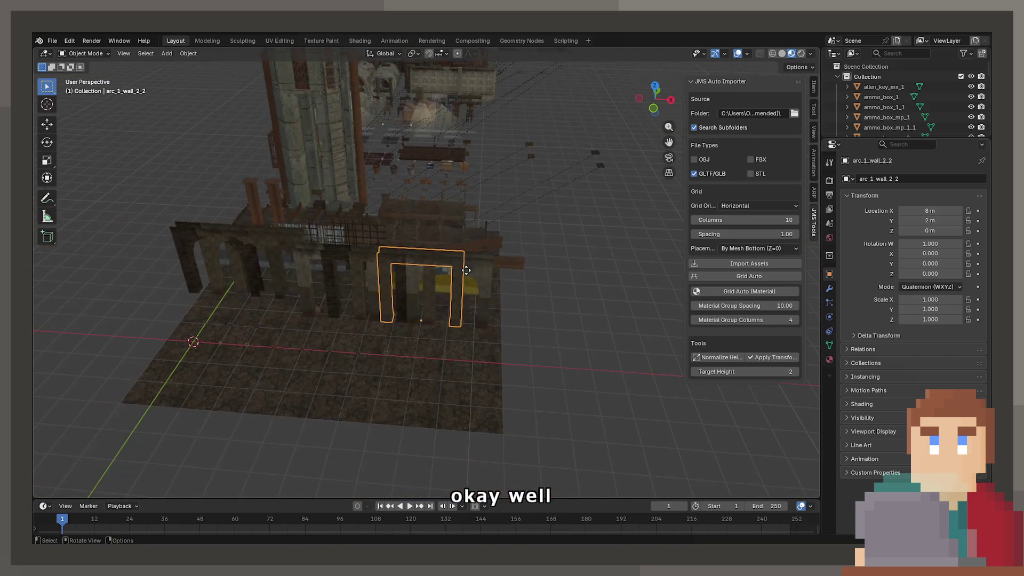
Slide three arch wall pieces along X into a group on the right.
key(g)
key(x)
click(661, 286)
middle_drag(478, 284, 464, 287)
click(464, 288)
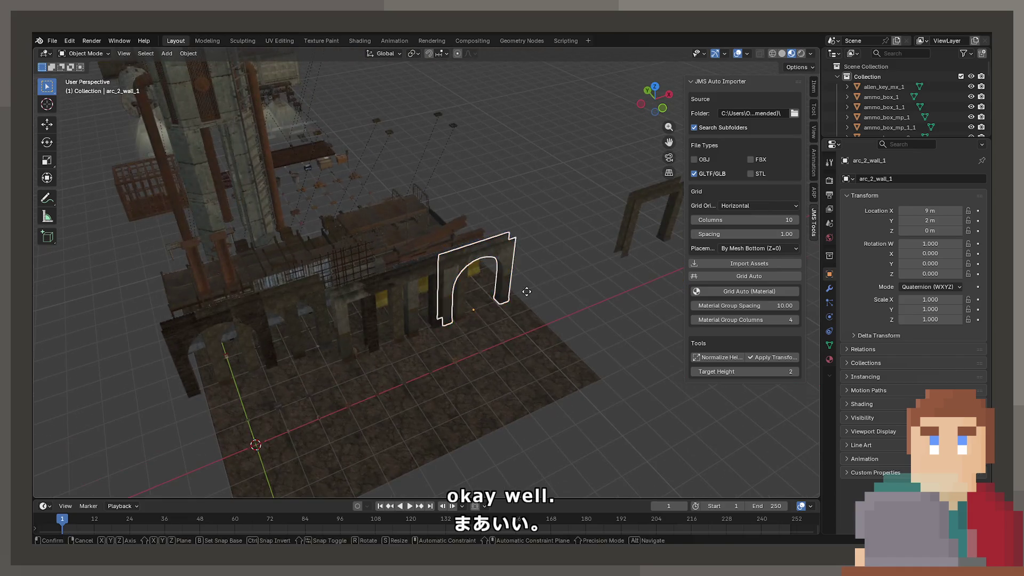
key(g)
key(x)
click(695, 216)
click(475, 247)
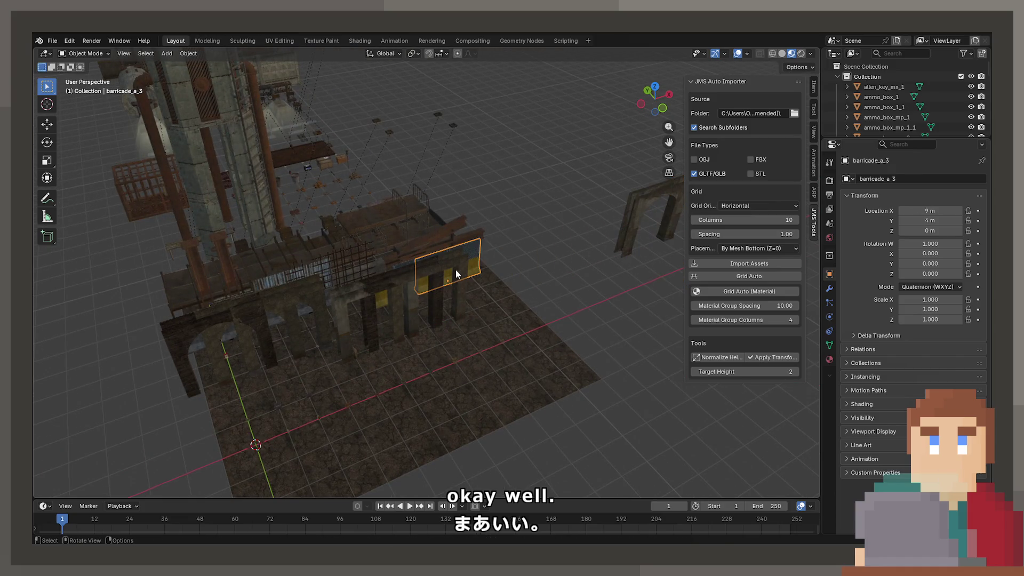
key(g)
key(x)
click(677, 204)
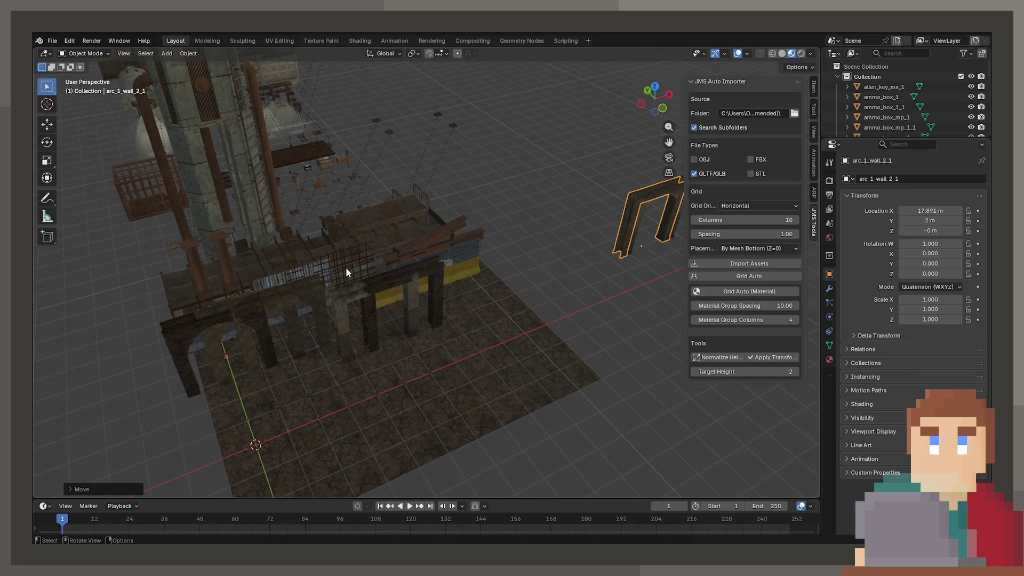
Move the plain arch and two more arch walls beside the others.
click(391, 279)
key(g)
key(x)
click(630, 205)
click(391, 274)
key(g)
key(x)
click(664, 205)
click(286, 297)
key(g)
key(shift+z)
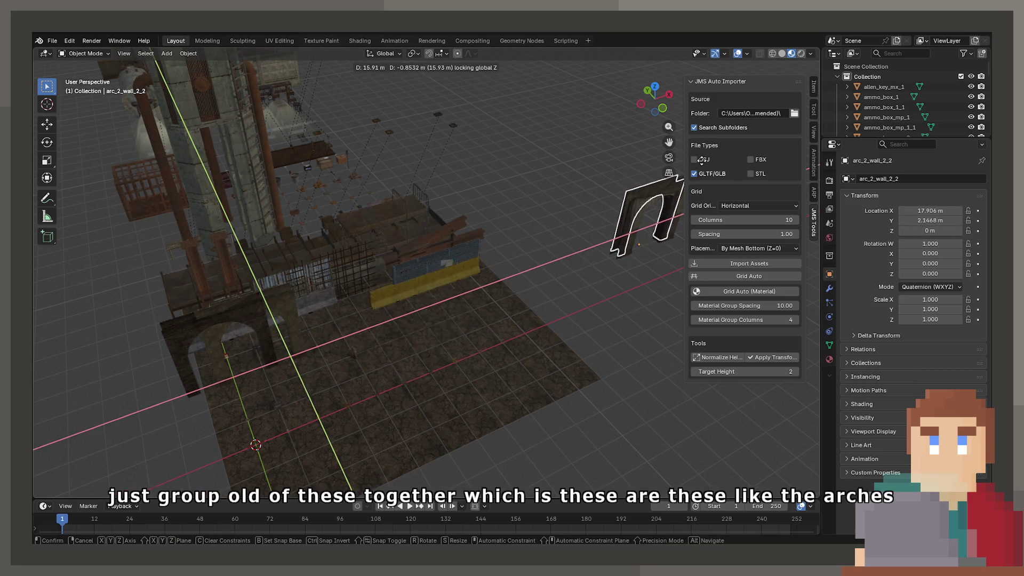
click(661, 214)
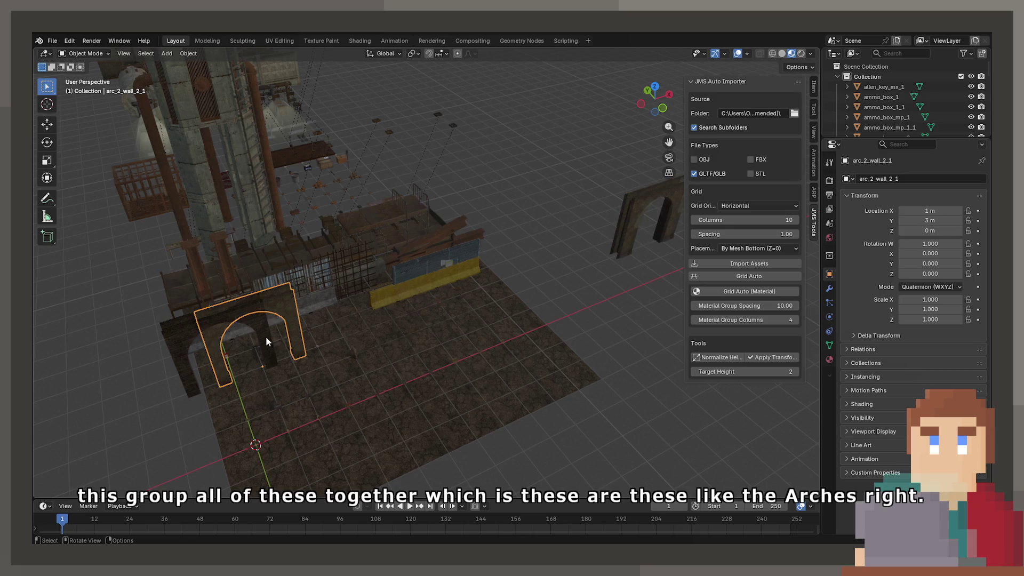
Add the last two arch walls, kept at ground height, to the arch group.
key(shift+z)
key(z)
click(416, 310)
key(g)
key(shift+z)
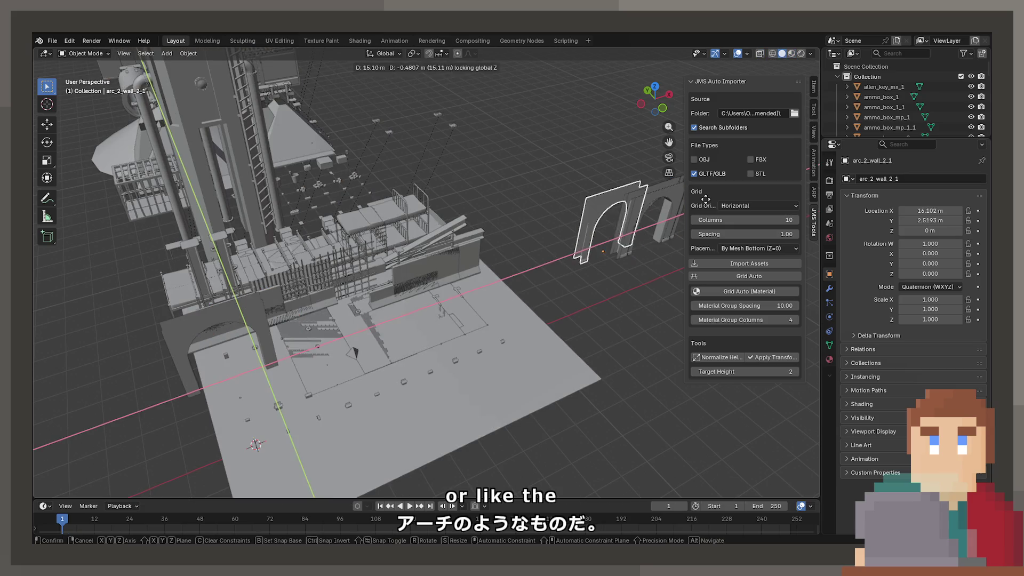
click(668, 292)
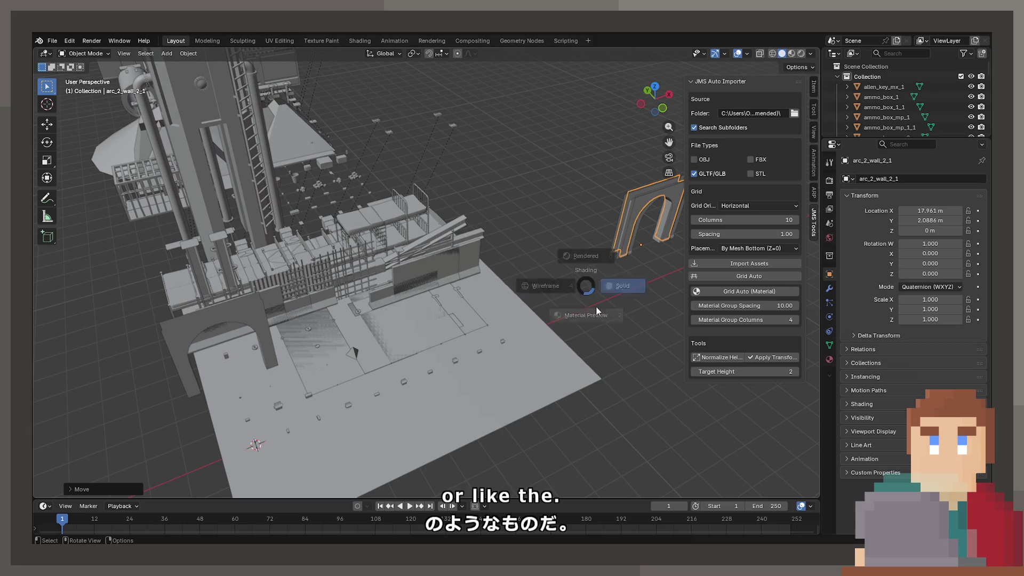
click(596, 309)
click(201, 313)
key(g)
key(z)
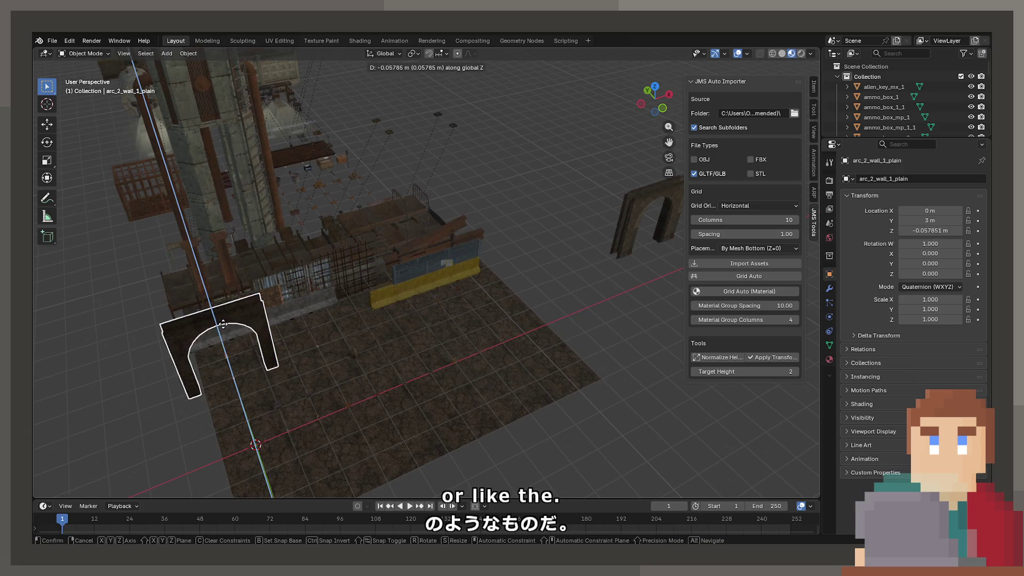
key(shift+z)
click(624, 191)
Move the large asphalt tile and asphalt_hr_2 along X to the far left.
mouse_move(623, 190)
middle_down()
mouse_move(491, 362)
mouse_move(417, 341)
middle_up()
click(497, 328)
key(g)
key(x)
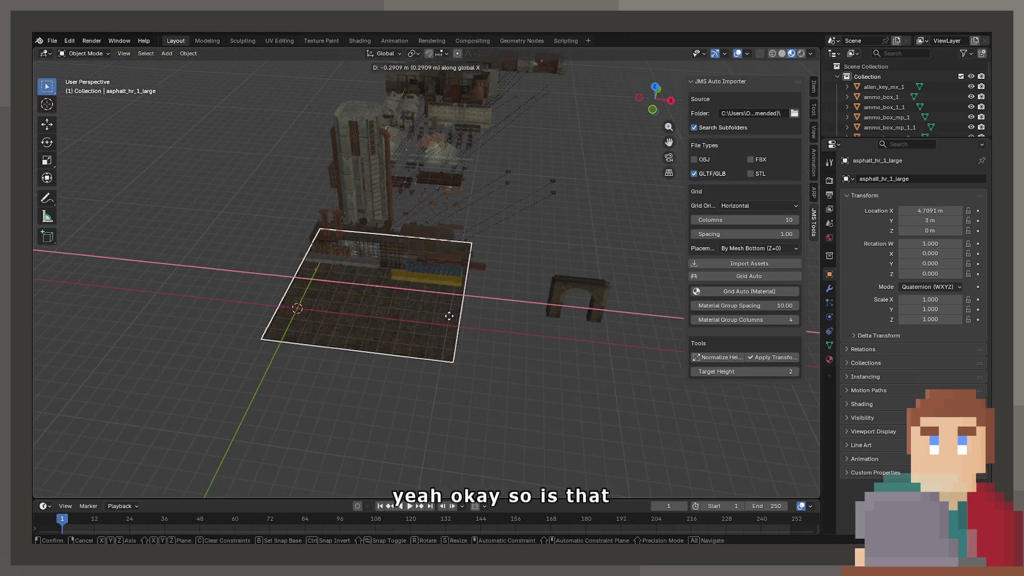
click(366, 295)
click(367, 295)
key(g)
key(x)
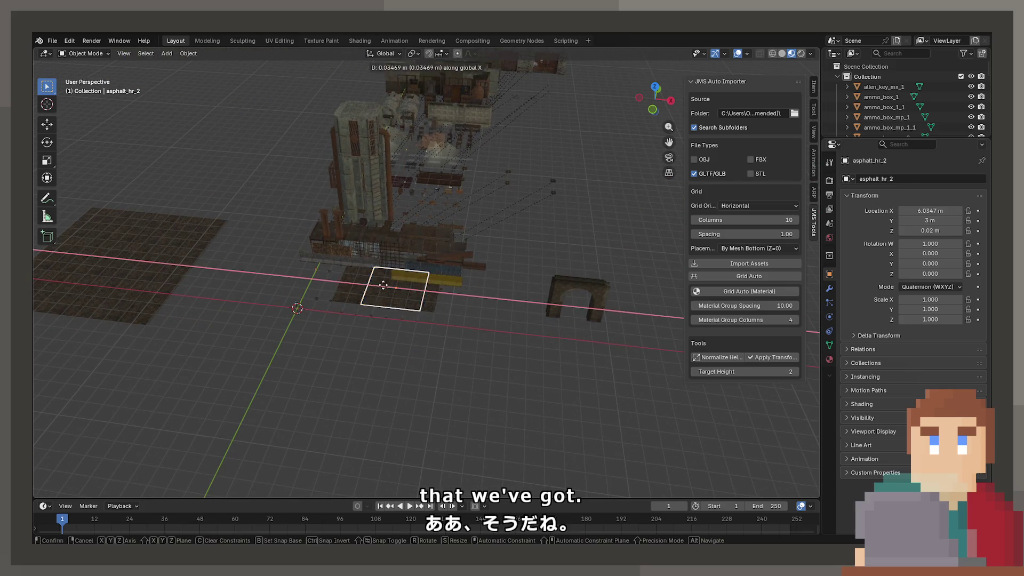
click(96, 256)
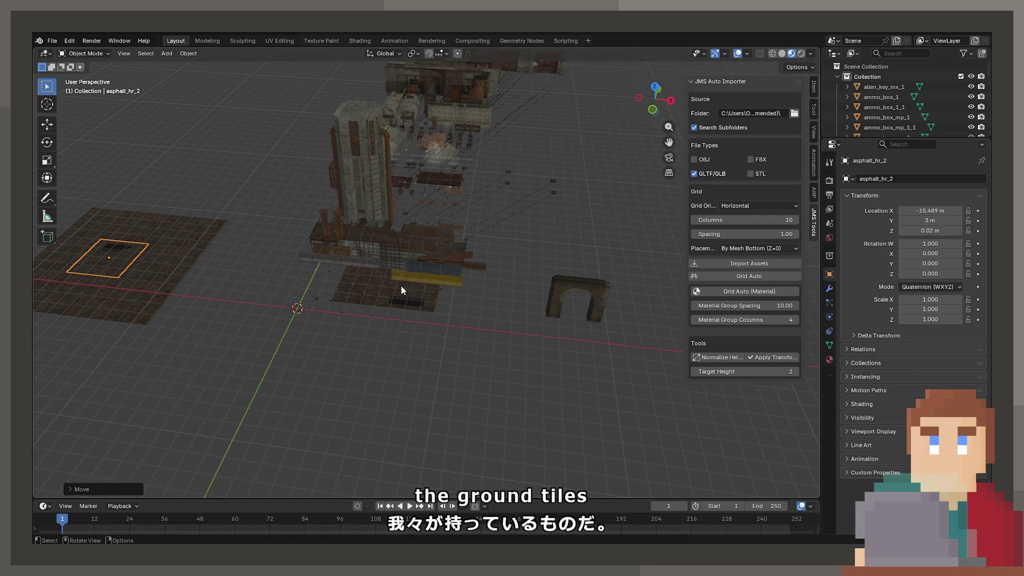
Move asphalt_hr_3 and asphalt_hr_1 along X onto the far-left ground tiles.
click(401, 290)
key(g)
key(x)
click(114, 263)
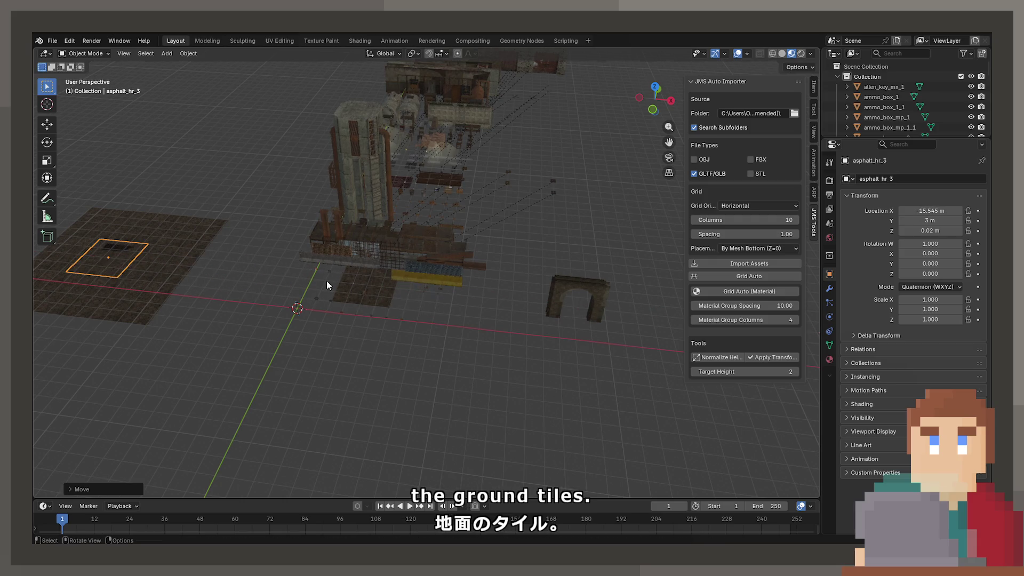
click(370, 282)
key(g)
key(x)
click(118, 273)
Toggle between solid and Material Preview shading and select the loose pistol ammo casing.
middle_drag(315, 296, 466, 278)
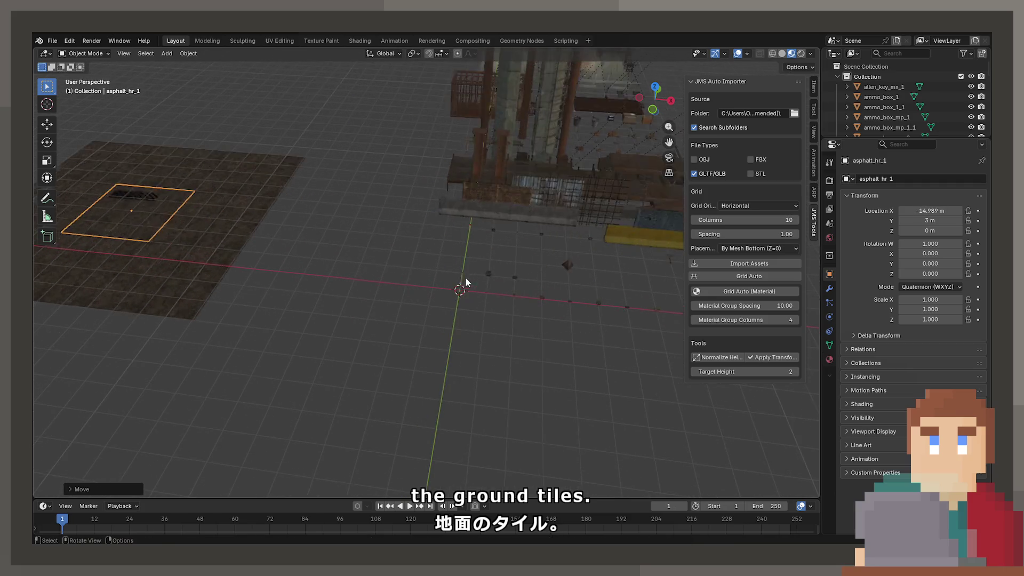
key(z)
click(537, 280)
middle_drag(537, 280, 435, 291)
key(z)
click(467, 323)
mouse_move(467, 323)
middle_down()
mouse_move(528, 318)
mouse_move(514, 299)
mouse_move(466, 299)
mouse_move(466, 250)
mouse_move(317, 206)
middle_up()
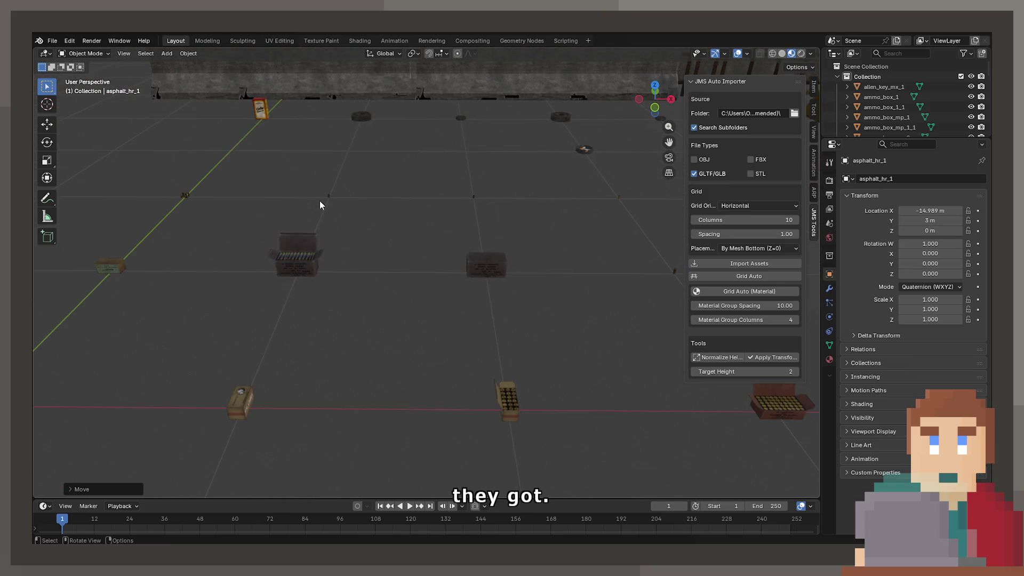
click(326, 200)
scroll(326, 200, down, 5)
Move barricade_a_1, barricade_a_3 and barricade_a_2 along X beside the yellow barrier.
mouse_move(481, 310)
middle_down()
mouse_move(543, 282)
mouse_move(459, 290)
middle_up()
click(459, 290)
scroll(459, 290, down, 2)
key(g)
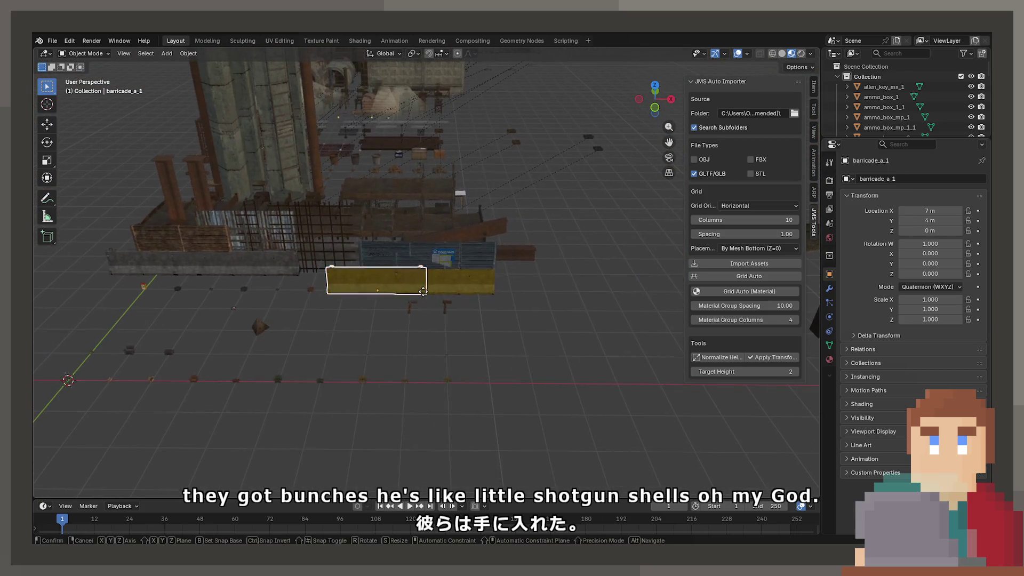
key(x)
click(485, 283)
scroll(427, 302, up, 2)
click(352, 282)
key(g)
key(x)
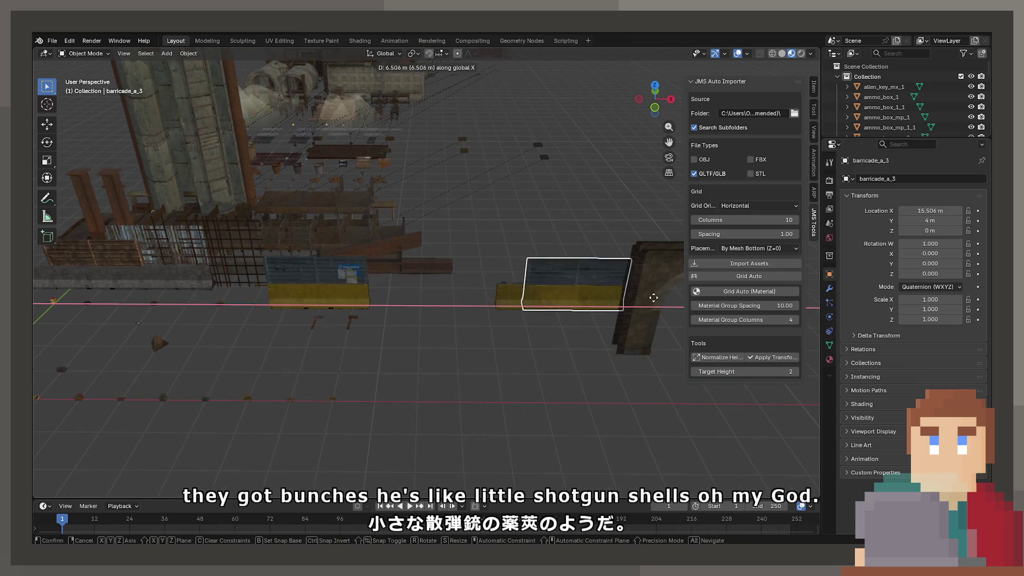
click(653, 297)
click(356, 299)
key(g)
key(x)
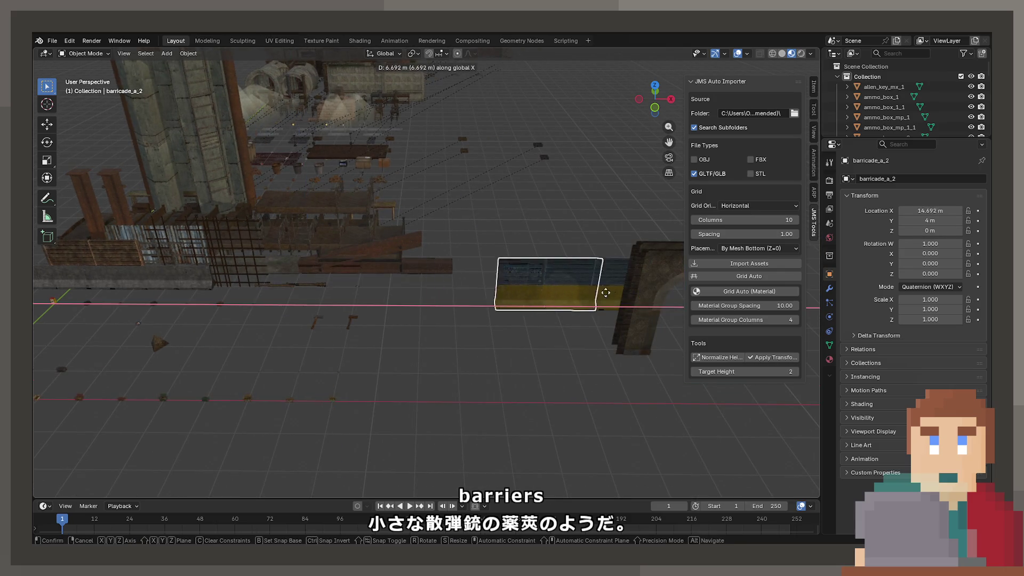
click(646, 292)
Slide barricades b_4, b_2, b_3 and b_1 over the ground into the barrier cluster.
click(191, 286)
key(g)
key(shift+z)
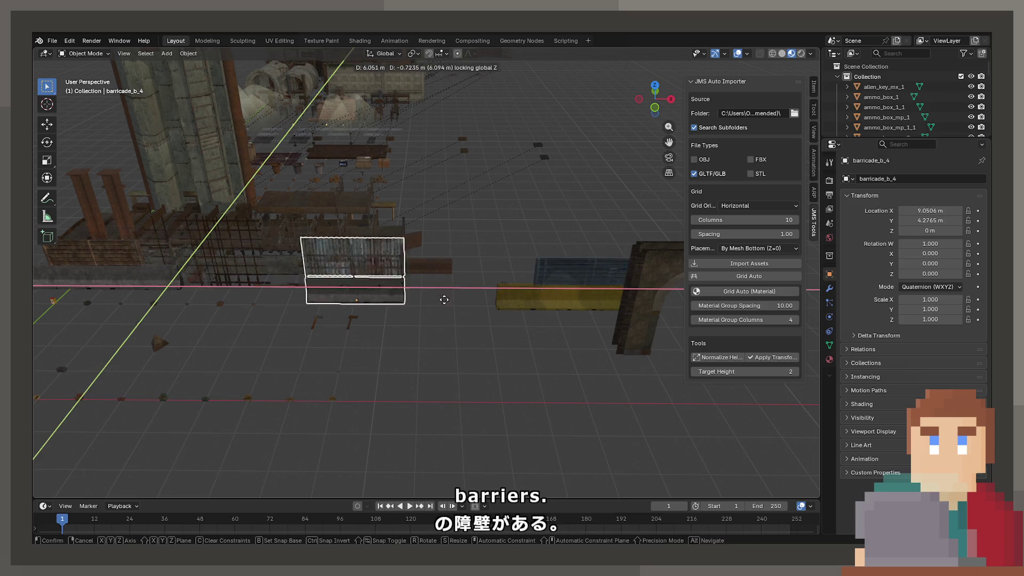
click(591, 310)
click(138, 283)
key(g)
key(shift+z)
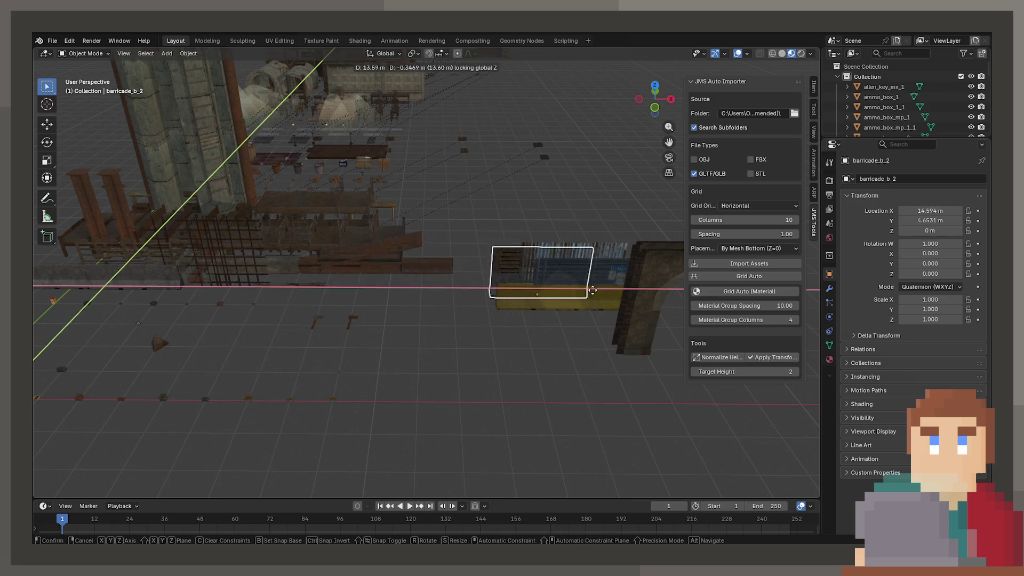
click(601, 302)
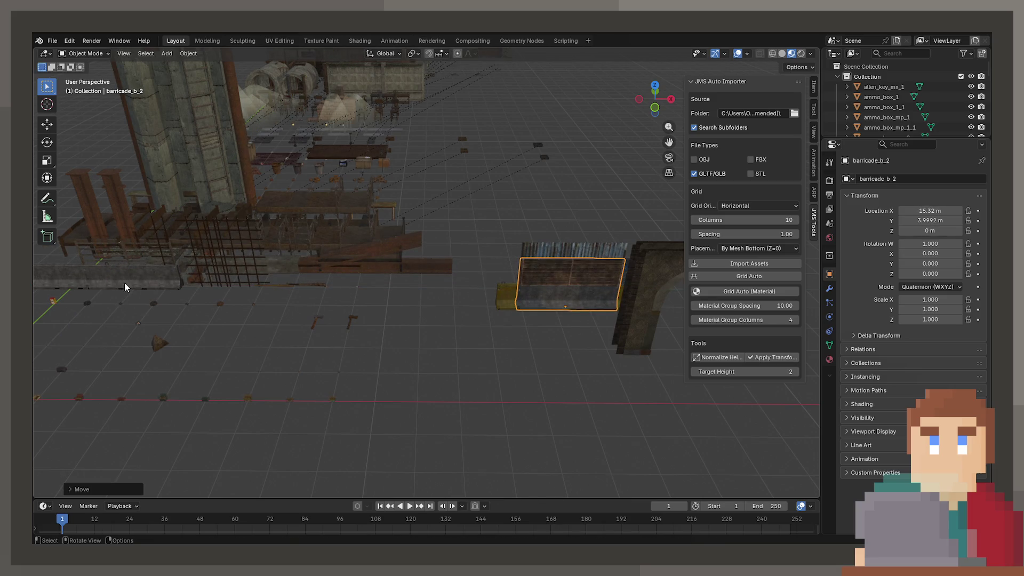
click(124, 287)
key(g)
key(shift+z)
click(587, 299)
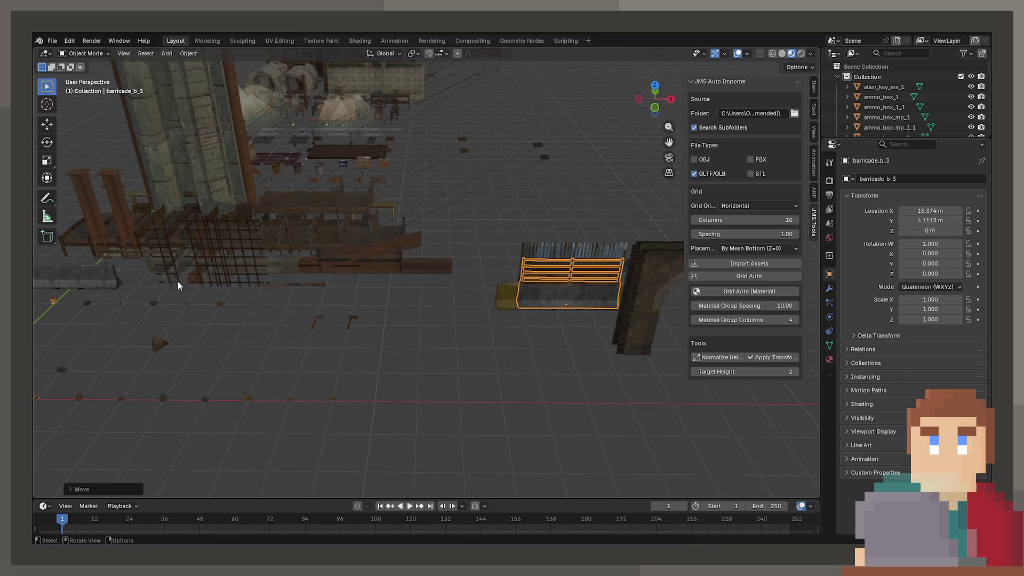
key(shift+z)
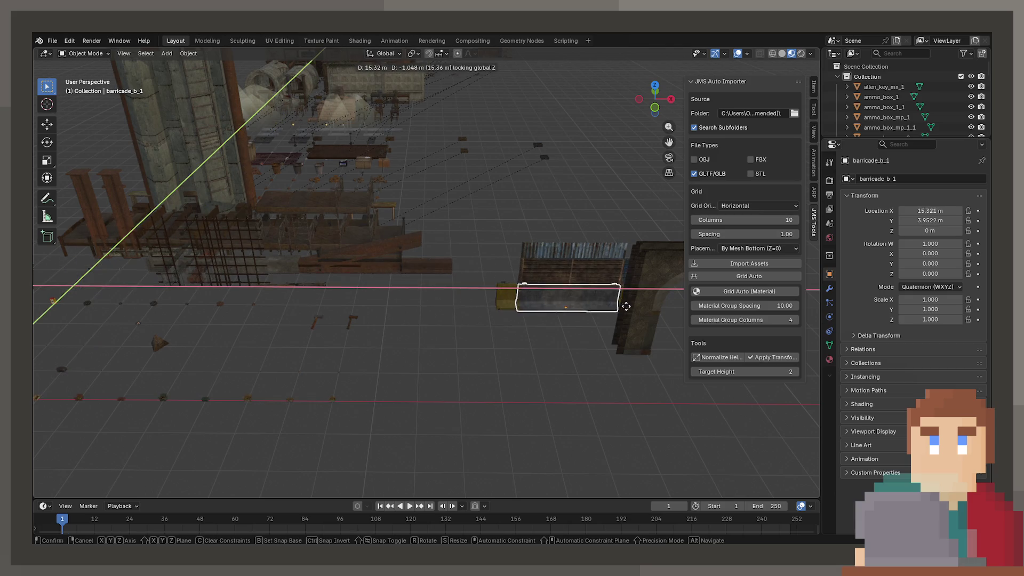
click(617, 305)
scroll(359, 314, up, 5)
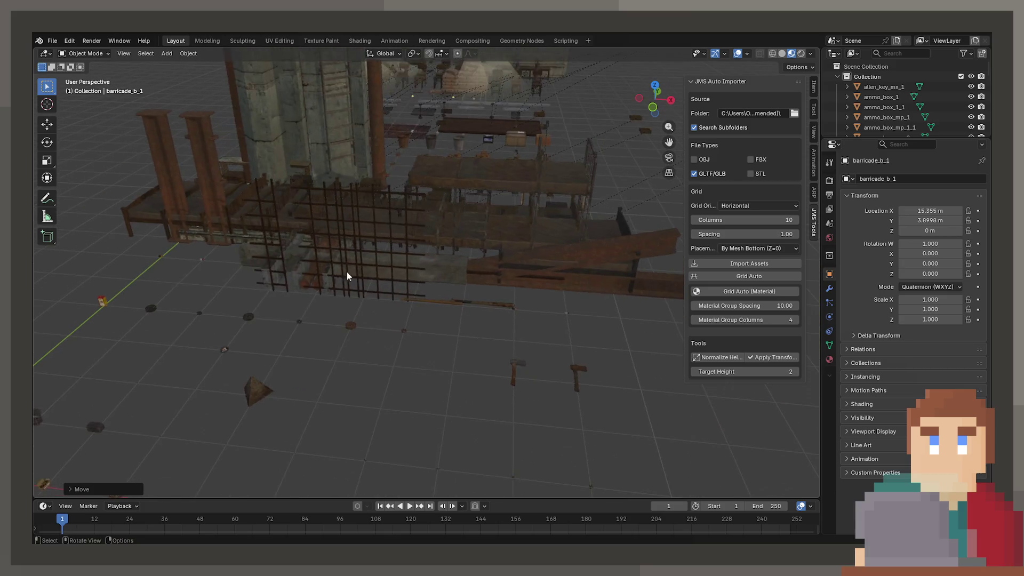
Select the metal bars, then the tall boiler tower.
click(299, 244)
mouse_move(298, 244)
middle_down()
mouse_move(370, 290)
mouse_move(355, 212)
mouse_move(386, 322)
mouse_move(349, 272)
middle_up()
click(347, 272)
Shift the boiler tower along X, then move it further back.
key(g)
key(x)
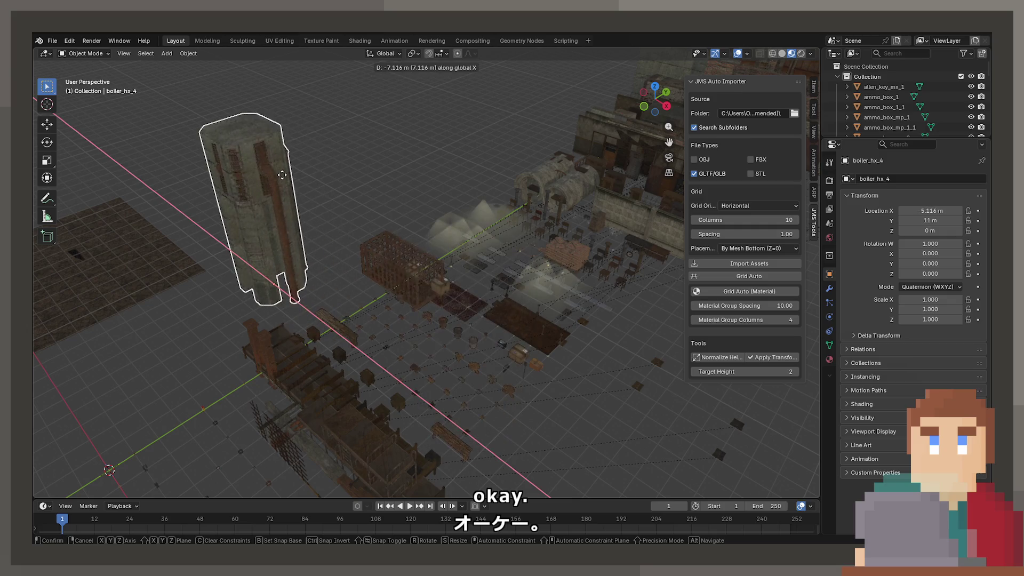
click(366, 231)
key(g)
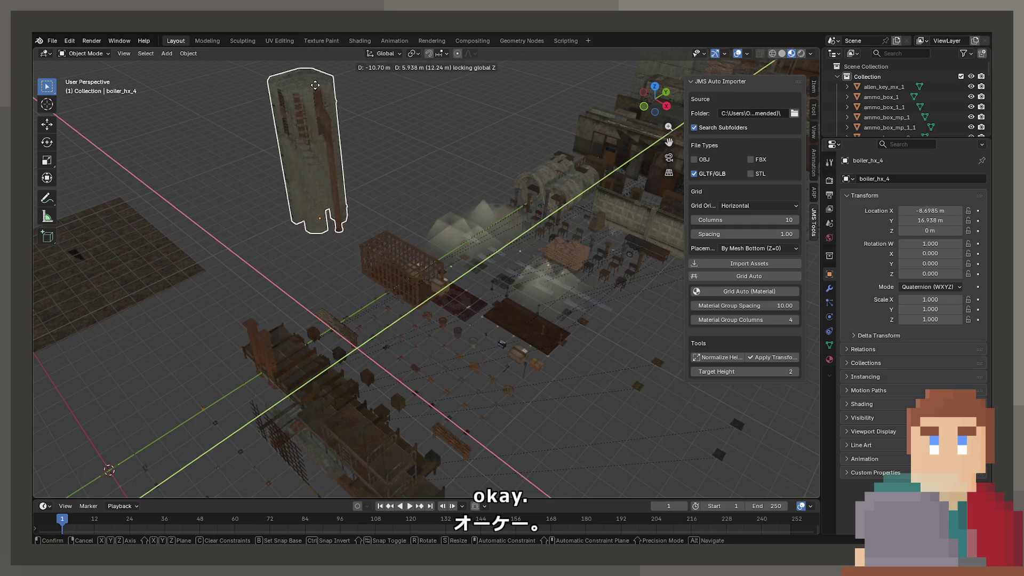
click(456, 222)
Move bed_2_1 and bed_4 into the bed group on the floor plane.
mouse_move(456, 223)
middle_down()
mouse_move(370, 319)
mouse_move(402, 353)
mouse_move(449, 332)
mouse_move(373, 298)
middle_up()
click(403, 357)
key(g)
click(587, 298)
mouse_move(586, 298)
middle_down()
mouse_move(348, 367)
mouse_move(353, 309)
middle_up()
click(315, 297)
key(g)
key(shift+z)
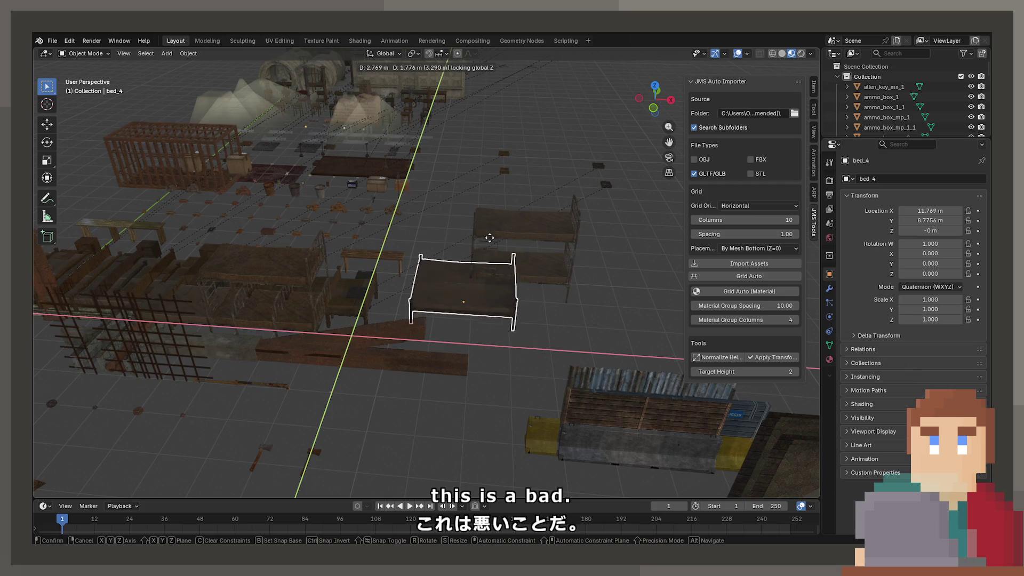
click(449, 274)
Bring bed_5_4, the bunk bed bed_2 and the metal bed frame beside the beds.
click(359, 306)
key(g)
key(shift+z)
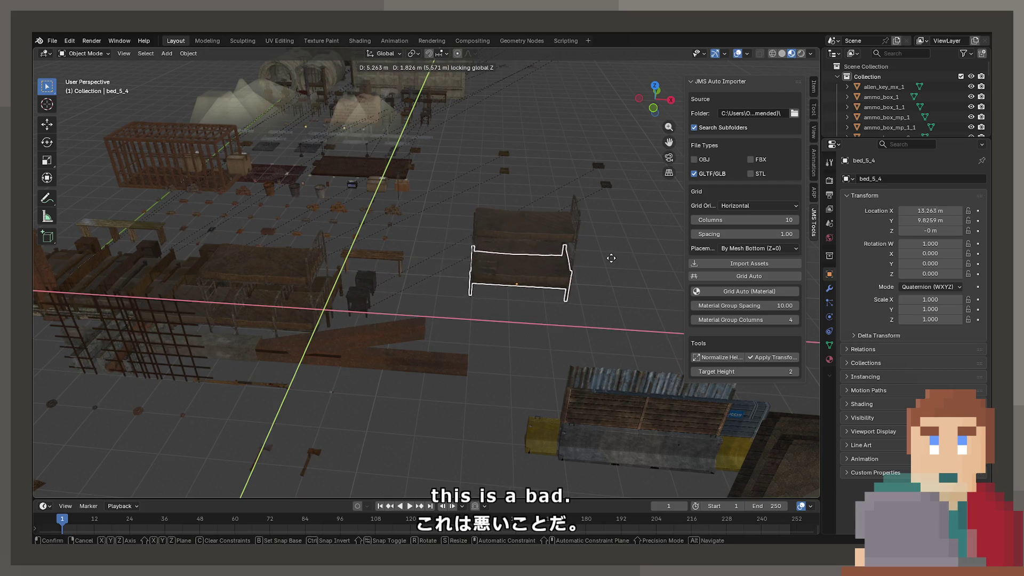
click(634, 256)
click(320, 299)
key(g)
key(shift+z)
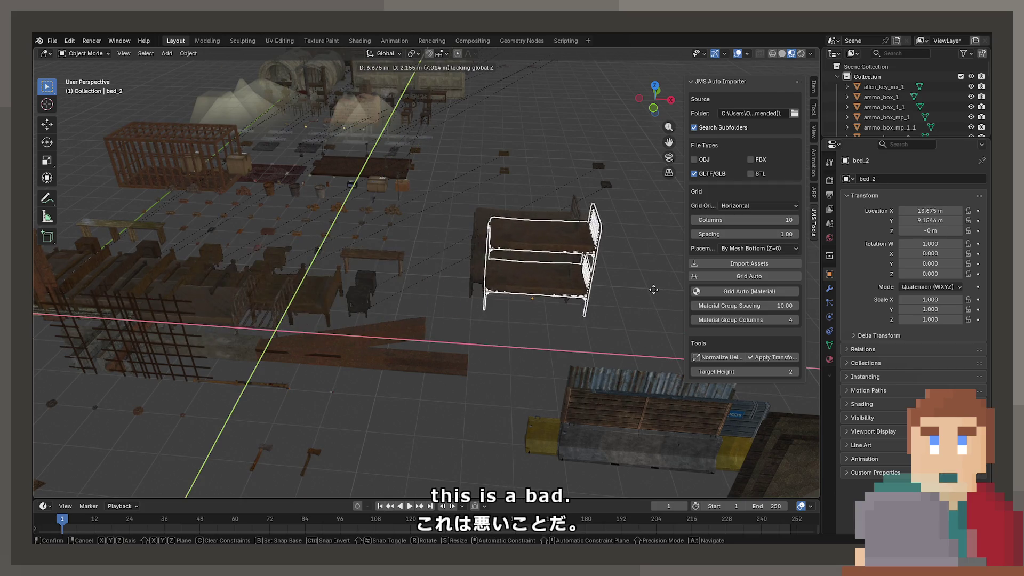
click(658, 280)
click(275, 320)
key(g)
key(shift+z)
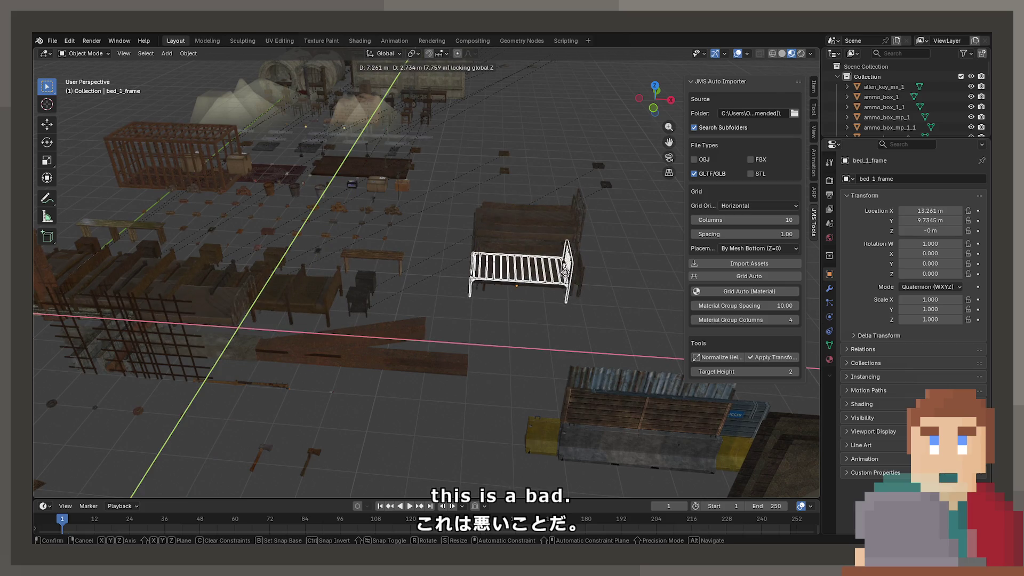
click(313, 311)
Slide bed_1, bed_5_3 and bed_5_2 along the floor into the bed group.
click(239, 310)
key(g)
key(shift+z)
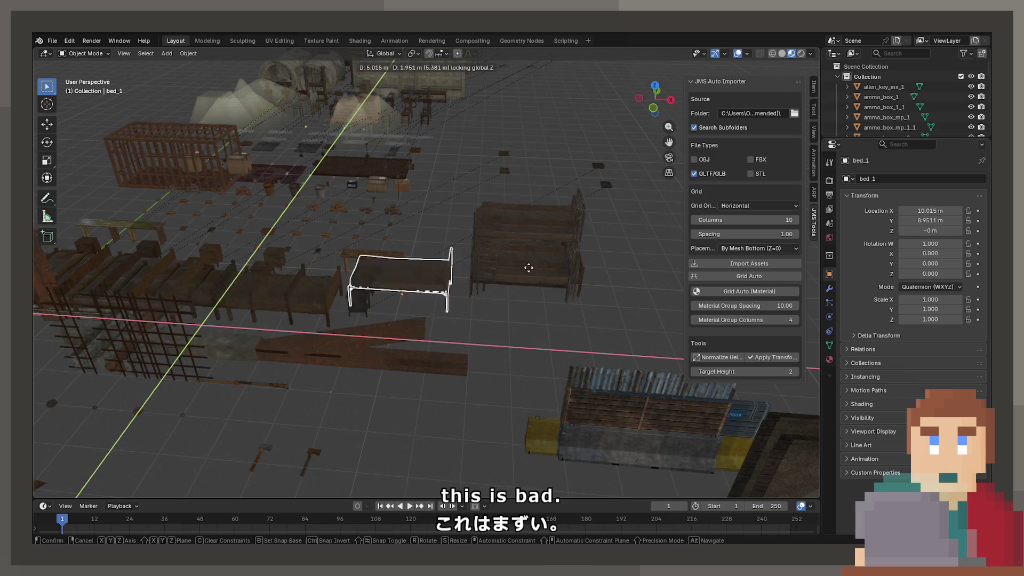
click(567, 270)
click(312, 302)
key(g)
key(shift+z)
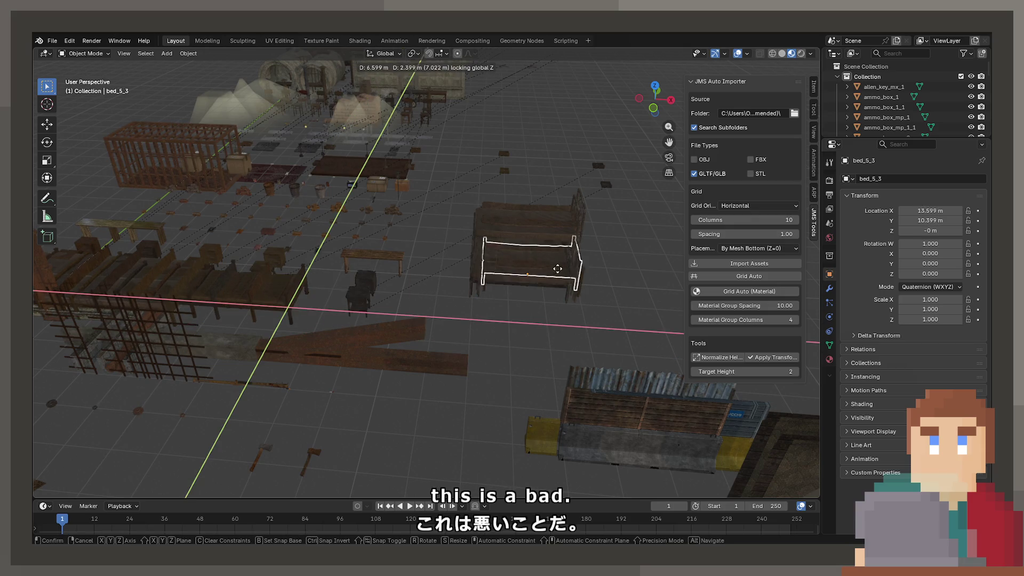
click(541, 284)
click(269, 287)
key(g)
key(shift+z)
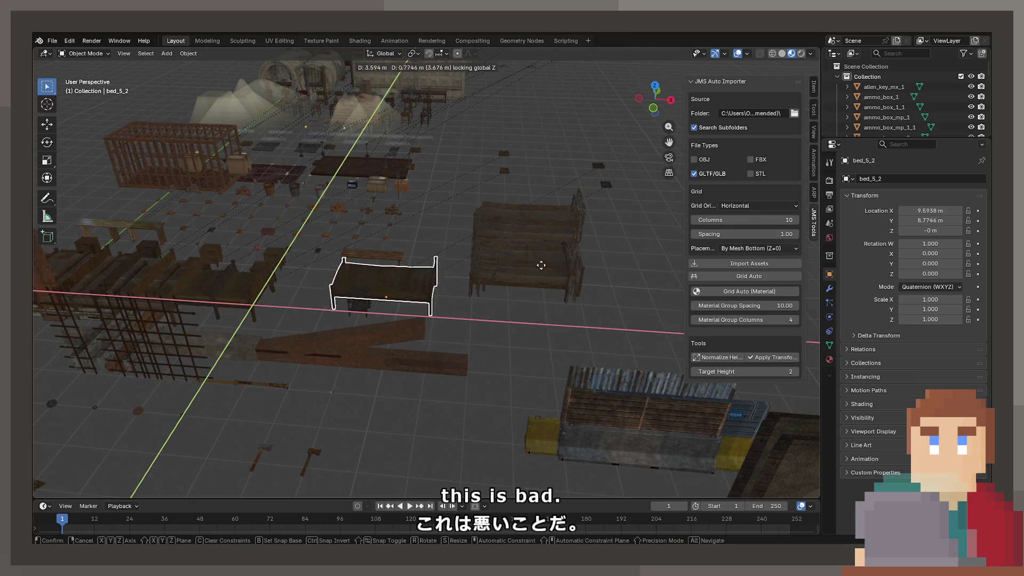
click(673, 260)
Gather bed_5_1 and the leftmost bed next to the bed group.
click(256, 300)
key(g)
key(shift+z)
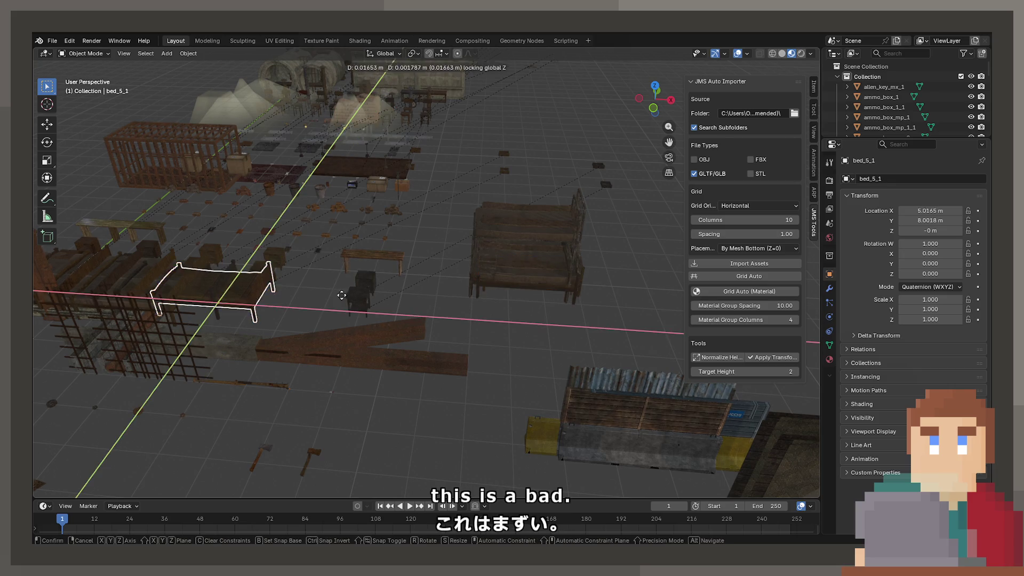
click(581, 276)
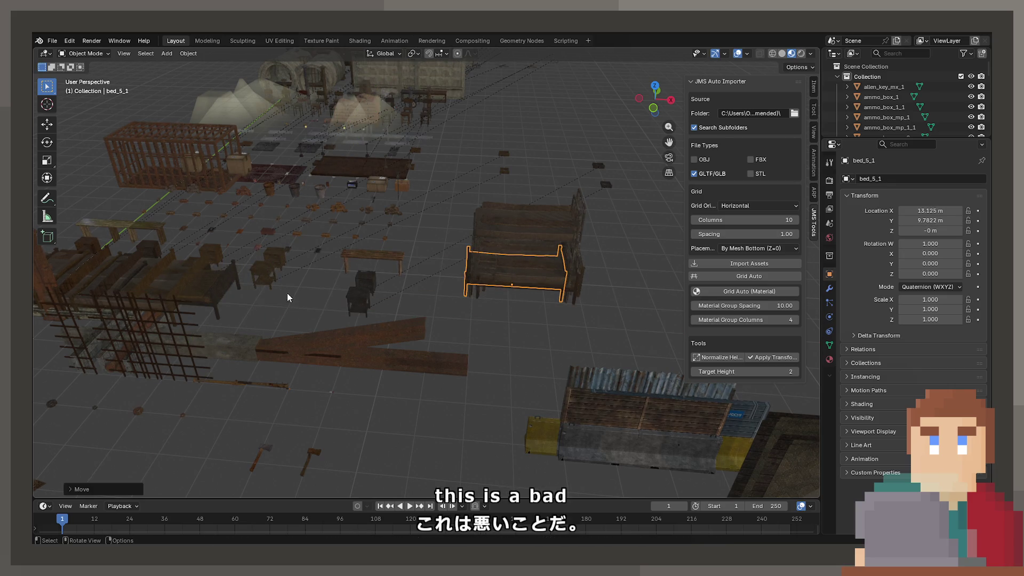
click(220, 295)
key(g)
key(shift+z)
click(608, 281)
middle_drag(609, 280, 336, 292)
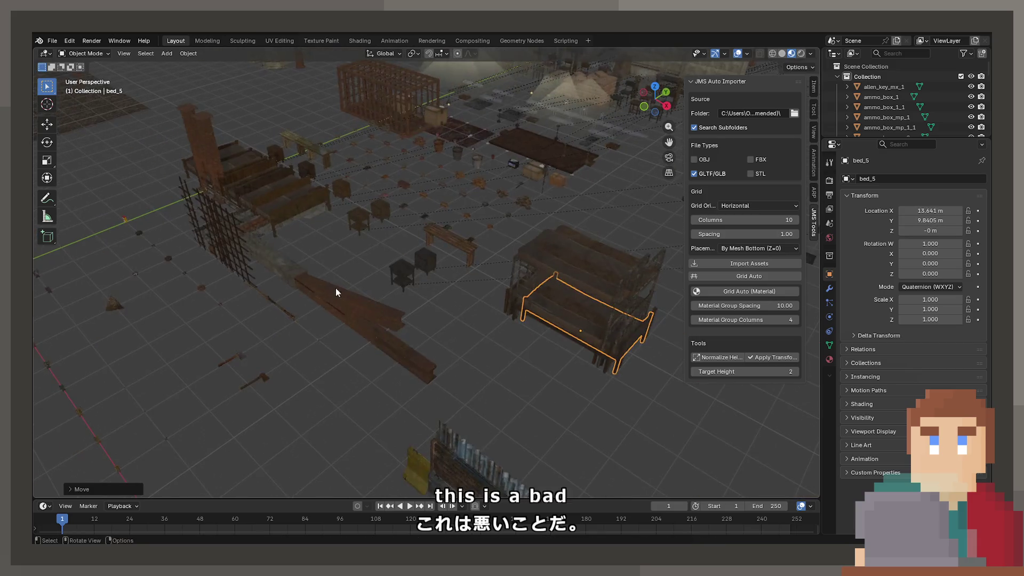
Move the last three beds from the left pile beside the stack, near X 13.6 m, Y 9.5 m.
click(276, 219)
key(g)
key(shift+z)
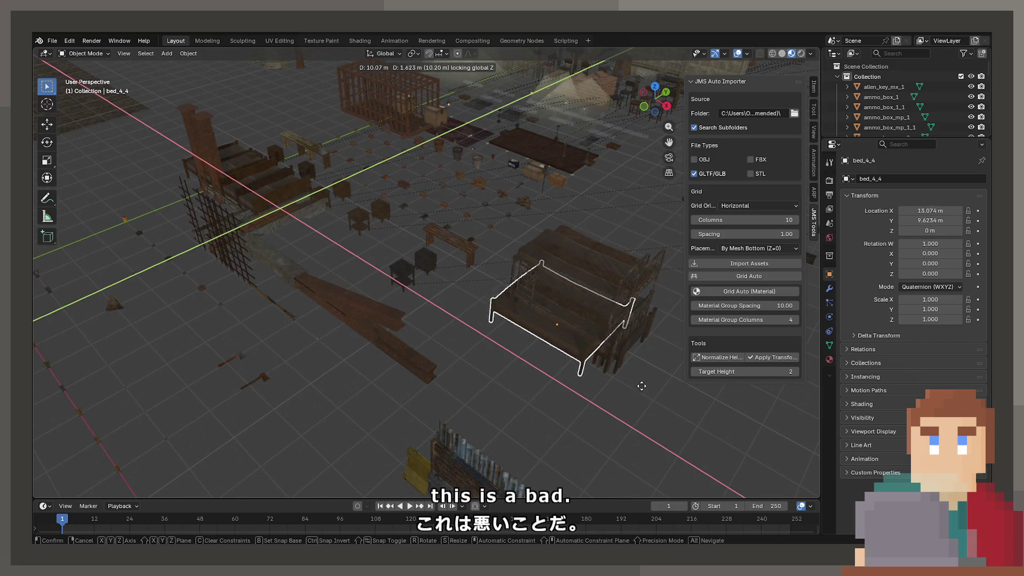
click(586, 330)
click(280, 187)
key(g)
key(shift+z)
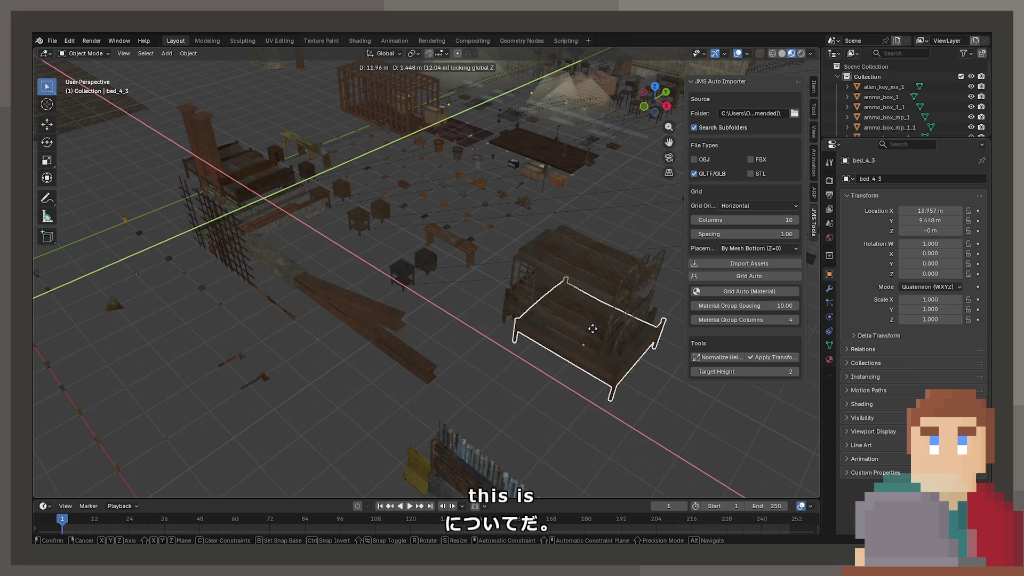
click(586, 333)
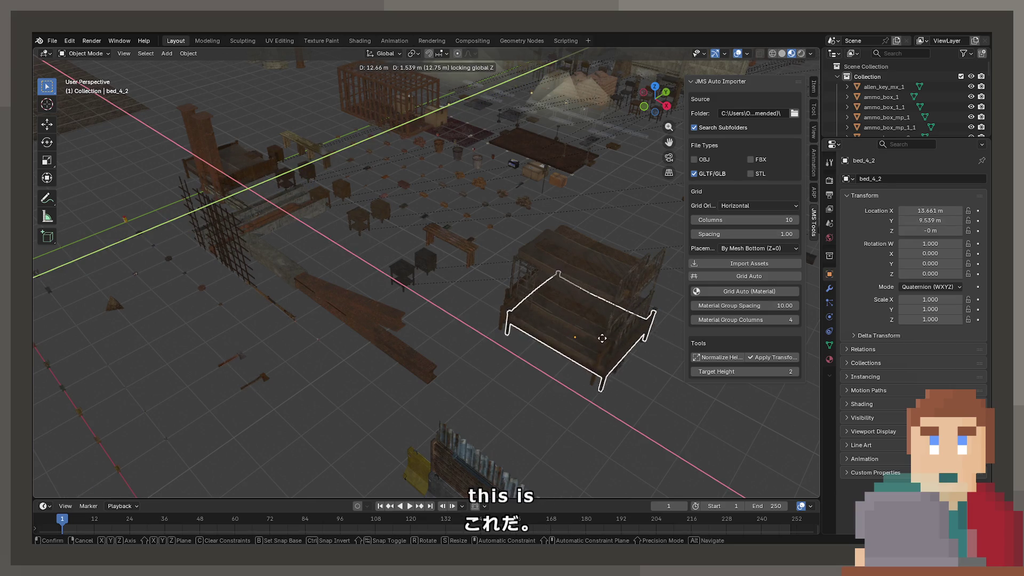
click(602, 338)
key(g)
key(shift+z)
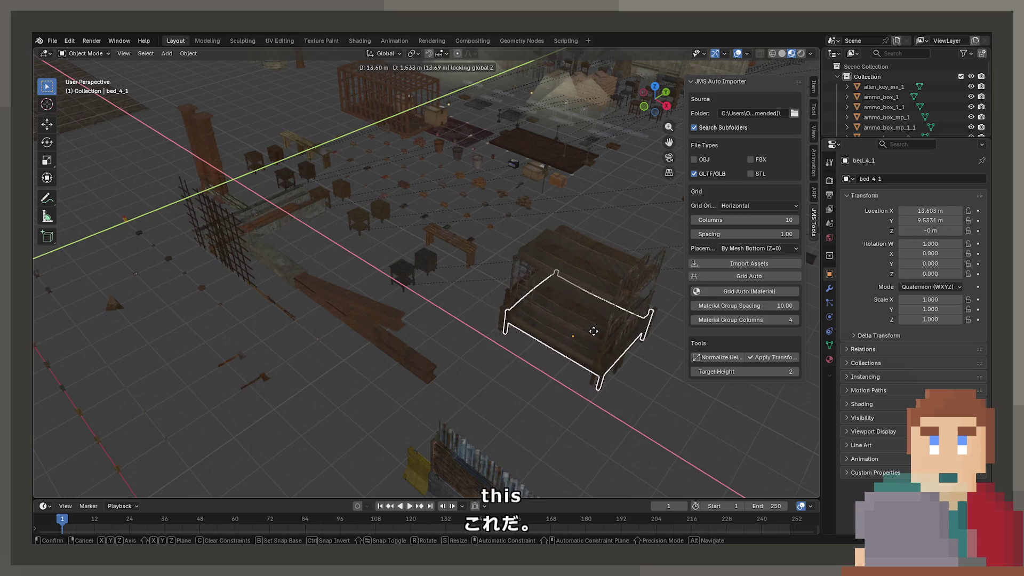
click(594, 331)
mouse_move(417, 318)
middle_down()
mouse_move(527, 356)
mouse_move(507, 321)
mouse_move(517, 274)
mouse_move(404, 238)
middle_up()
click(507, 321)
Inspect the horizontal beams from several angles.
scroll(517, 269, up, 3)
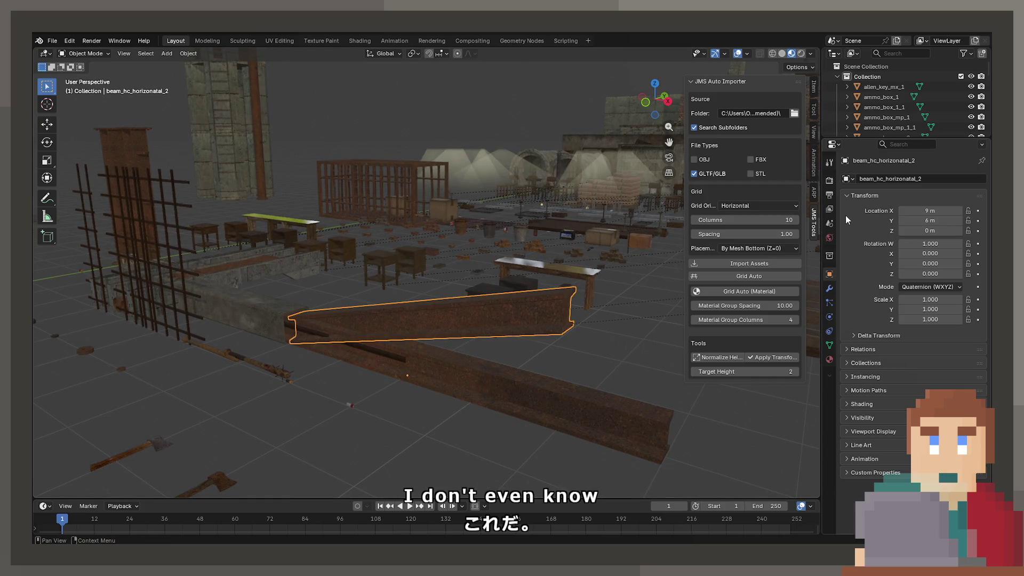
mouse_move(248, 337)
middle_down()
mouse_move(314, 399)
mouse_move(605, 270)
mouse_move(312, 324)
middle_up()
click(394, 304)
scroll(393, 304, down, 3)
mouse_move(242, 349)
middle_down()
mouse_move(497, 317)
mouse_move(430, 318)
mouse_move(525, 395)
mouse_move(505, 344)
middle_up()
scroll(503, 342, up, 3)
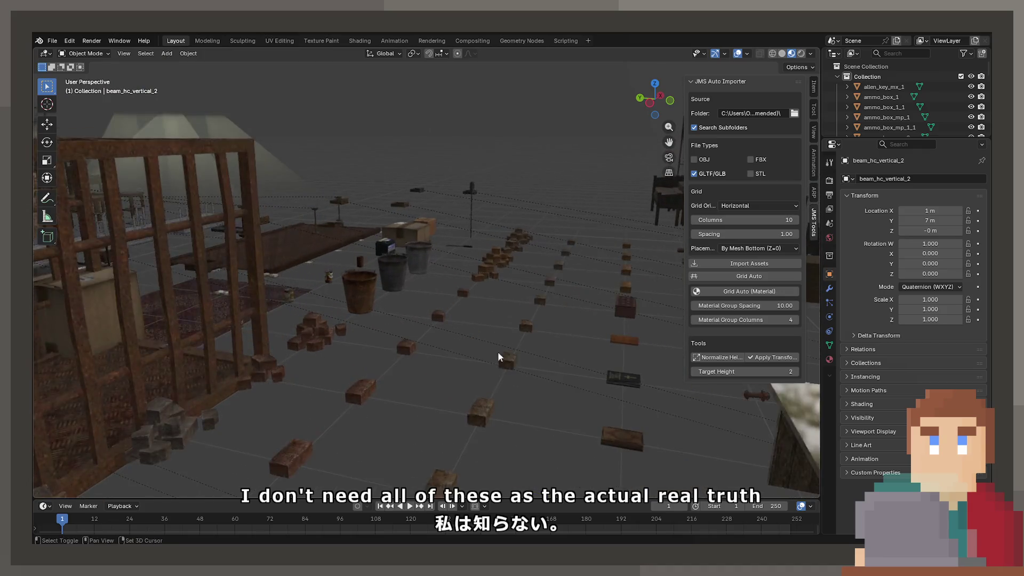
Zoom in on a single brick, then survey the brick grid and the stacked brick pile.
click(440, 432)
key(KP_Decimal)
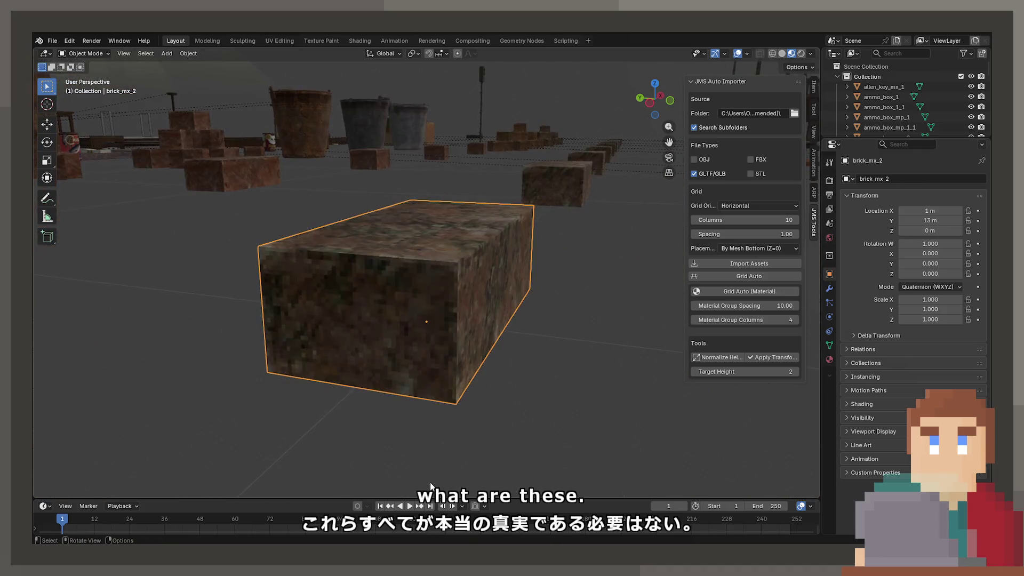
scroll(485, 404, down, 2)
mouse_move(485, 404)
middle_down()
mouse_move(415, 404)
mouse_move(420, 466)
middle_up()
scroll(437, 320, down, 3)
mouse_move(437, 320)
shift+middle_down()
mouse_move(545, 277)
mouse_move(302, 336)
mouse_move(377, 336)
shift+middle_up()
scroll(270, 315, up, 3)
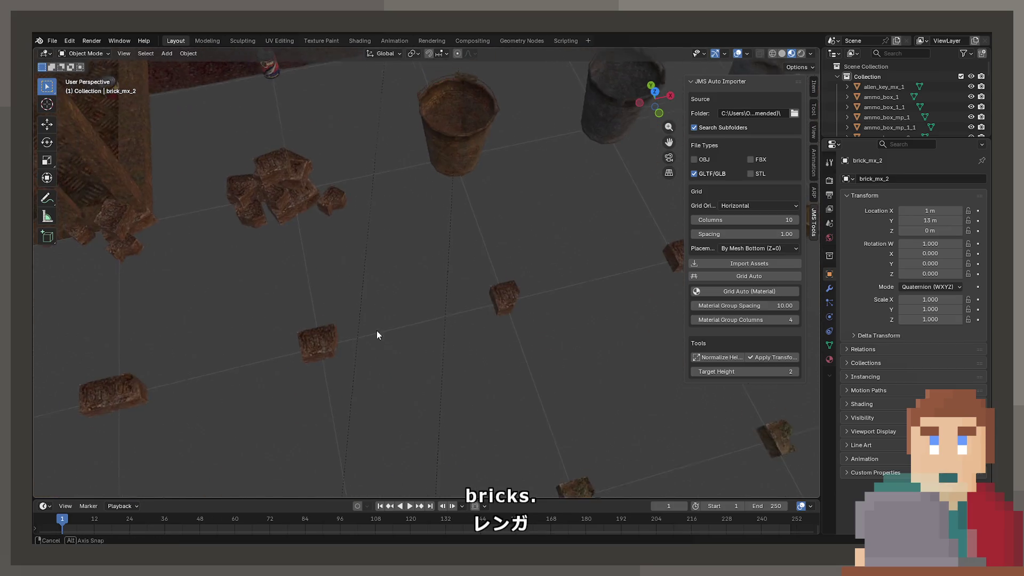
scroll(376, 335, down, 2)
click(376, 212)
shift+middle_drag(352, 304, 366, 382)
scroll(312, 317, down, 5)
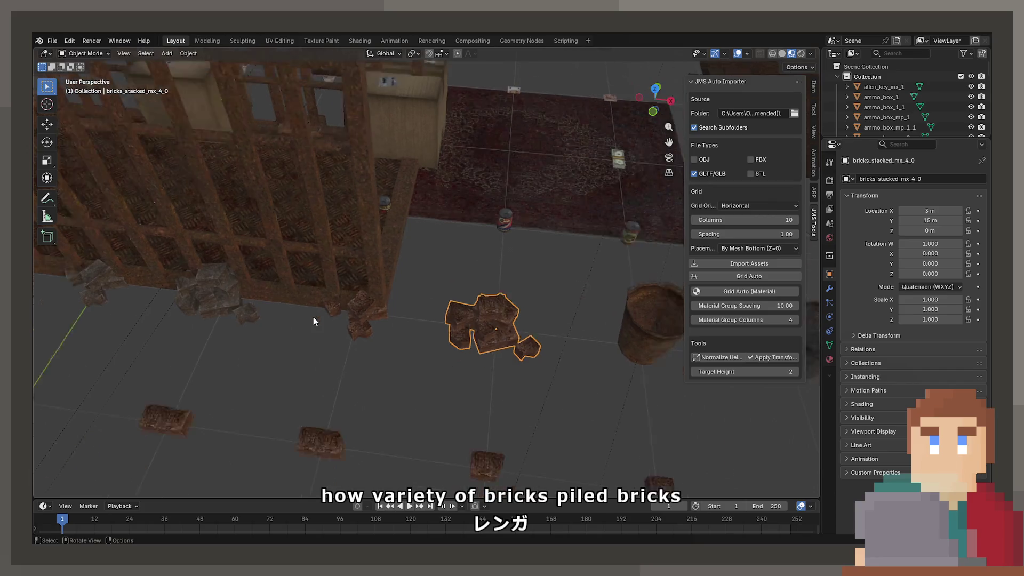
Pick the wire cage and start dragging it across the floor plane.
click(354, 206)
scroll(489, 295, up, 4)
mouse_move(489, 295)
middle_down()
mouse_move(510, 303)
mouse_move(432, 280)
mouse_move(523, 355)
middle_up()
key(g)
key(shift+z)
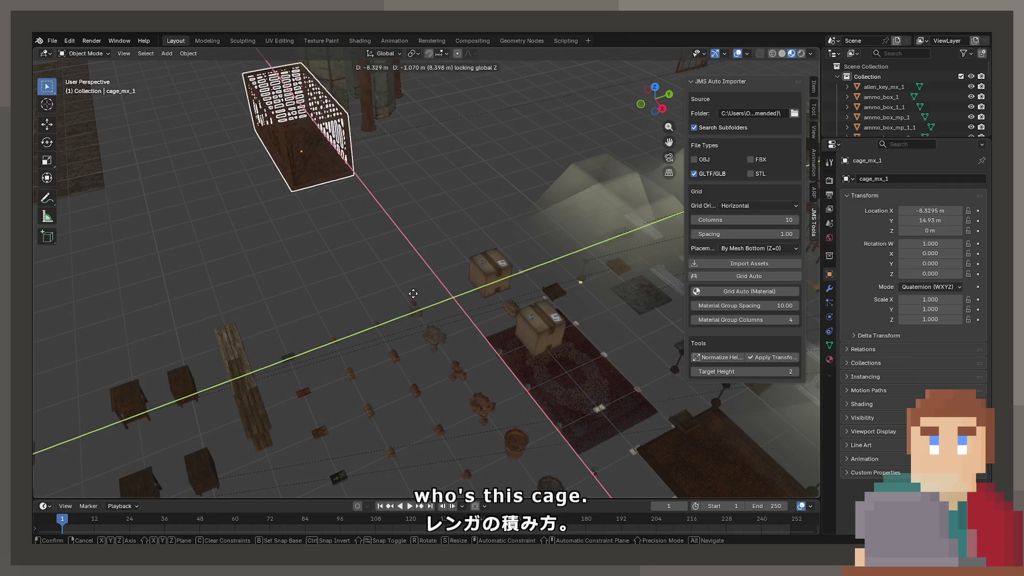
Drop the wire cage into its new spot beside the boiler tower.
click(327, 181)
right_click(408, 289)
mouse_move(512, 187)
middle_down()
mouse_move(480, 297)
mouse_move(526, 230)
middle_up()
Move the small padlock along the floor to sit near the cage.
click(472, 276)
mouse_move(476, 288)
middle_down()
mouse_move(462, 285)
mouse_move(609, 468)
mouse_move(581, 303)
middle_up()
click(554, 131)
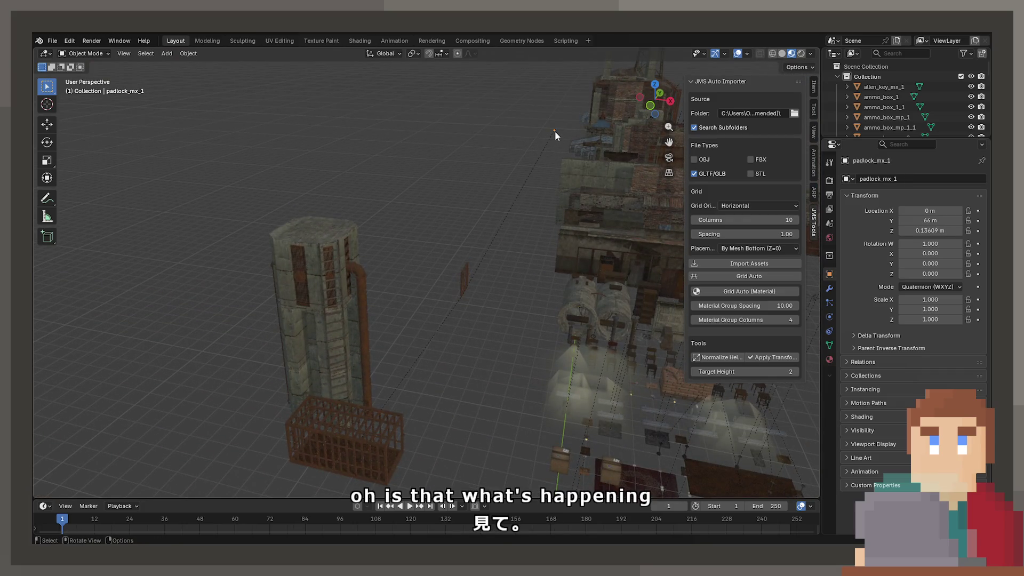
key(g)
key(shift+z)
click(461, 274)
Place the cage door against the cage at X 2.49 m, Y −0.80 m, then view it front-on.
click(462, 273)
key(g)
key(shift+z)
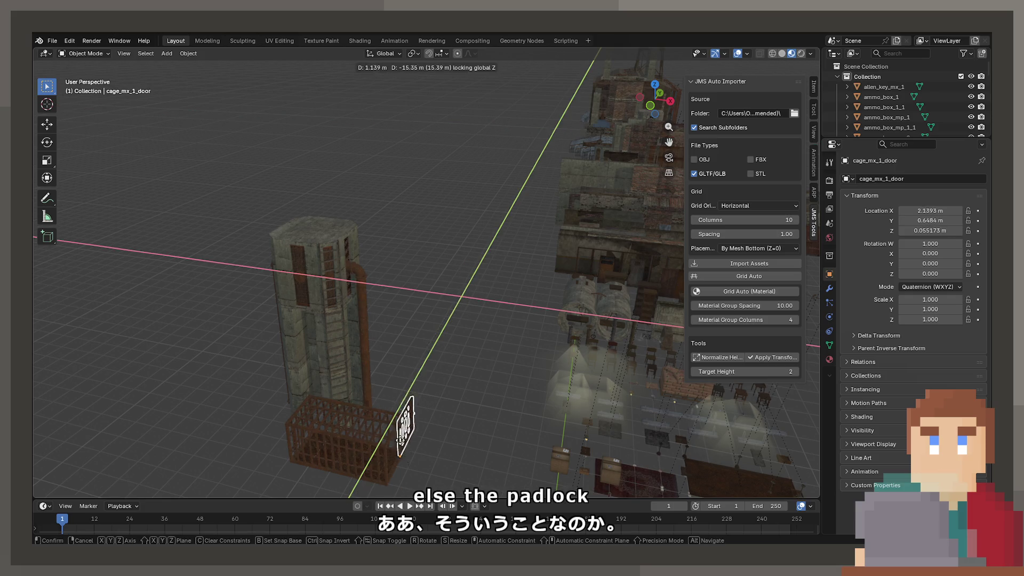
click(402, 467)
scroll(412, 293, up, 5)
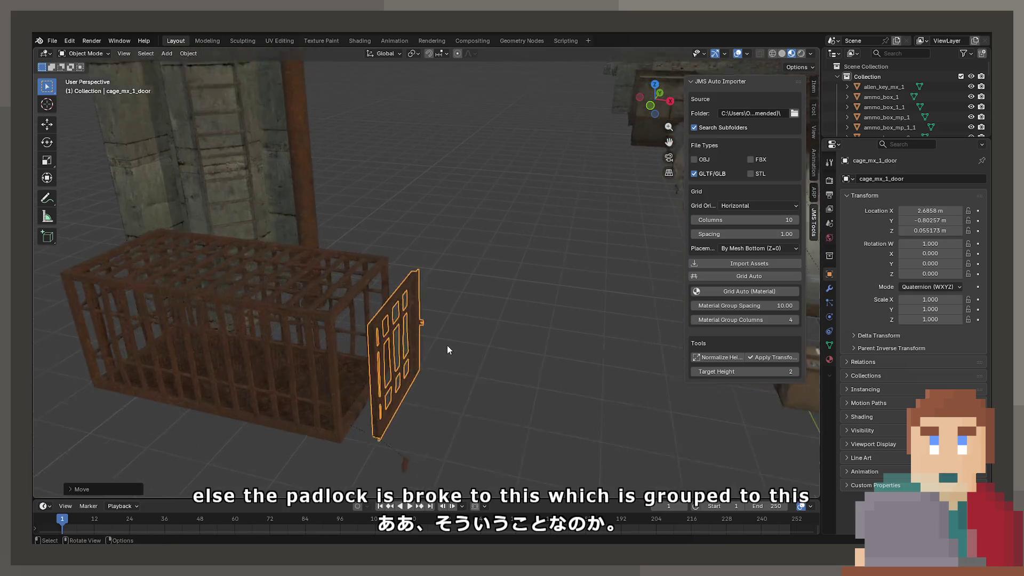
middle_drag(447, 344, 463, 114)
scroll(456, 239, up, 3)
mouse_move(457, 240)
middle_down()
mouse_move(462, 304)
mouse_move(479, 327)
mouse_move(331, 309)
mouse_move(414, 303)
mouse_move(398, 310)
mouse_move(470, 266)
middle_up()
scroll(477, 331, down, 8)
click(405, 298)
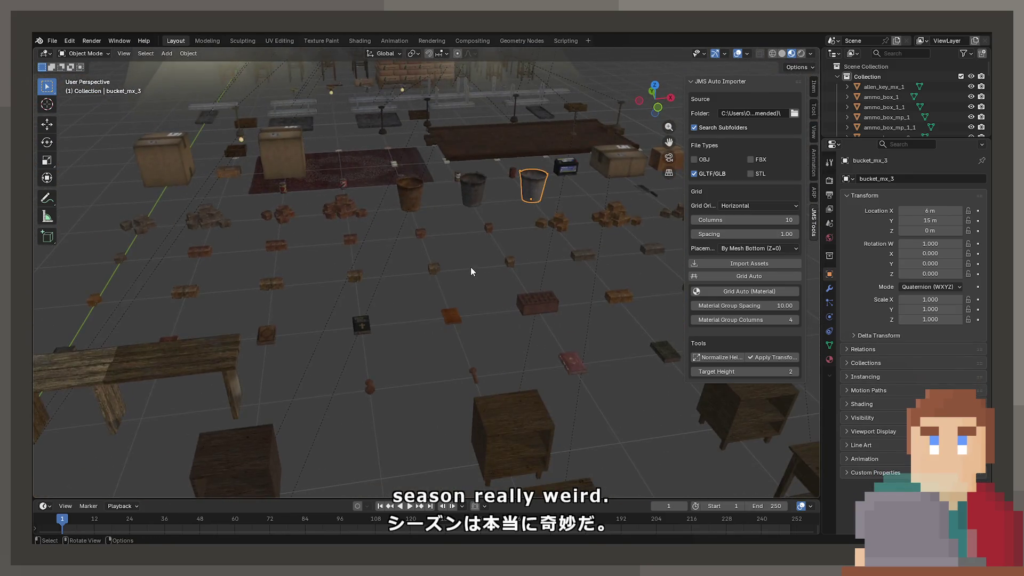
Slide the plain ammo box across the floor plane to a new spot.
scroll(567, 318, up, 4)
mouse_move(567, 319)
middle_down()
mouse_move(309, 320)
mouse_move(320, 318)
mouse_move(339, 169)
mouse_move(504, 277)
mouse_move(346, 241)
mouse_move(338, 165)
mouse_move(389, 309)
mouse_move(281, 285)
mouse_move(370, 283)
mouse_move(441, 249)
mouse_move(531, 244)
middle_up()
click(431, 274)
mouse_move(431, 274)
middle_down()
mouse_move(412, 281)
mouse_move(381, 249)
mouse_move(430, 263)
mouse_move(397, 275)
middle_up()
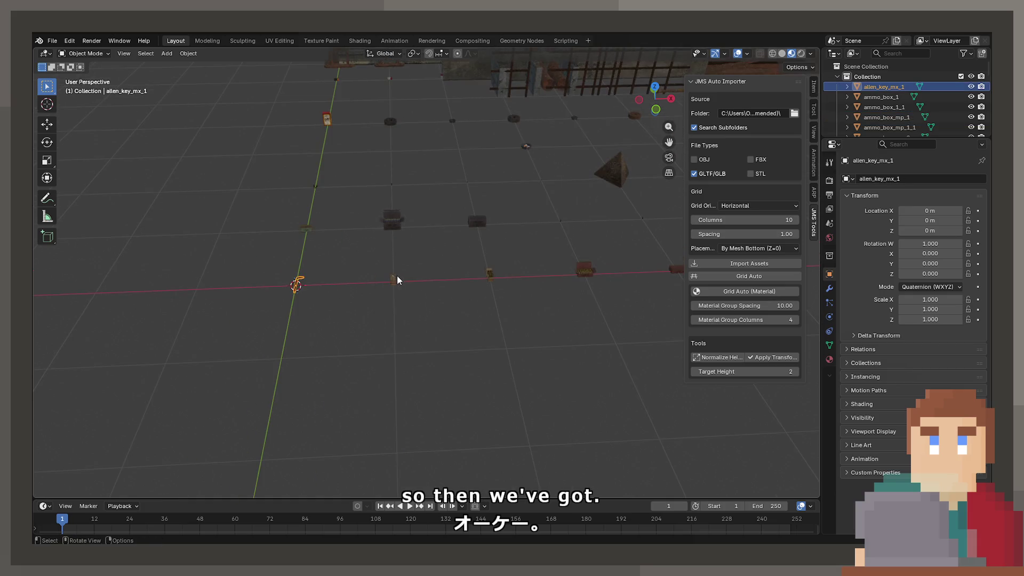
click(290, 275)
scroll(356, 277, up, 4)
key(g)
key(shift+z)
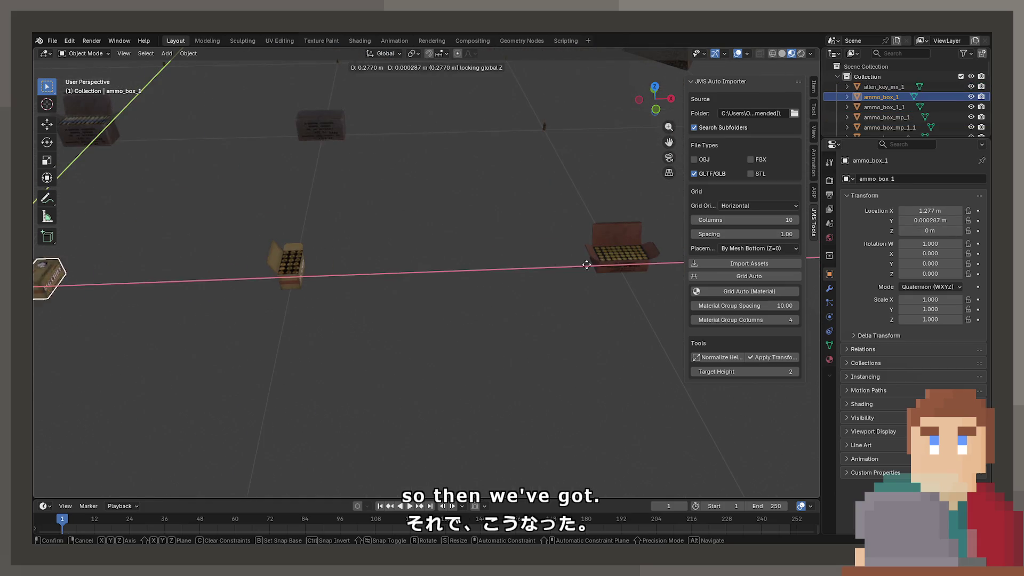
click(667, 264)
Slide two more ammo boxes along the floor and pack them beside the first.
click(618, 250)
key(g)
key(shift+z)
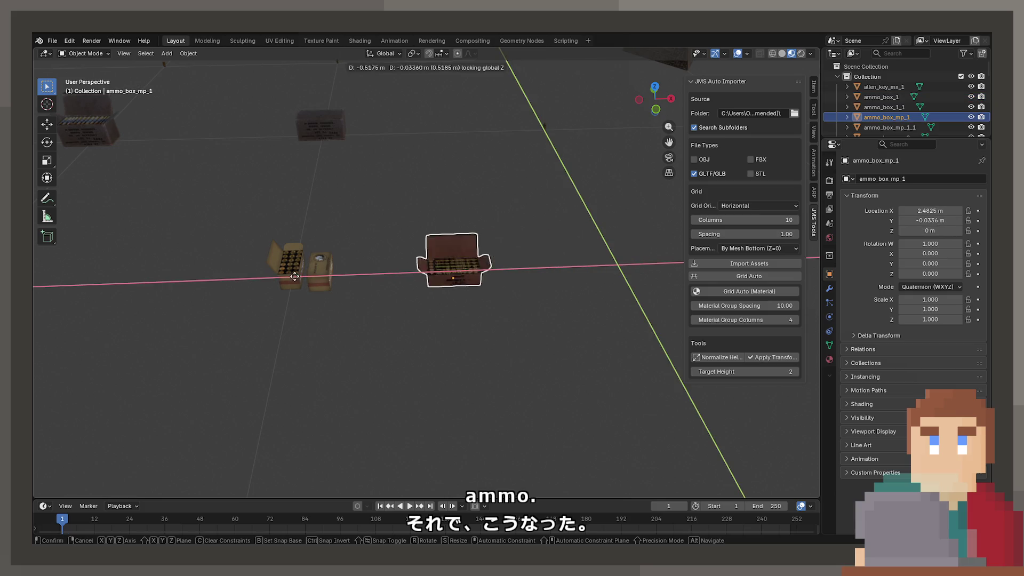
click(241, 280)
scroll(513, 289, down, 5)
middle_drag(513, 289, 448, 313)
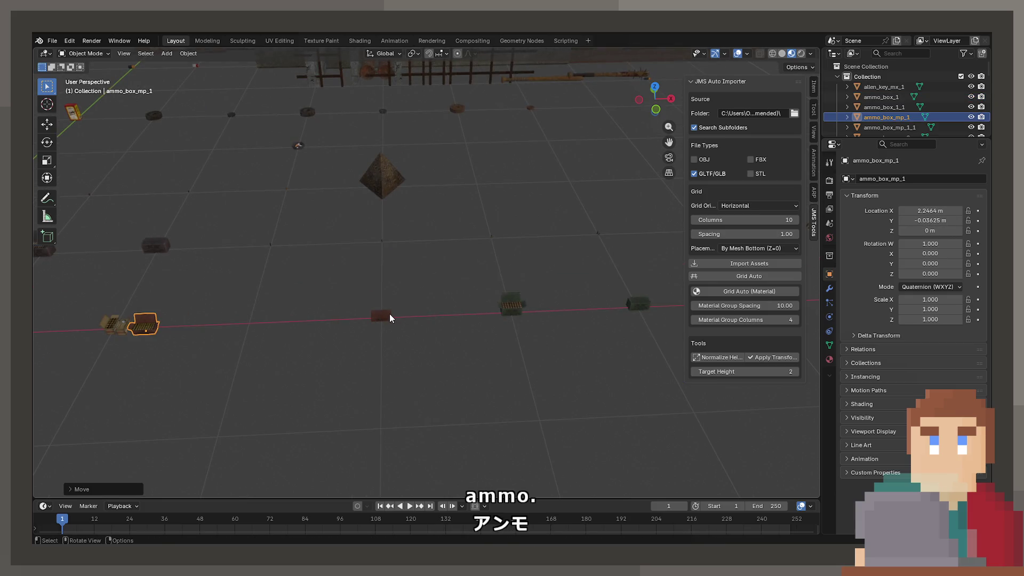
click(389, 314)
key(g)
key(shift+z)
click(331, 315)
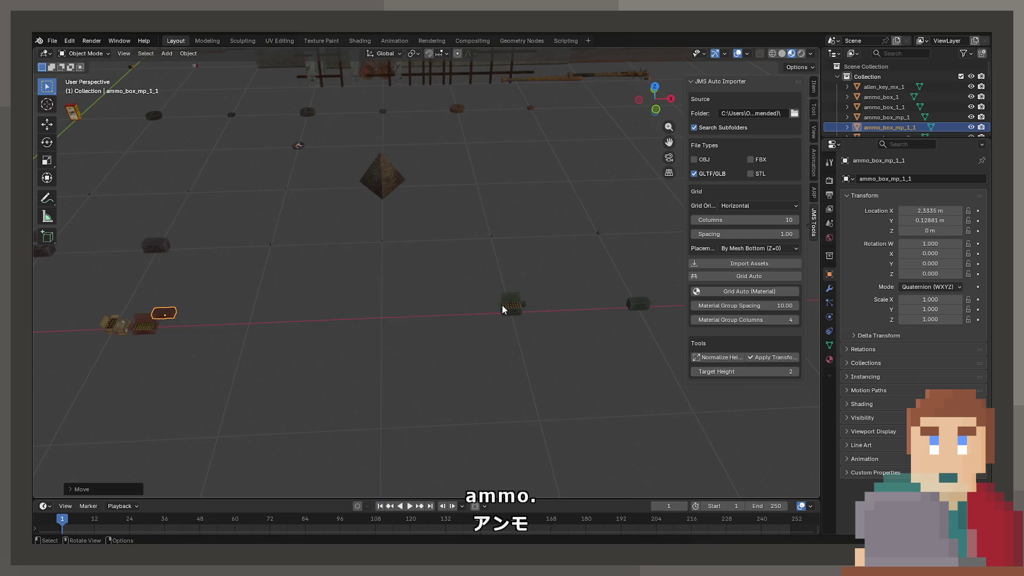
Move two further ammo boxes along the floor into the cluster.
click(501, 305)
key(g)
key(shift+z)
key(shift+z)
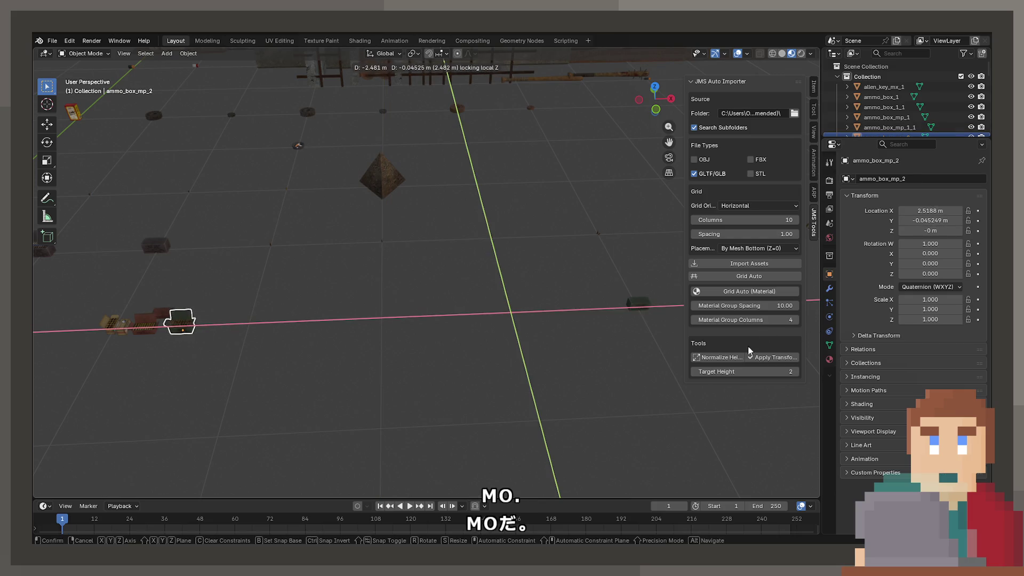
click(748, 350)
key(g)
key(shift+z)
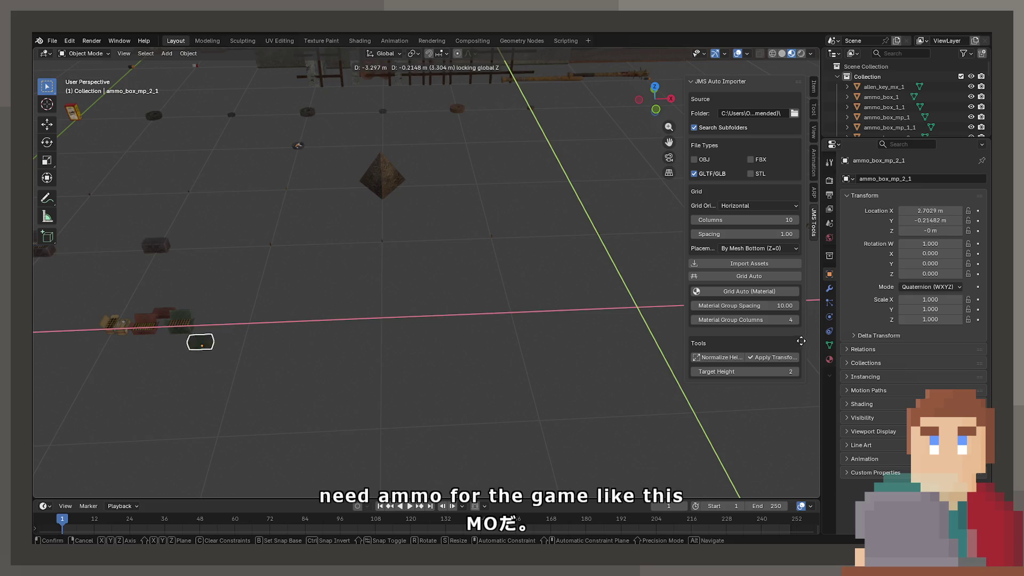
click(799, 372)
Box-select the remaining row of ammo boxes together.
mouse_move(536, 327)
middle_down()
mouse_move(347, 318)
mouse_move(372, 335)
mouse_move(299, 201)
middle_up()
click(353, 316)
drag(297, 196, 612, 391)
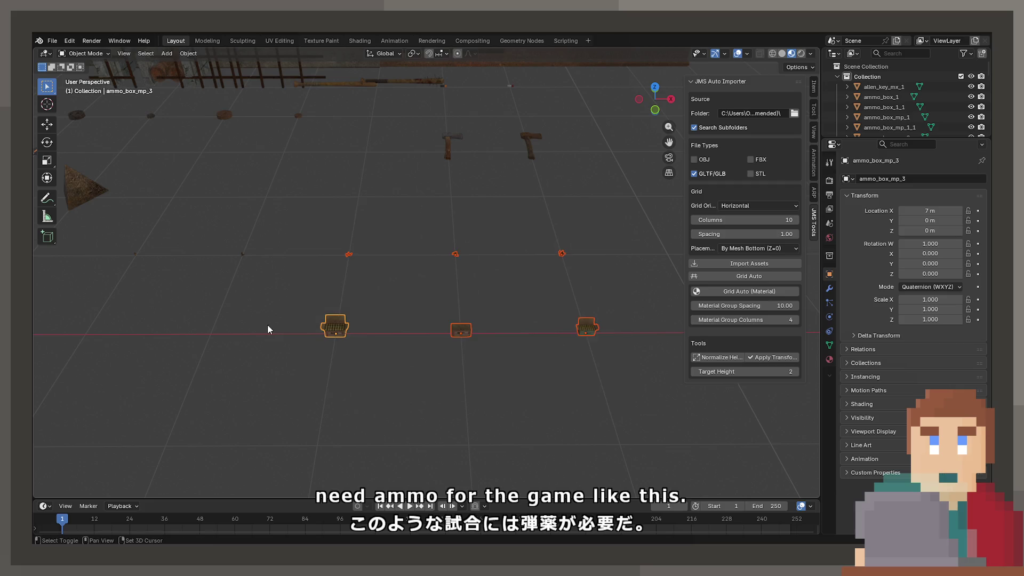
middle_drag(267, 326, 576, 354)
drag(379, 285, 638, 315)
middle_drag(188, 319, 366, 313)
drag(354, 285, 653, 318)
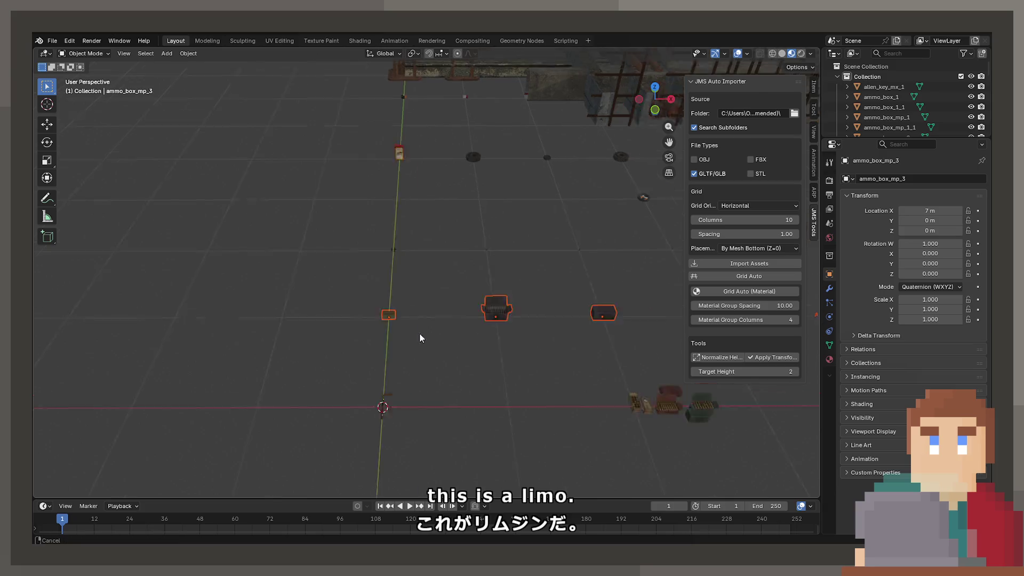
middle_drag(419, 331, 218, 296)
mouse_move(134, 262)
shift+mouse_down()
mouse_move(480, 297)
mouse_move(494, 308)
shift+mouse_up()
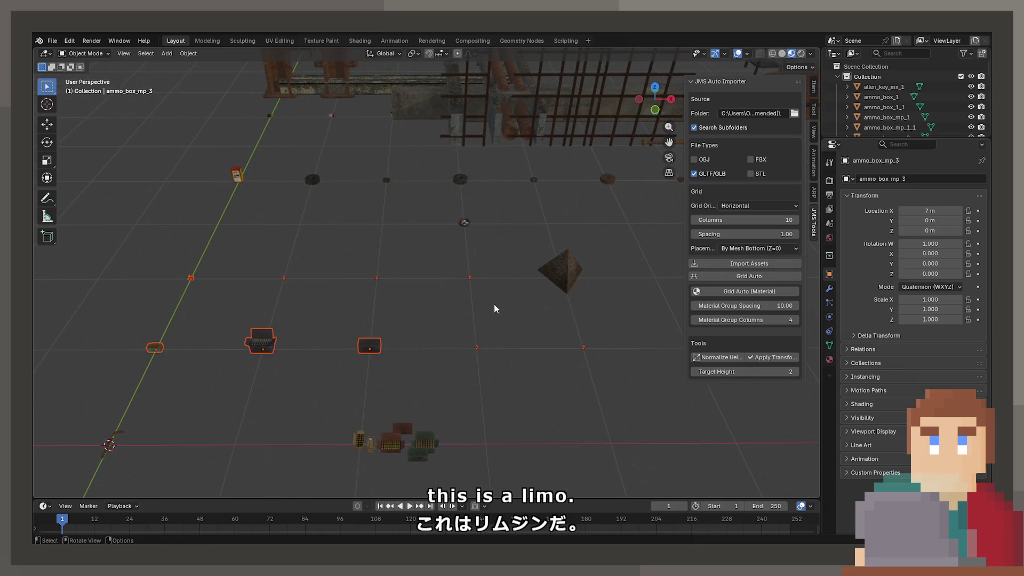
shift+middle_drag(494, 308, 469, 214)
Slide the selected ammo boxes along the floor nearer the cluster and start another move.
key(g)
key(shift+z)
click(411, 403)
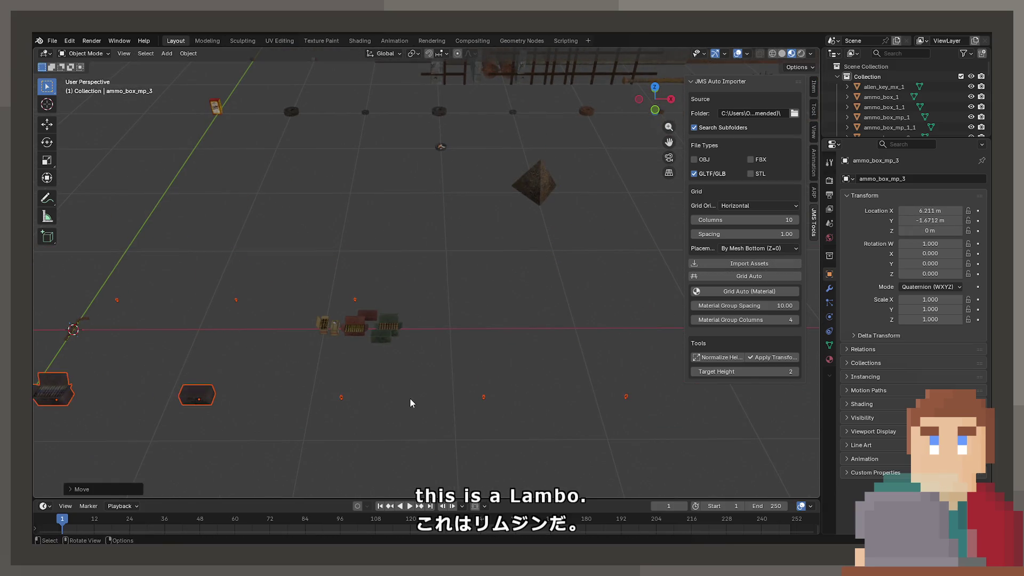
middle_drag(410, 402, 512, 327)
scroll(509, 324, up, 3)
key(g)
key(shift+z)
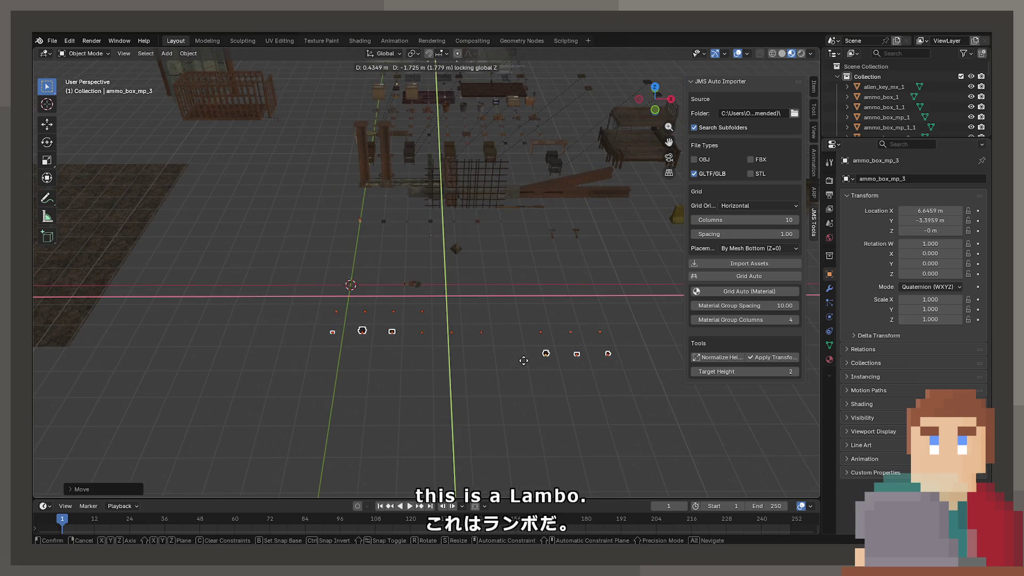
Drop the ammo boxes and lay them out in a grid with 0.01 spacing.
click(527, 357)
key(b)
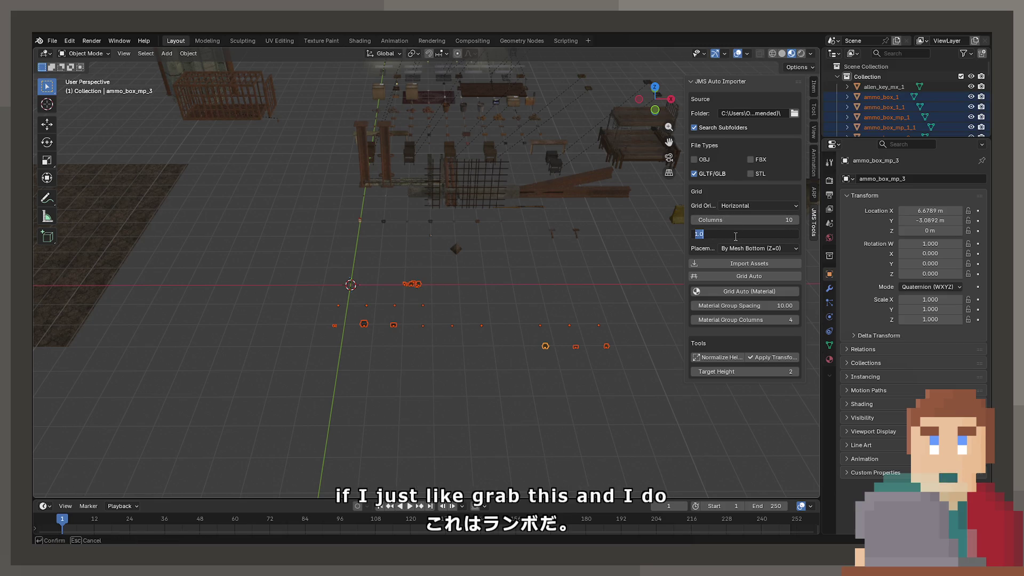
text(01)
key(Return)
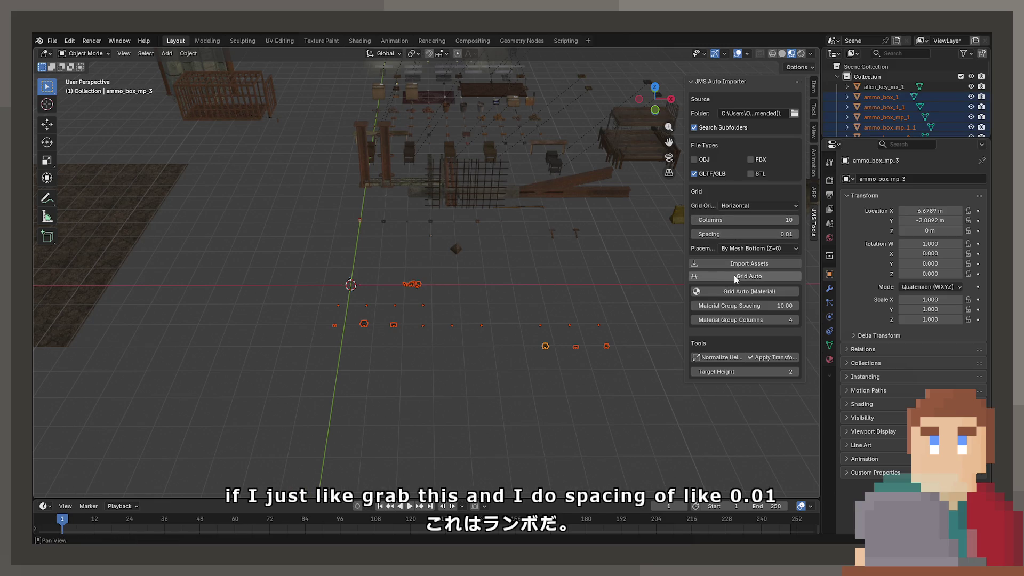
click(735, 278)
key(KP_Decimal)
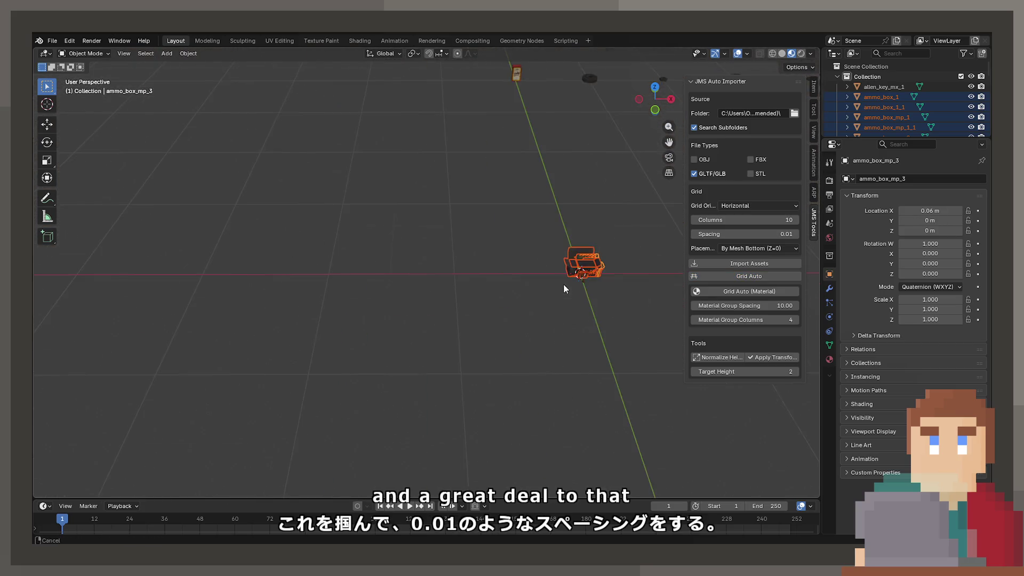
Re-lay the ammo boxes as a 3-column grid with 0.10 spacing.
scroll(384, 314, down, 5)
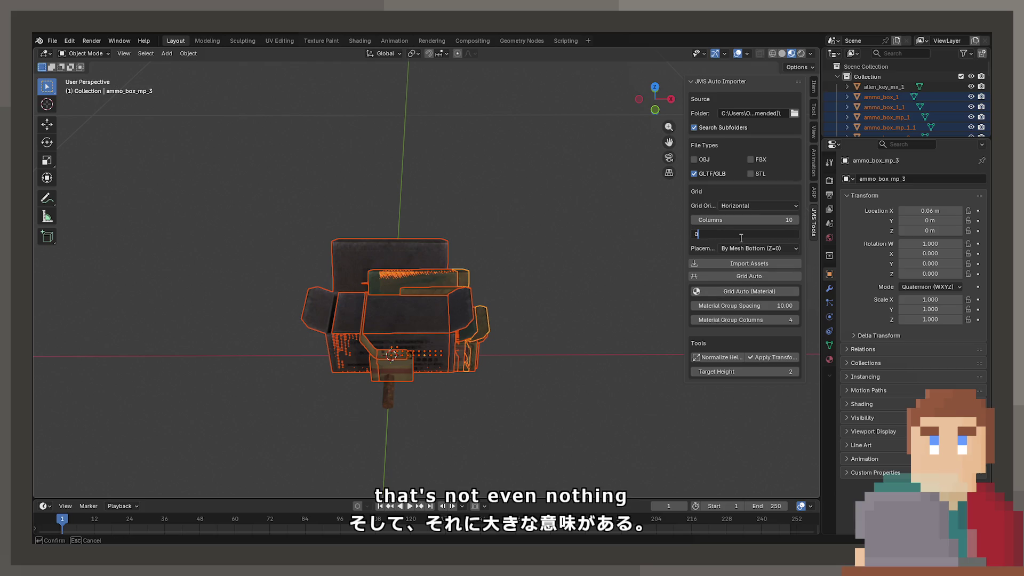
key(Return)
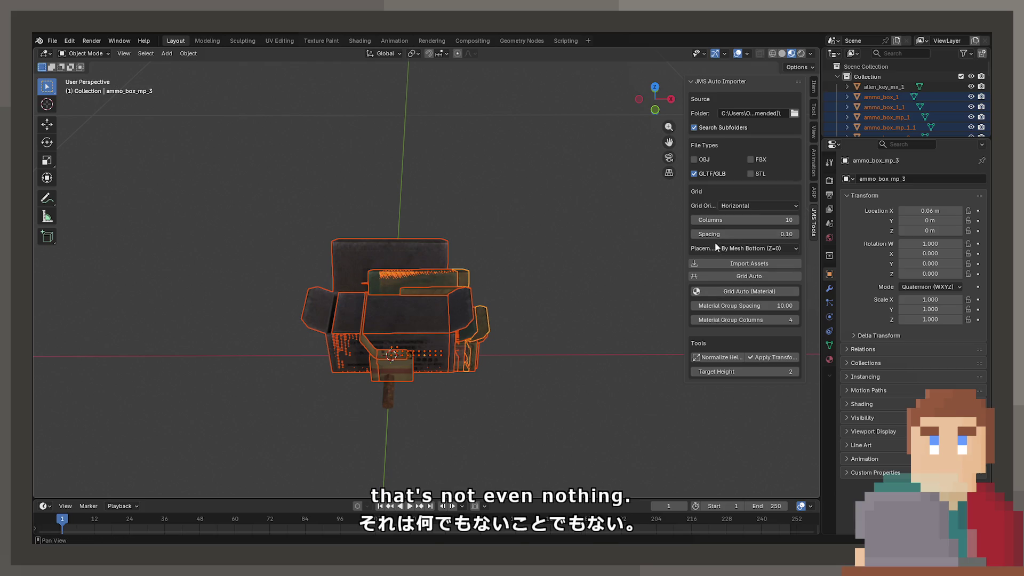
drag(731, 220, 730, 219)
text(3)
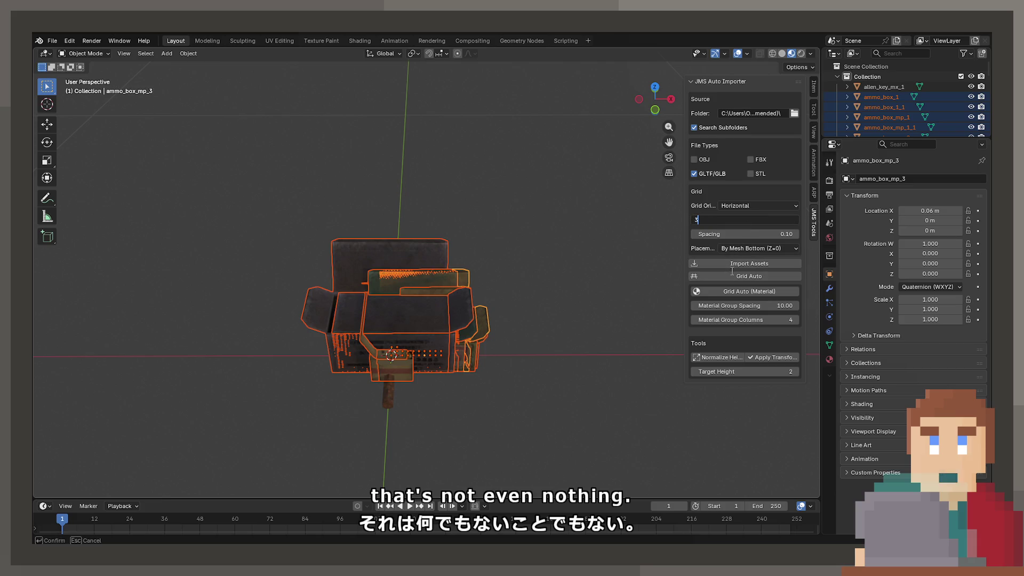
key(Return)
click(730, 275)
scroll(509, 272, down, 5)
middle_drag(510, 272, 493, 301)
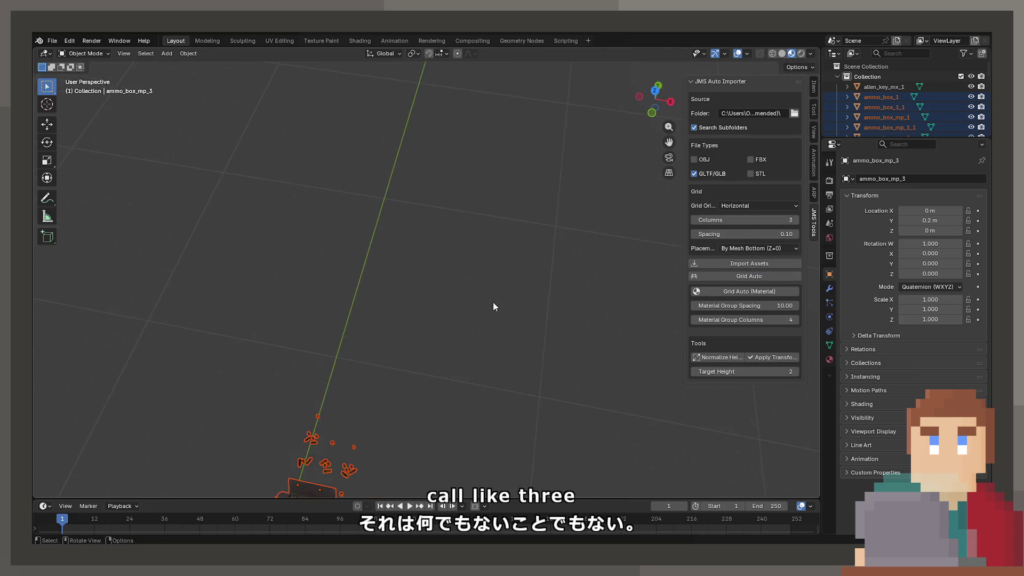
key(KP_Decimal)
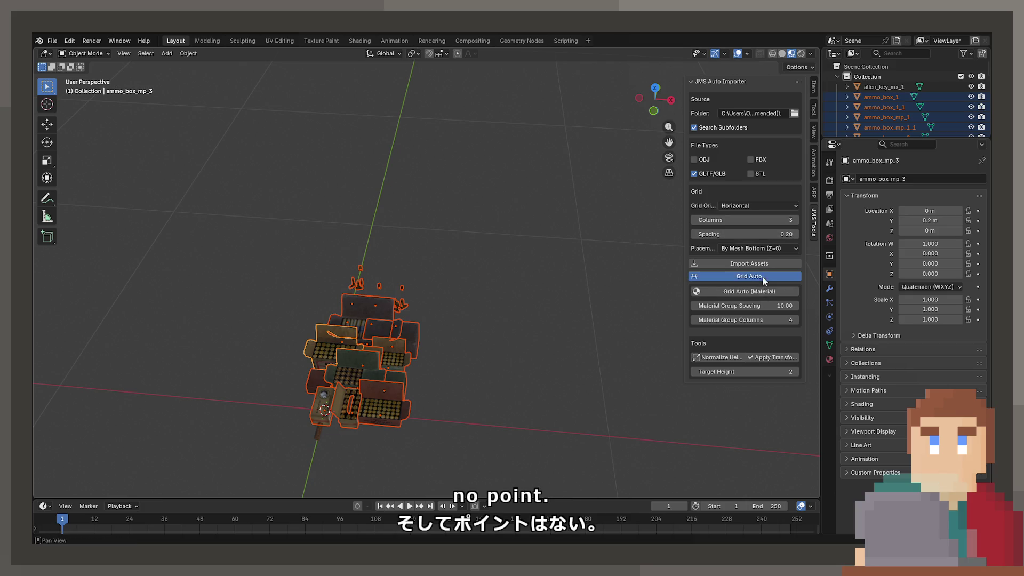
click(764, 236)
text(0.2)
Re-lay the grid with 0.20 spacing and slide it away from the other assets.
click(762, 277)
key(KP_Decimal)
key(g)
key(x)
key(x)
alt+scroll(628, 276, down, 5)
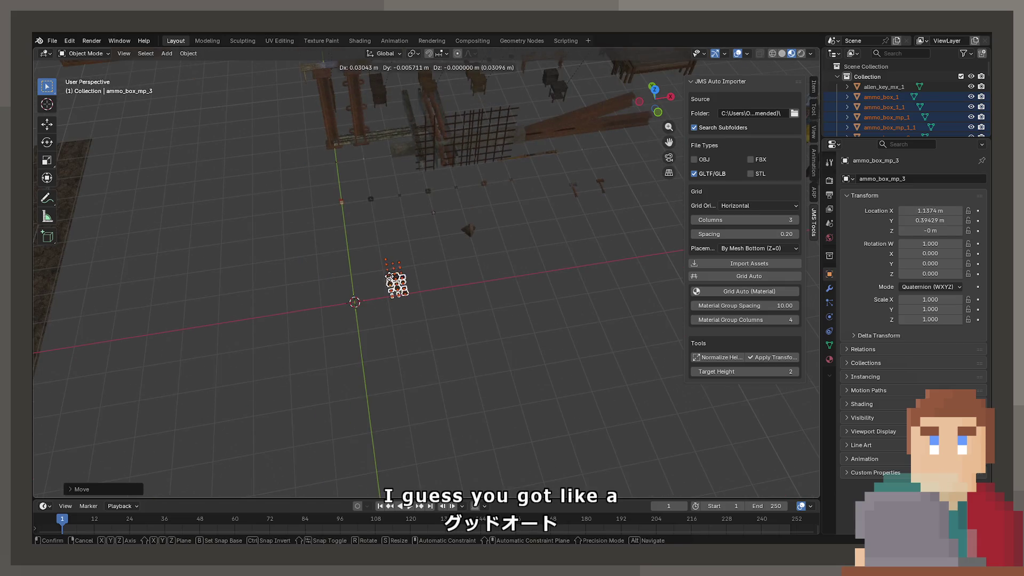
alt+scroll(395, 270, up, 3)
key(shift+z)
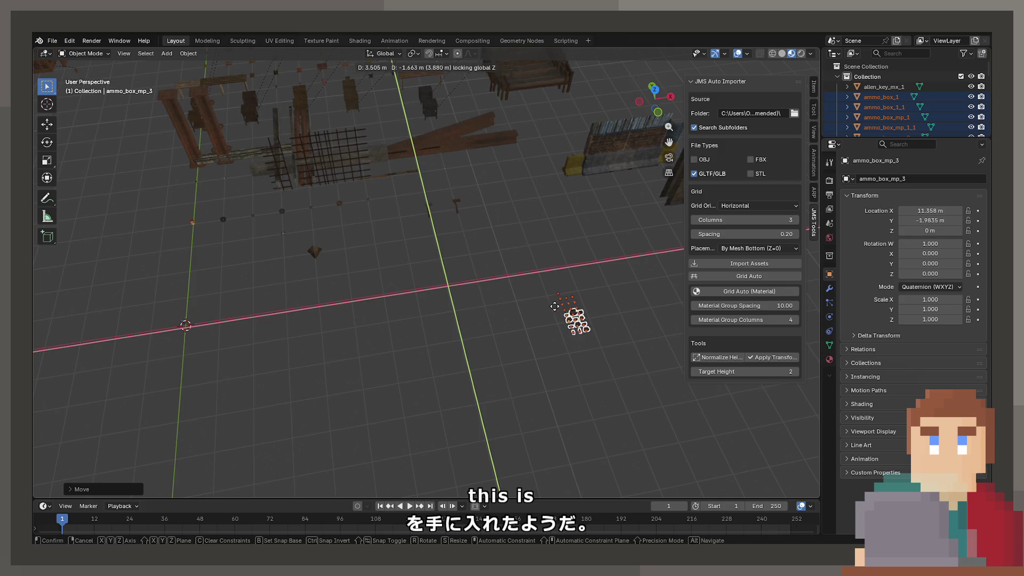
click(569, 312)
key(KP_Decimal)
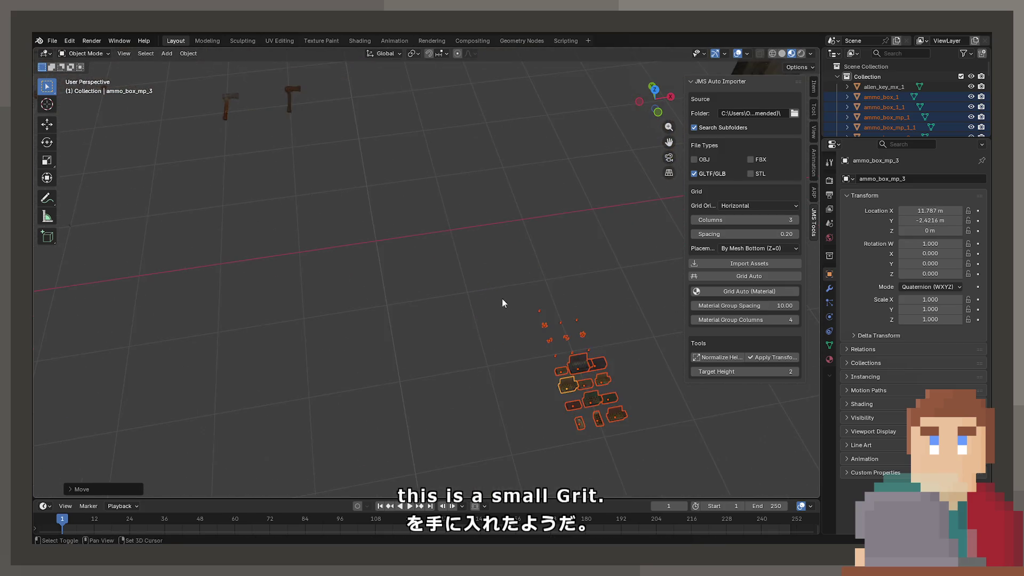
click(558, 280)
Slide the baking soda box along the floor to a new spot.
mouse_move(558, 280)
middle_down()
mouse_move(514, 253)
mouse_move(535, 244)
mouse_move(527, 237)
mouse_move(466, 254)
mouse_move(505, 272)
mouse_move(359, 276)
mouse_move(446, 249)
mouse_move(430, 247)
mouse_move(440, 165)
mouse_move(359, 174)
mouse_move(468, 250)
mouse_move(446, 218)
mouse_move(459, 253)
mouse_move(443, 237)
middle_up()
scroll(513, 254, up, 5)
click(447, 276)
scroll(308, 184, up, 5)
scroll(443, 239, down, 5)
mouse_move(480, 290)
middle_down()
mouse_move(525, 300)
mouse_move(376, 243)
middle_up()
click(375, 245)
middle_drag(216, 277, 370, 285)
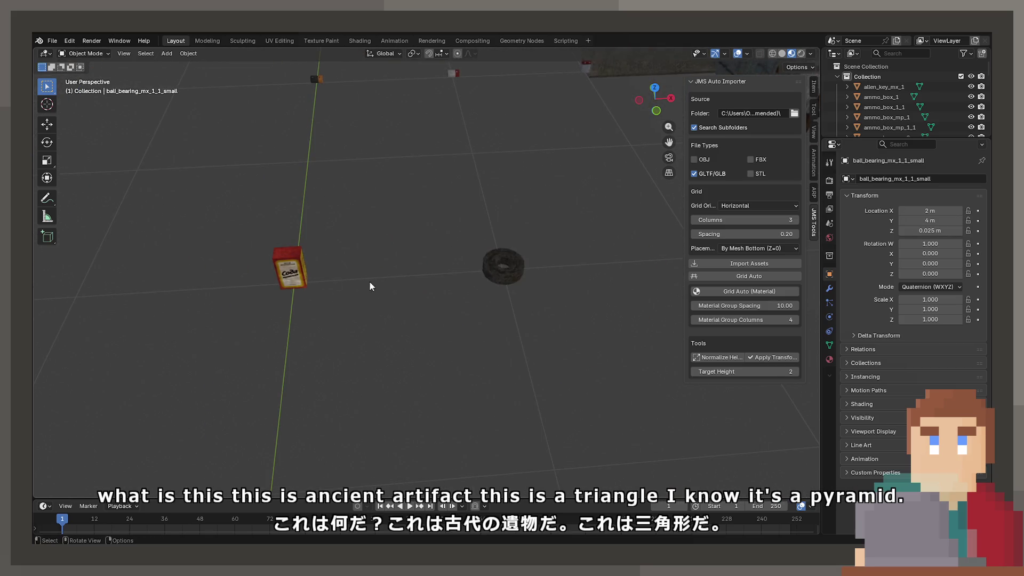
key(g)
key(shift+z)
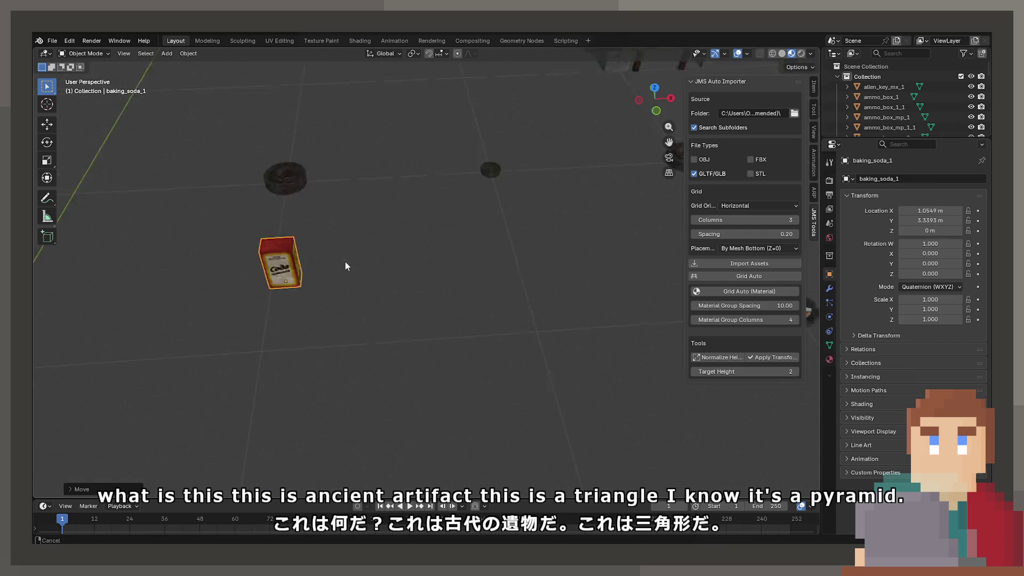
middle_drag(610, 350, 373, 280)
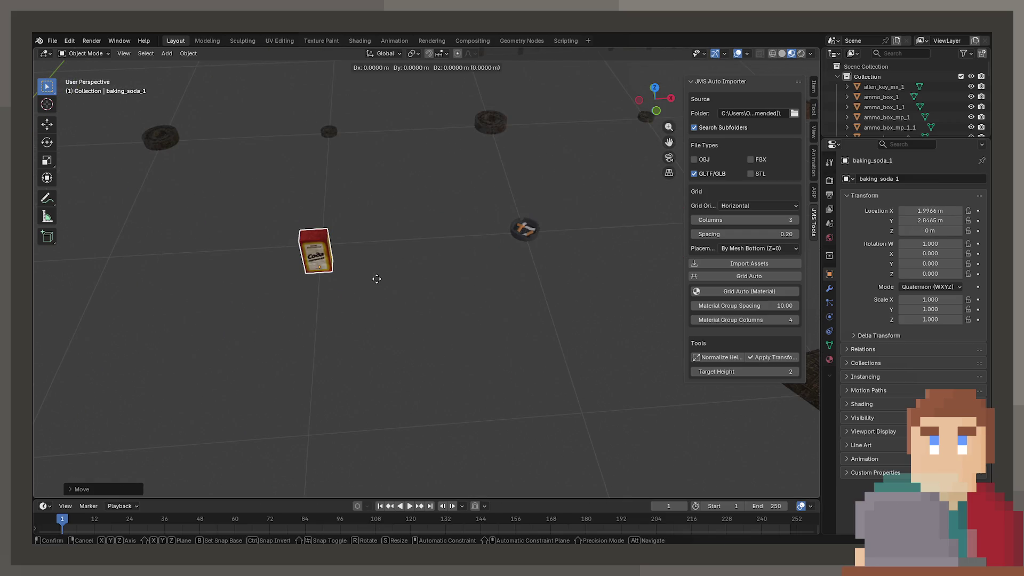
click(545, 229)
Move the two axes together, then place the baseball bat beside them.
mouse_move(546, 229)
middle_down()
mouse_move(314, 302)
mouse_move(583, 325)
mouse_move(562, 347)
mouse_move(589, 325)
middle_up()
shift+click(632, 308)
key(g)
key(shift+z)
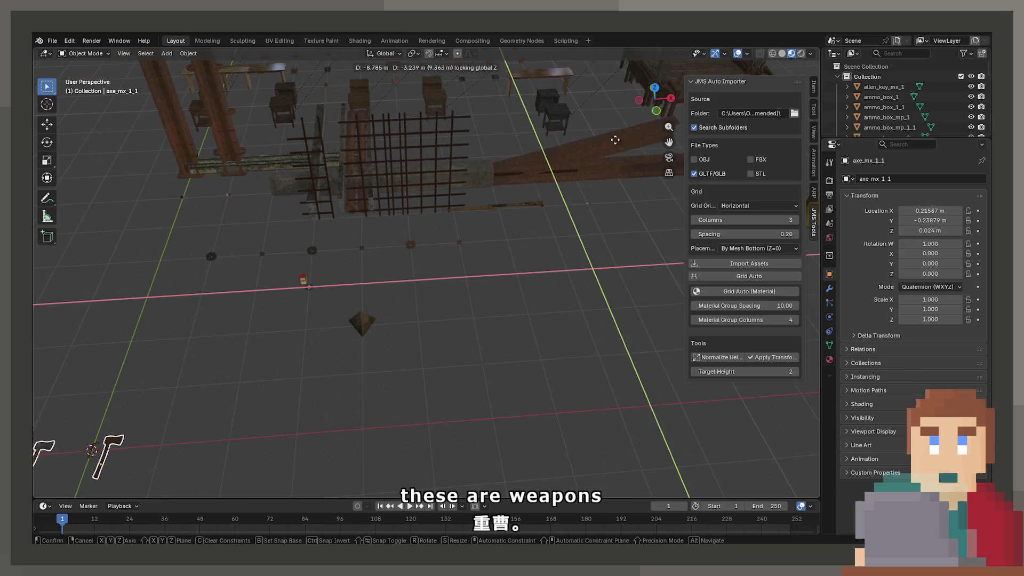
click(636, 127)
click(481, 206)
mouse_move(481, 206)
middle_down()
mouse_move(509, 240)
mouse_move(390, 247)
middle_up()
key(g)
key(shift+z)
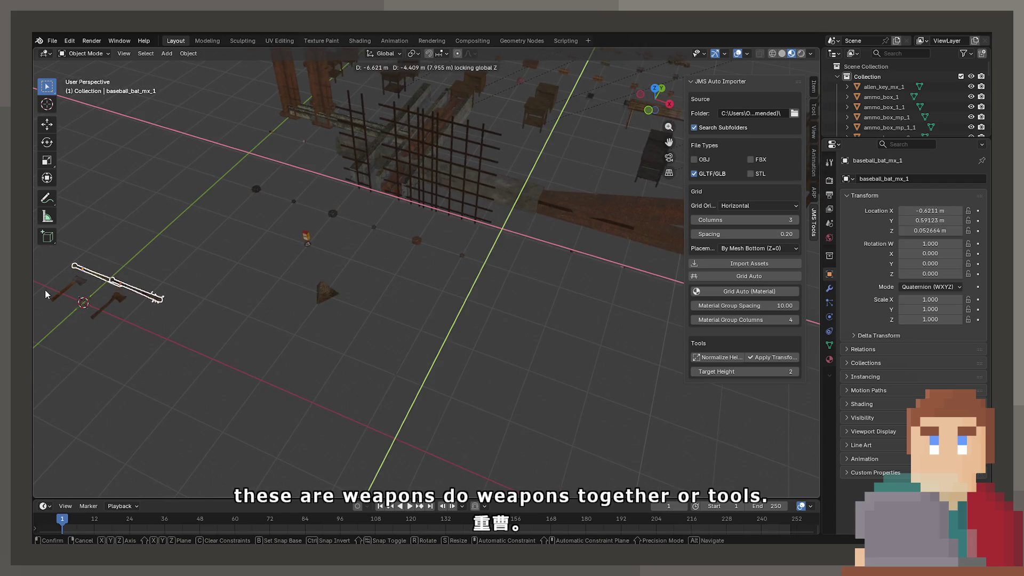
click(45, 295)
Move the metal bars along the X axis to sit farther along the row.
mouse_move(574, 253)
middle_down()
mouse_move(445, 262)
mouse_move(510, 259)
middle_up()
click(532, 222)
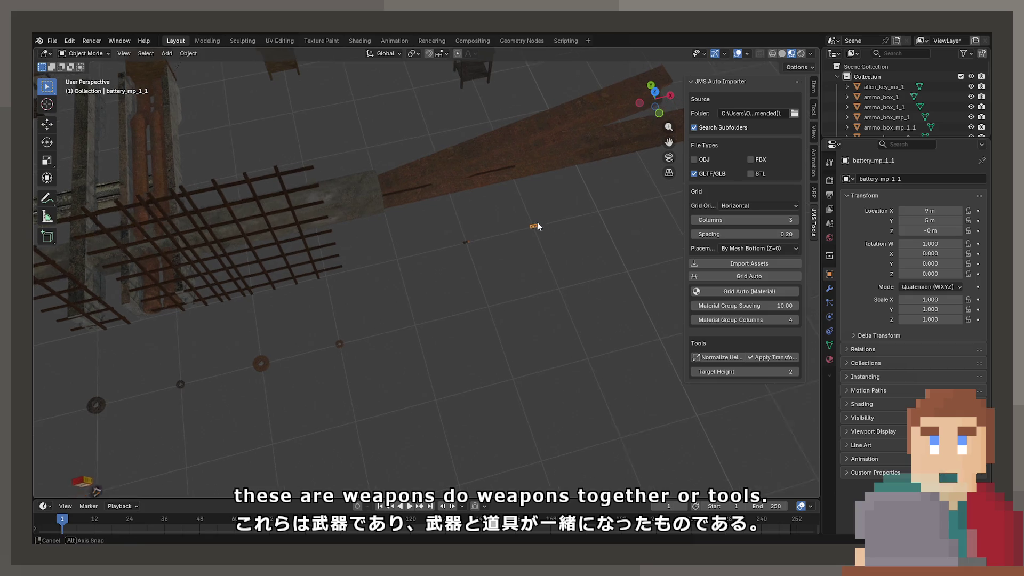
click(280, 229)
mouse_move(280, 229)
middle_down()
mouse_move(505, 206)
mouse_move(478, 173)
mouse_move(379, 238)
middle_up()
shift+click(379, 239)
key(g)
key(x)
click(572, 274)
shift+middle_drag(572, 275, 320, 277)
key(g)
click(583, 258)
mouse_move(583, 258)
shift+middle_down()
mouse_move(297, 301)
mouse_move(521, 297)
mouse_move(479, 297)
mouse_move(377, 258)
mouse_move(386, 362)
shift+middle_up()
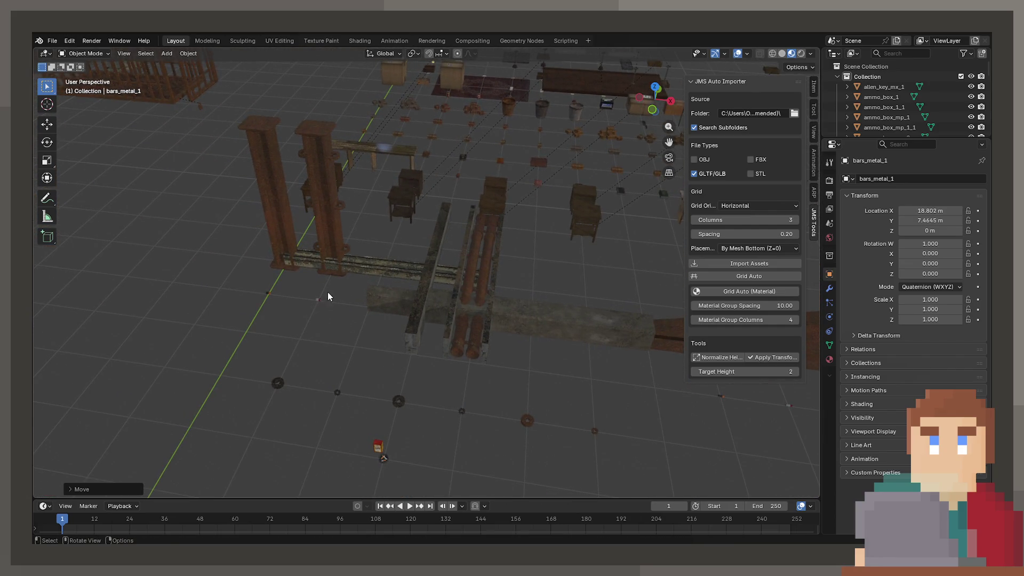
Slide the second battery along the floor beside the other battery.
shift+click(268, 293)
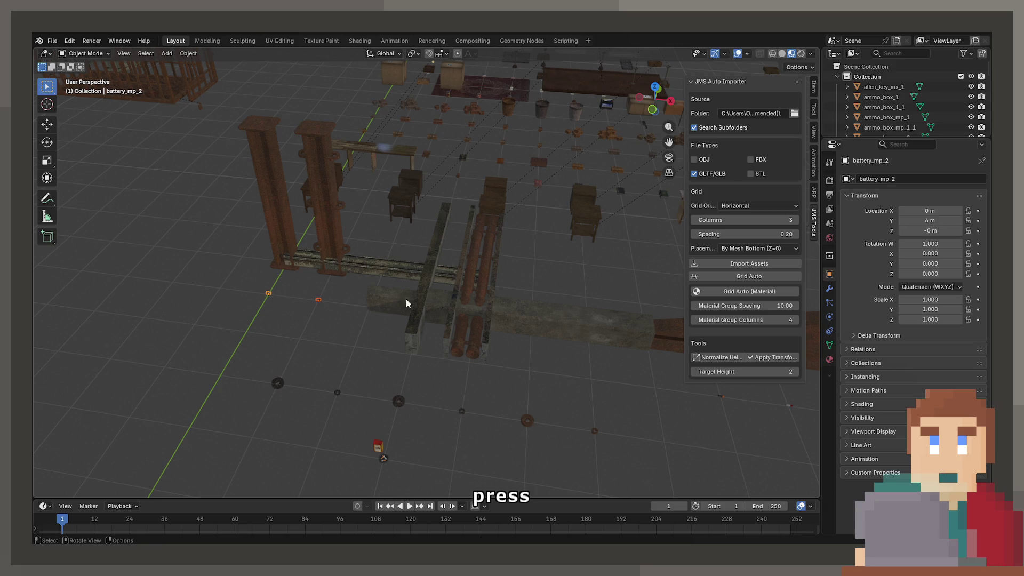
middle_drag(407, 301, 533, 309)
key(g)
key(shift+z)
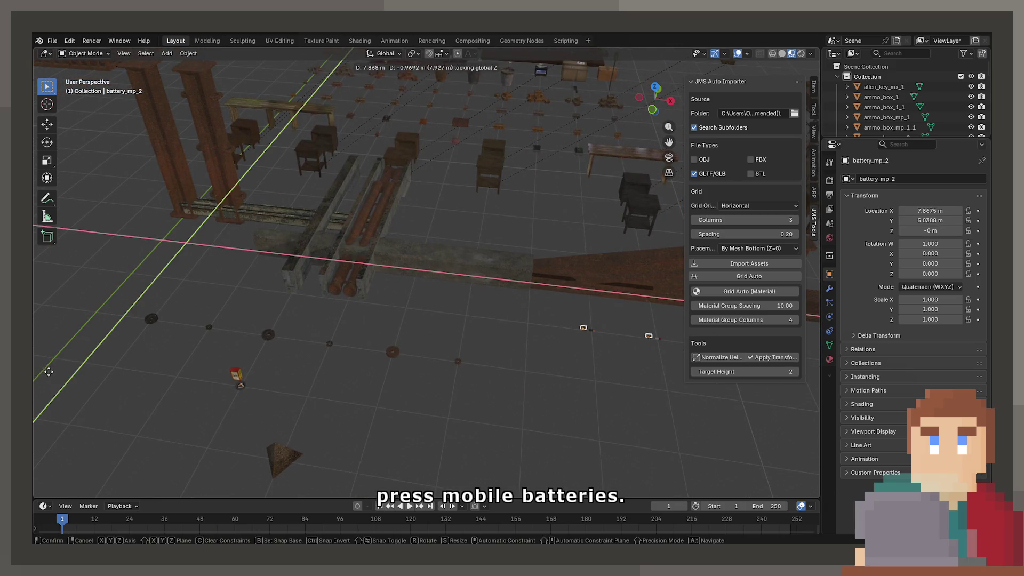
click(59, 377)
middle_drag(59, 378, 337, 292)
Inspect in wireframe, select the two benches, then survey the chairs and sacks.
key(shift+z)
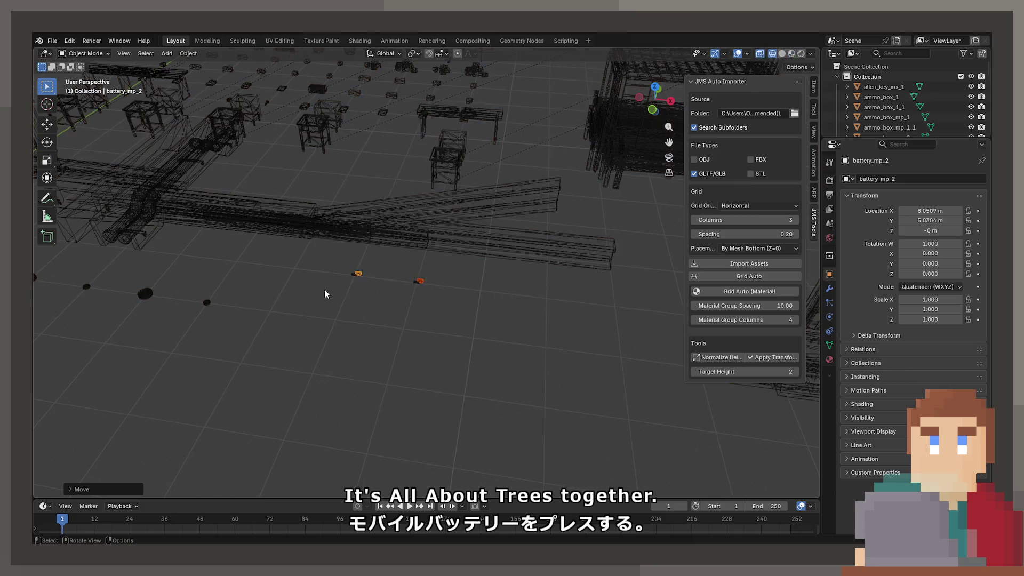
drag(454, 318, 468, 309)
key(shift+z)
mouse_move(468, 310)
middle_down()
mouse_move(472, 462)
mouse_move(403, 250)
mouse_move(465, 381)
mouse_move(290, 338)
mouse_move(325, 377)
mouse_move(338, 342)
mouse_move(467, 169)
middle_up()
click(437, 288)
click(411, 328)
scroll(408, 322, down, 3)
mouse_move(408, 322)
middle_down()
mouse_move(439, 298)
mouse_move(352, 206)
mouse_move(291, 231)
mouse_move(416, 292)
mouse_move(270, 240)
mouse_move(267, 183)
mouse_move(101, 244)
mouse_move(281, 217)
mouse_move(85, 98)
middle_up()
mouse_move(419, 217)
middle_down()
mouse_move(366, 236)
mouse_move(238, 180)
mouse_move(309, 216)
middle_up()
scroll(309, 217, up, 2)
mouse_move(457, 228)
middle_down()
mouse_move(360, 224)
mouse_move(431, 206)
mouse_move(432, 272)
mouse_move(441, 256)
mouse_move(497, 286)
mouse_move(369, 250)
mouse_move(298, 298)
middle_up()
click(278, 296)
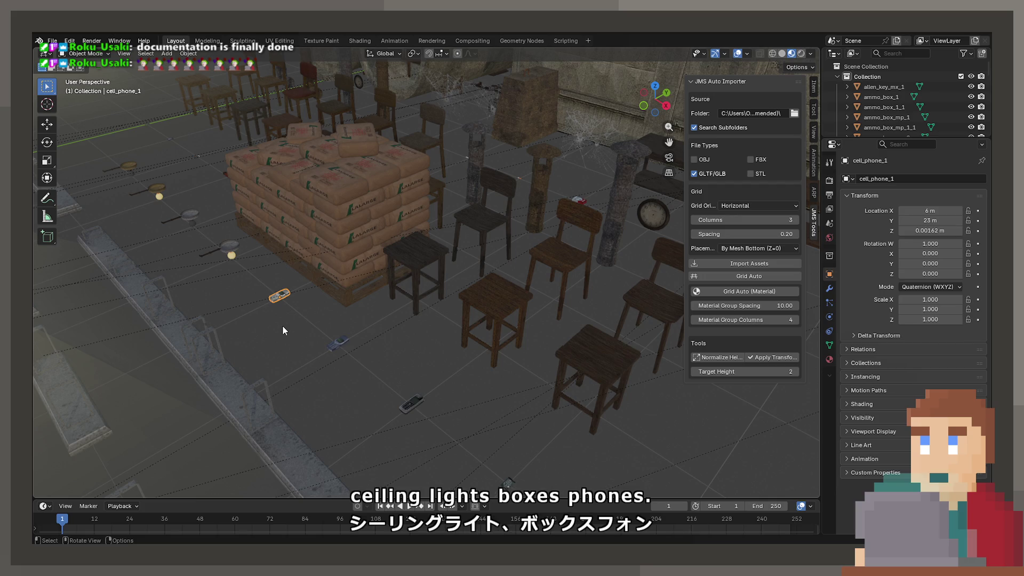
shift+middle_drag(453, 302, 409, 265)
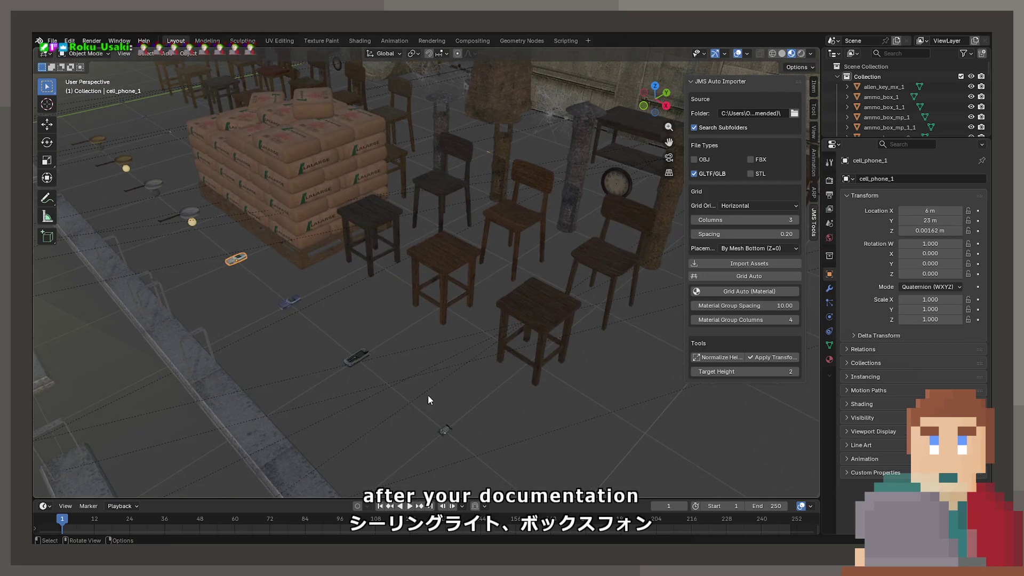
click(442, 430)
mouse_move(443, 429)
middle_down()
mouse_move(372, 458)
mouse_move(465, 299)
mouse_move(411, 377)
mouse_move(426, 366)
mouse_move(427, 293)
mouse_move(359, 277)
mouse_move(377, 285)
mouse_move(273, 332)
mouse_move(548, 364)
mouse_move(296, 319)
mouse_move(482, 321)
mouse_move(578, 337)
mouse_move(309, 239)
mouse_move(492, 368)
mouse_move(311, 311)
mouse_move(360, 310)
middle_up()
click(343, 292)
key(KP_Decimal)
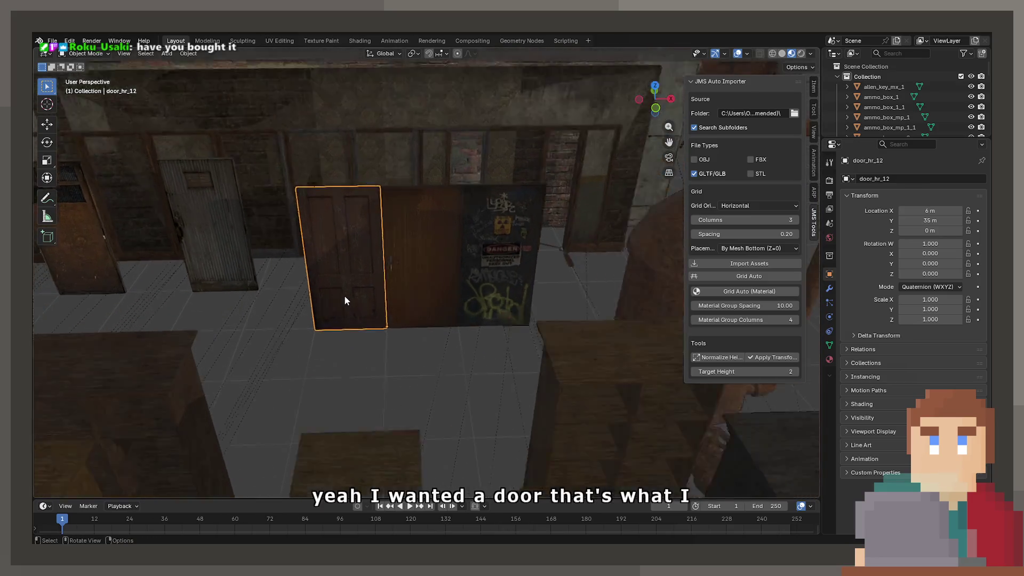
click(482, 285)
key(KP_Decimal)
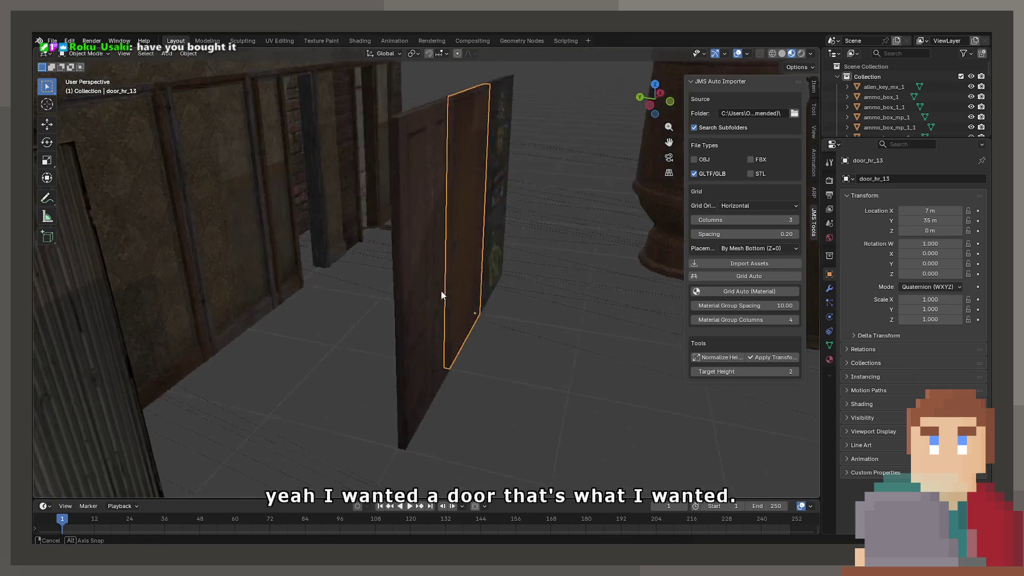
mouse_move(363, 301)
middle_down()
mouse_move(450, 223)
mouse_move(338, 244)
mouse_move(421, 238)
middle_up()
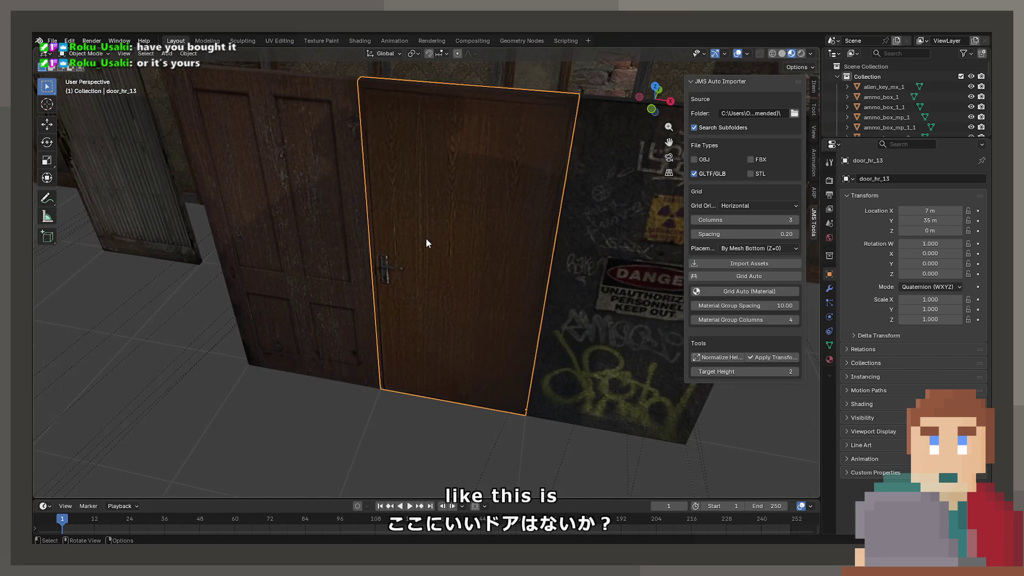
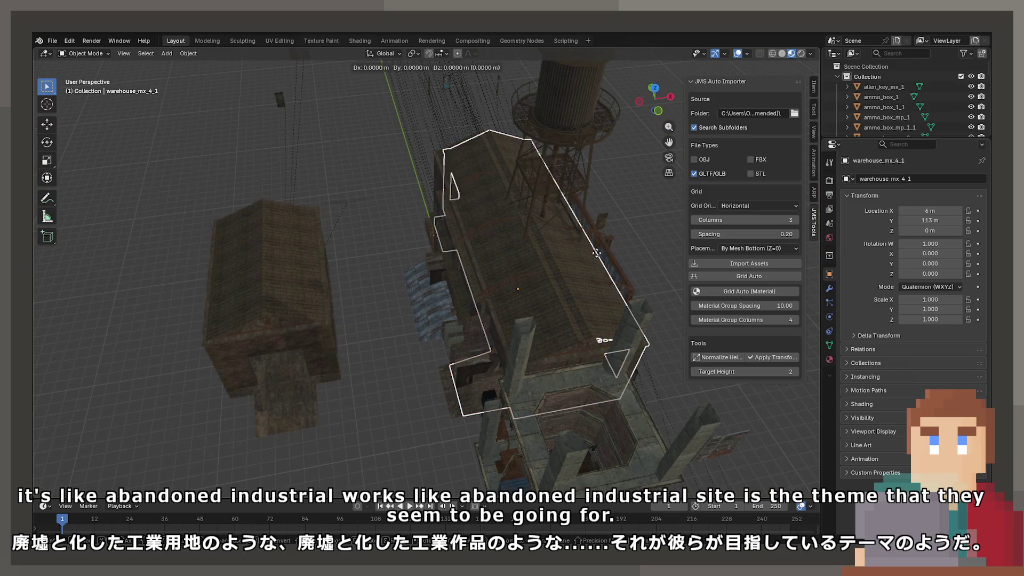
Slide warehouse_mx_4 and warehouse_mx_3 to the left along X.
key(shift+d)
key(x)
click(557, 290)
click(558, 290)
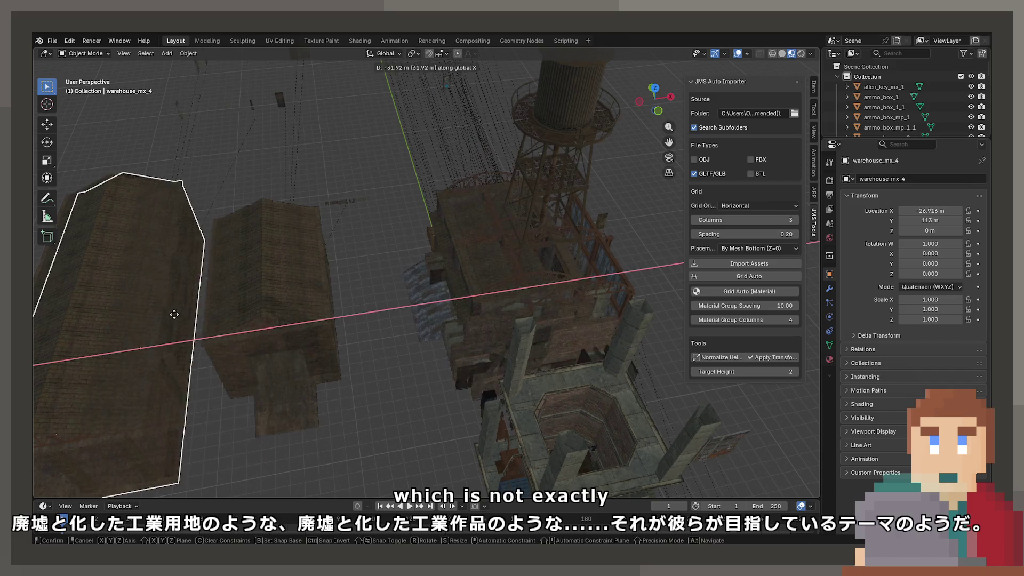
click(543, 282)
key(g)
key(x)
click(240, 304)
Move warehouse_mx_2 and the warehouse_hl_1 frame left along X.
click(570, 286)
key(g)
key(x)
click(258, 304)
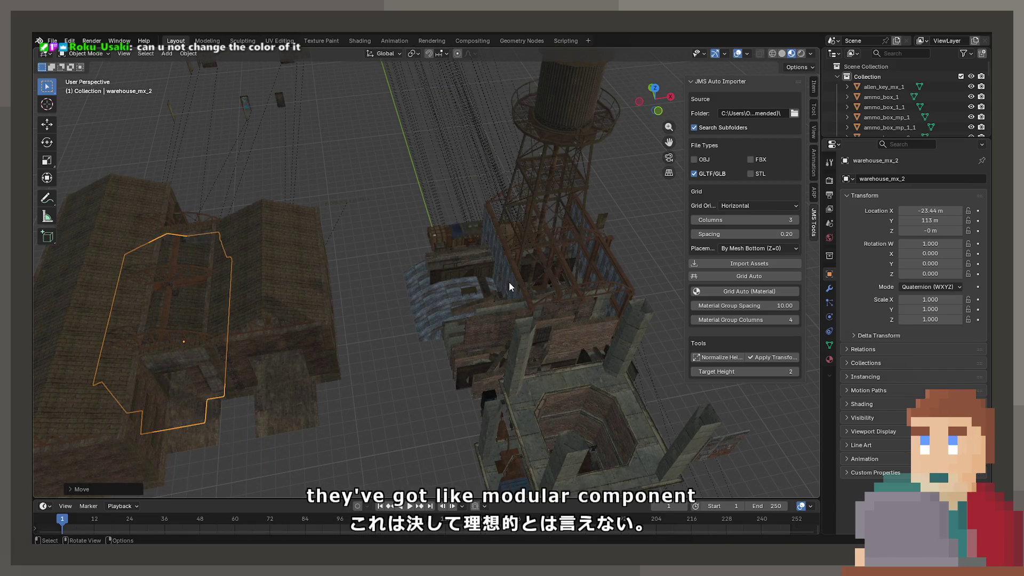
click(507, 280)
key(g)
key(x)
click(173, 317)
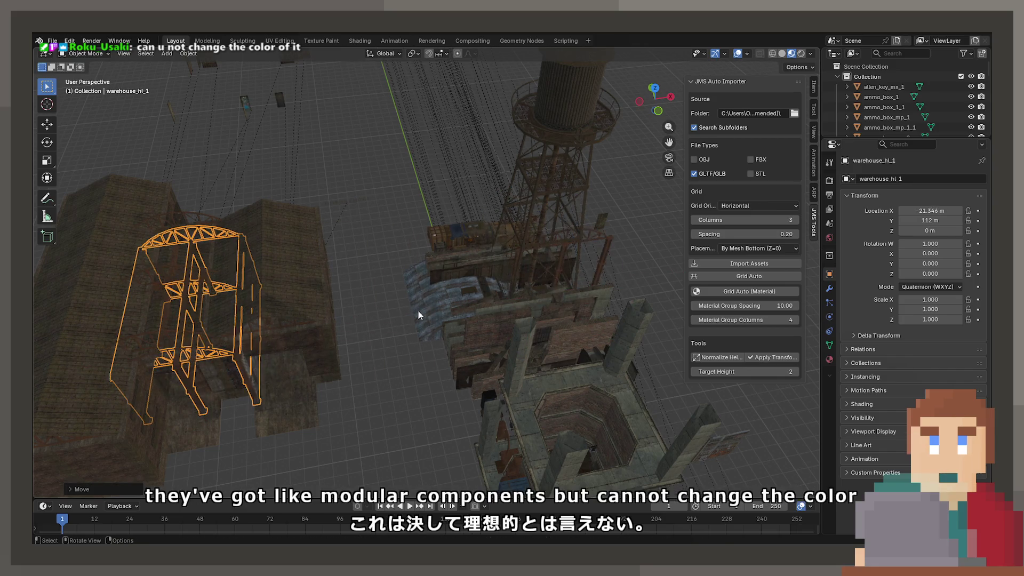
Shift the warehouse_hs_1_roof_2 roof piece along X, then orbit over to the wardrobe.
click(195, 339)
click(422, 313)
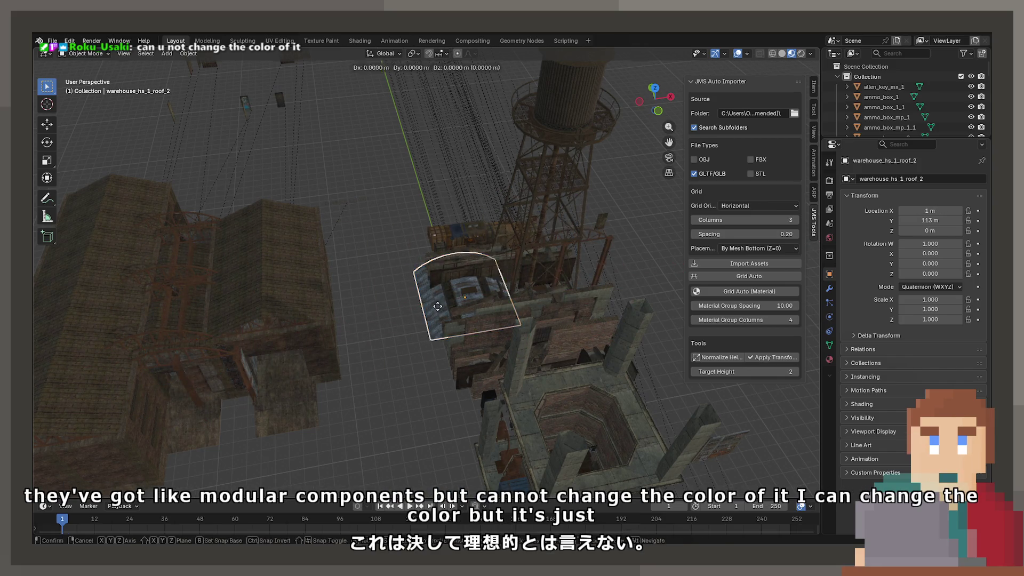
key(g)
key(x)
click(452, 304)
scroll(452, 305, up, 3)
mouse_move(491, 327)
middle_down()
mouse_move(402, 268)
mouse_move(372, 366)
mouse_move(571, 303)
mouse_move(348, 339)
mouse_move(453, 286)
mouse_move(330, 319)
middle_up()
click(425, 250)
Frame the wooden barrel and orbit around the nearby wooden crates.
click(322, 320)
click(352, 230)
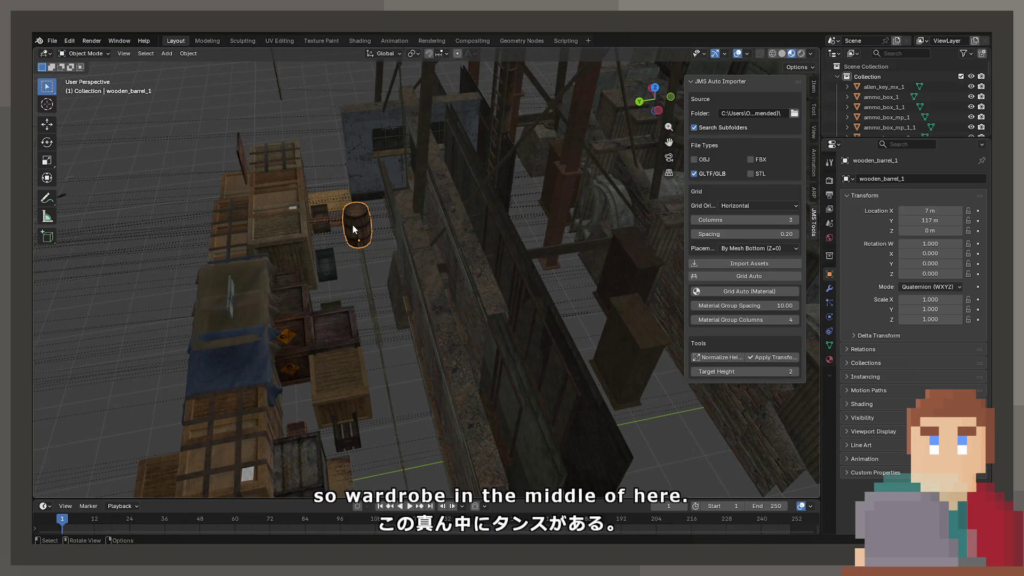
key(KP_Decimal)
scroll(366, 228, down, 3)
middle_drag(366, 228, 288, 264)
click(289, 264)
click(295, 286)
mouse_move(317, 295)
middle_down()
mouse_move(316, 186)
mouse_move(335, 238)
mouse_move(483, 251)
mouse_move(426, 280)
mouse_move(434, 296)
mouse_move(505, 290)
mouse_move(506, 261)
mouse_move(320, 283)
mouse_move(564, 314)
mouse_move(392, 336)
mouse_move(423, 319)
mouse_move(379, 283)
middle_up()
Frame the vending machine and orbit to see its top.
scroll(554, 247, up, 5)
click(337, 245)
key(KP_Decimal)
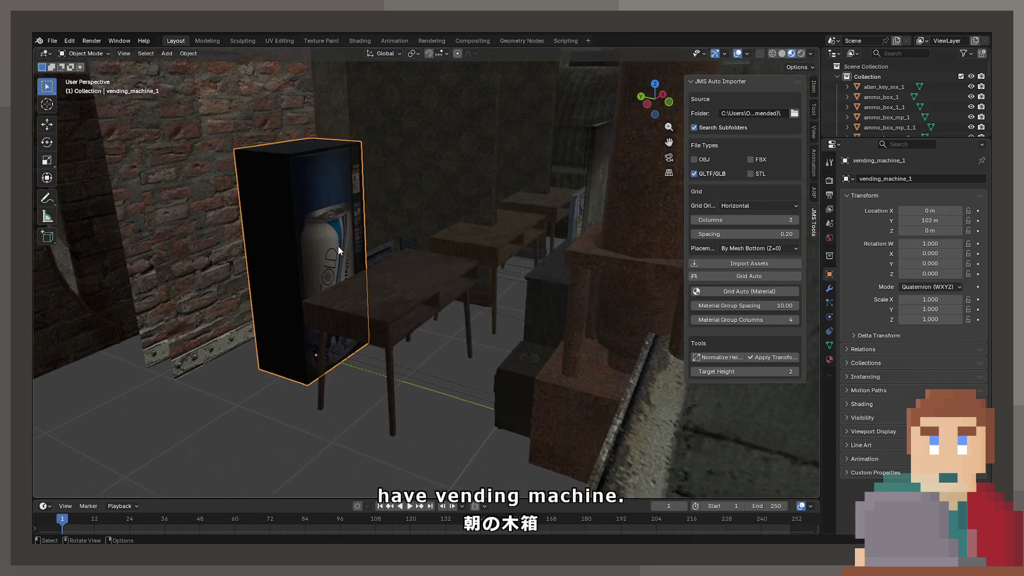
mouse_move(338, 245)
middle_down()
mouse_move(409, 276)
mouse_move(393, 254)
mouse_move(317, 345)
mouse_move(464, 343)
mouse_move(398, 282)
mouse_move(454, 305)
mouse_move(457, 328)
mouse_move(301, 300)
mouse_move(333, 320)
mouse_move(439, 265)
mouse_move(338, 311)
mouse_move(258, 252)
middle_up()
Orbit around tunnel_1 and push it out of the way along X.
click(357, 238)
scroll(356, 239, down, 5)
mouse_move(357, 240)
middle_down()
mouse_move(455, 238)
mouse_move(364, 236)
mouse_move(472, 341)
middle_up()
drag(472, 341, 427, 327)
mouse_move(428, 327)
middle_down()
mouse_move(377, 339)
mouse_move(468, 308)
mouse_move(507, 186)
mouse_move(458, 242)
mouse_move(364, 248)
mouse_move(368, 257)
middle_up()
scroll(459, 304, up, 3)
Inspect the vhs_tape_1 cassette and the tv_mp_1 TV from a low front view.
click(500, 134)
scroll(514, 157, down, 3)
scroll(368, 257, up, 3)
click(453, 269)
scroll(442, 293, up, 4)
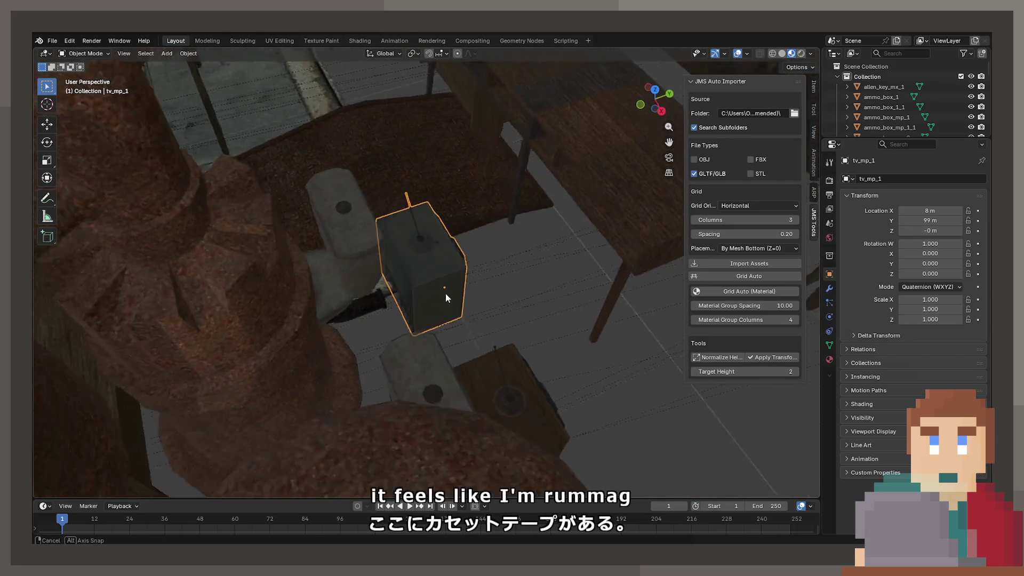
mouse_move(450, 285)
middle_down()
mouse_move(464, 276)
mouse_move(471, 247)
mouse_move(456, 220)
mouse_move(378, 242)
mouse_move(440, 286)
mouse_move(360, 289)
mouse_move(540, 255)
mouse_move(414, 277)
middle_up()
scroll(457, 219, down, 5)
Move the supply_crate_1_2 crate sideways along X.
click(385, 326)
middle_drag(384, 326, 488, 322)
key(g)
key(x)
click(588, 359)
Shift shipping_container_mx_1_hollow_1 aside along X.
mouse_move(587, 359)
middle_down()
mouse_move(495, 357)
mouse_move(381, 302)
middle_up()
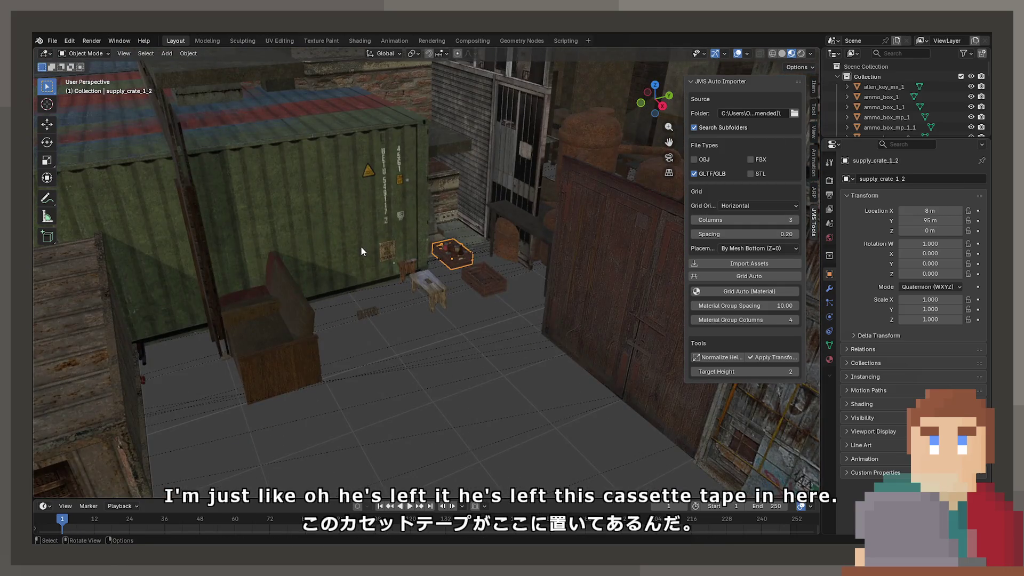
click(360, 247)
middle_drag(360, 247, 459, 263)
click(407, 366)
key(g)
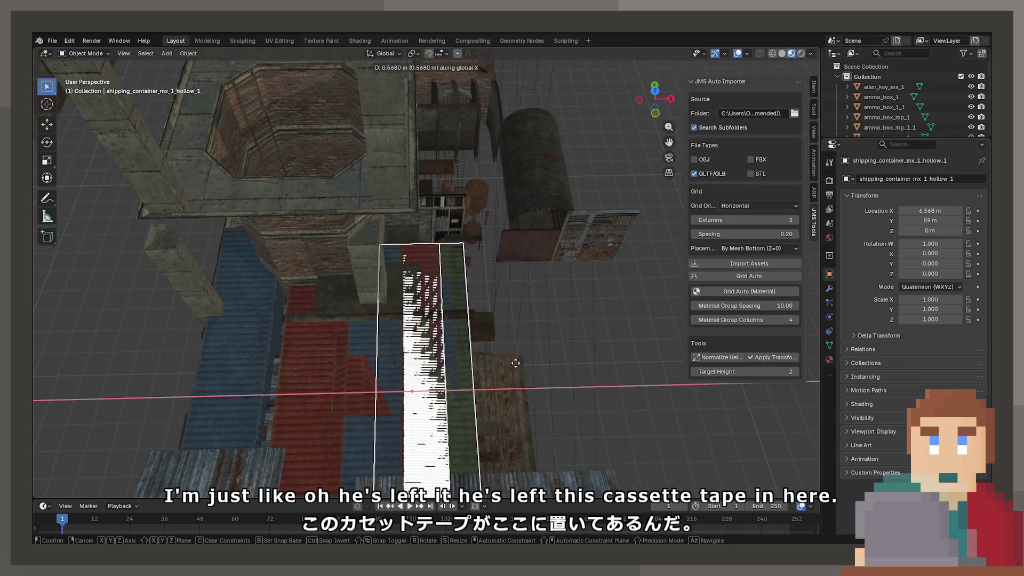
key(x)
click(451, 359)
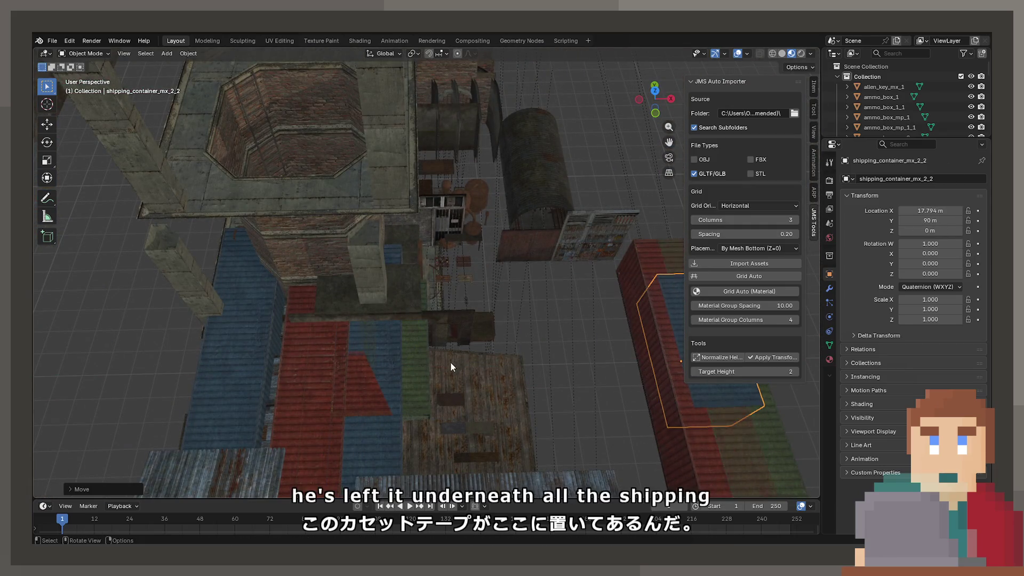
Move shipping containers mx_2_1, mx_2_2 and mx_1_2 aside along X.
shift+click(426, 376)
shift+click(426, 376)
key(g)
key(x)
click(725, 386)
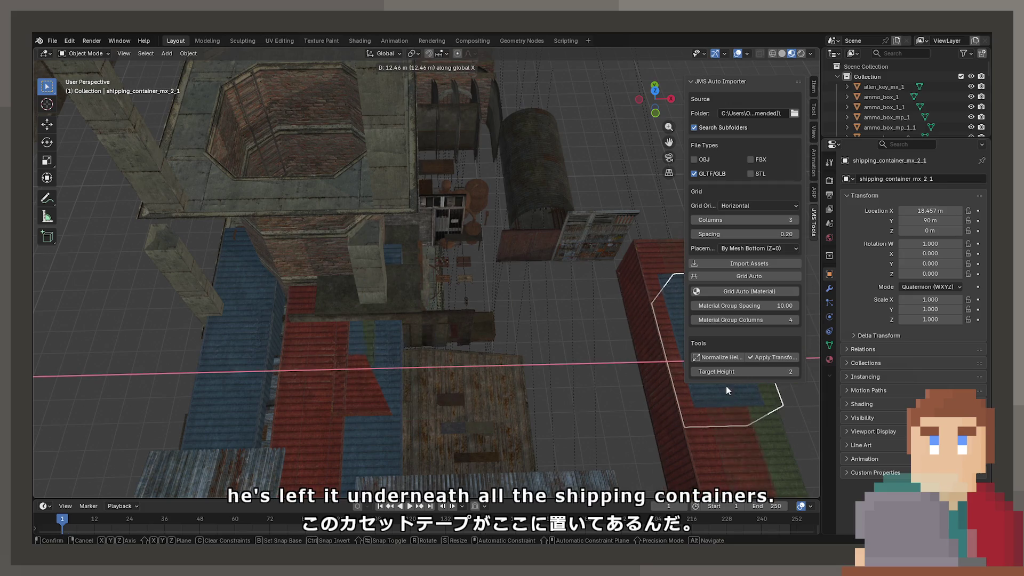
click(374, 392)
key(g)
key(x)
click(676, 379)
Look past the sofa_2_3 armchair and slide roof panel roof_mh_4_b_4 along X.
mouse_move(676, 379)
middle_down()
mouse_move(548, 341)
mouse_move(446, 328)
mouse_move(401, 294)
mouse_move(497, 373)
mouse_move(443, 327)
middle_up()
click(316, 335)
mouse_move(317, 335)
middle_down()
mouse_move(372, 355)
mouse_move(369, 340)
mouse_move(335, 358)
mouse_move(551, 352)
mouse_move(415, 305)
mouse_move(373, 323)
middle_up()
middle_drag(427, 302, 434, 261)
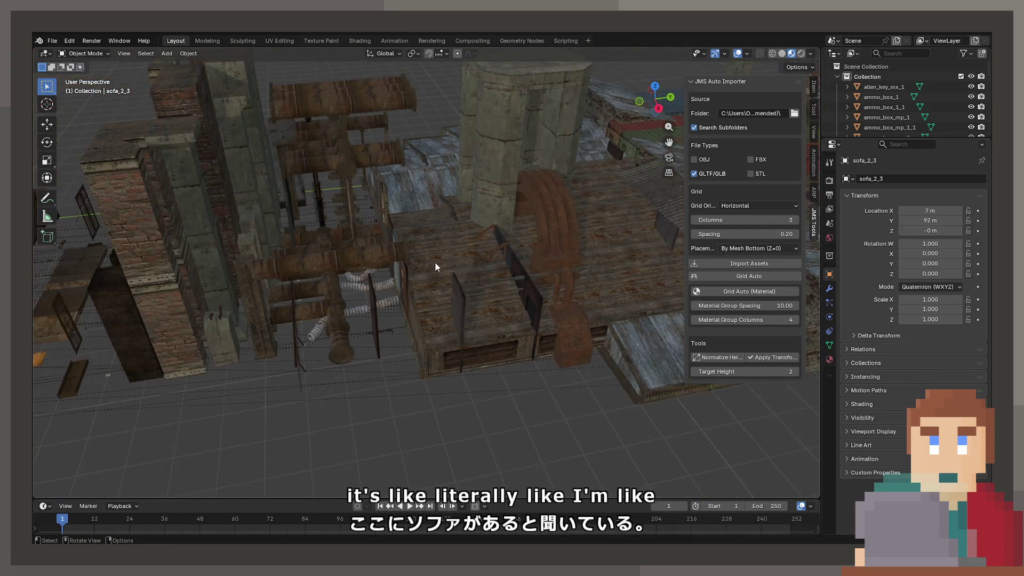
click(427, 278)
mouse_move(434, 206)
middle_down()
mouse_move(463, 239)
mouse_move(560, 298)
middle_up()
key(g)
key(x)
alt+scroll(427, 255, down, 5)
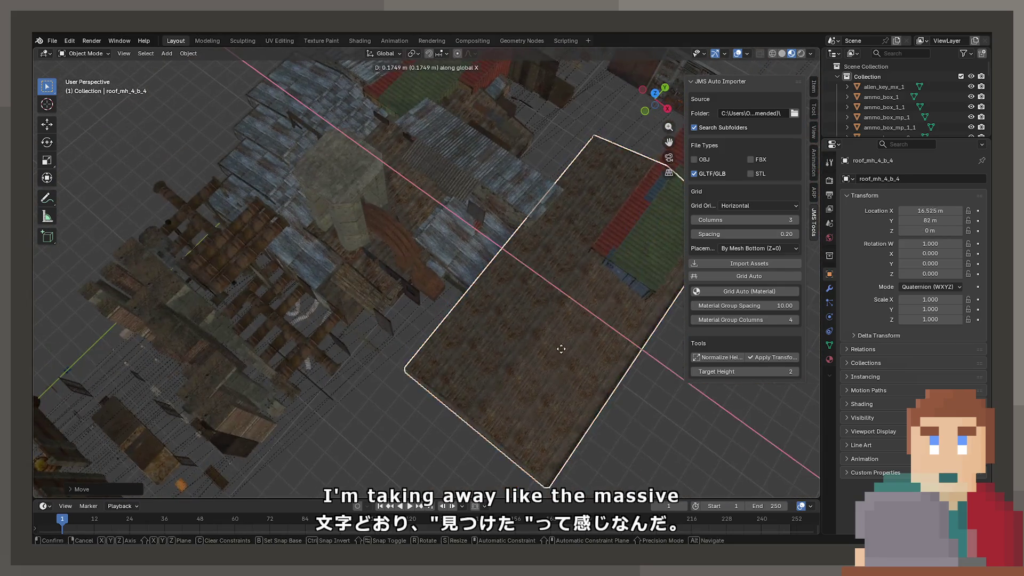
click(519, 293)
Move the shed_ax_3 shed and roof panel roof_mh_4_b_3 aside along X.
click(629, 363)
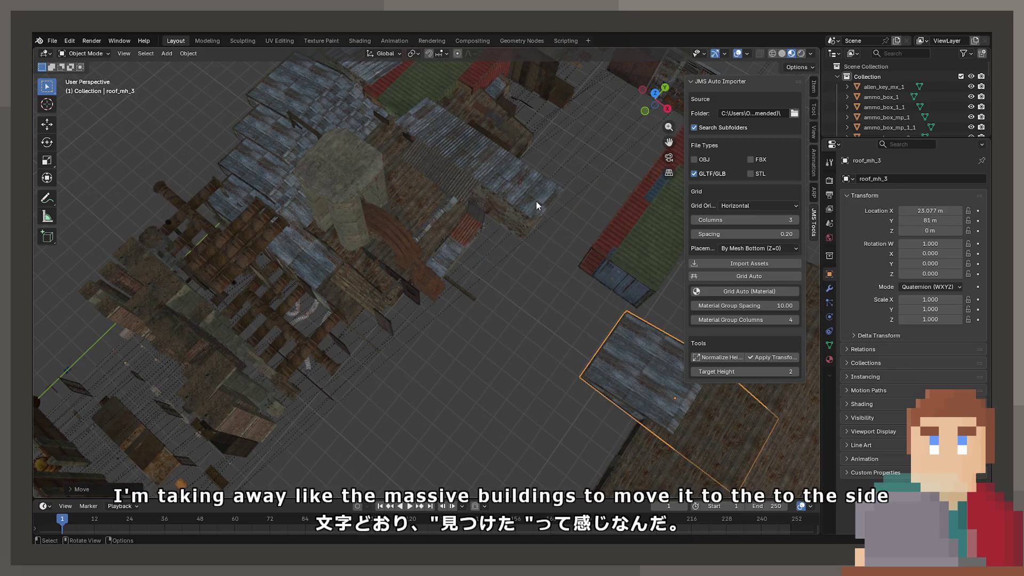
key(g)
key(x)
click(56, 326)
click(418, 217)
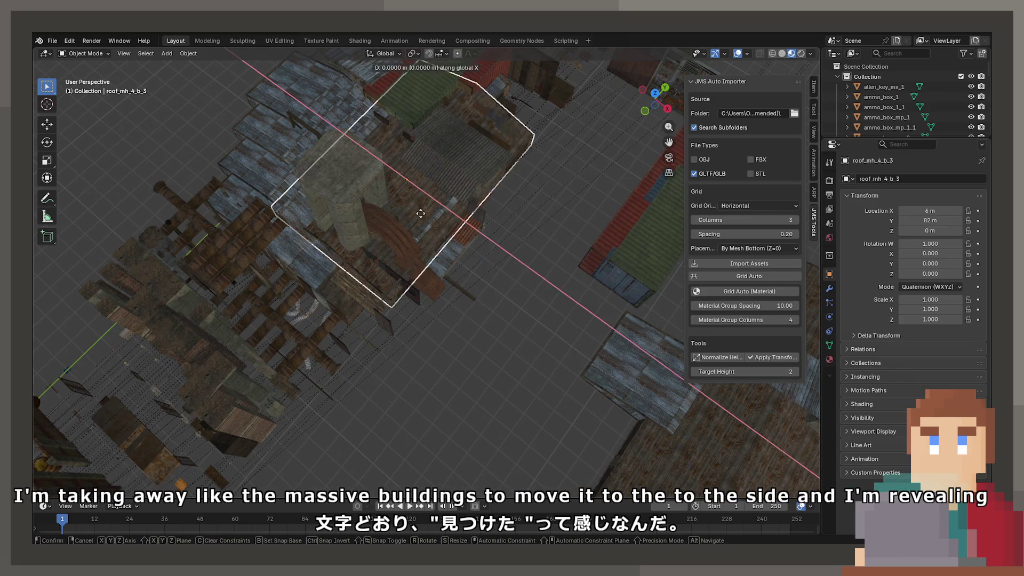
key(g)
key(x)
click(684, 362)
Slide roof panel roof_mh_4_b_2 and another roof piece to the right along X.
click(423, 187)
key(g)
key(x)
click(685, 341)
click(418, 195)
key(g)
key(x)
click(567, 269)
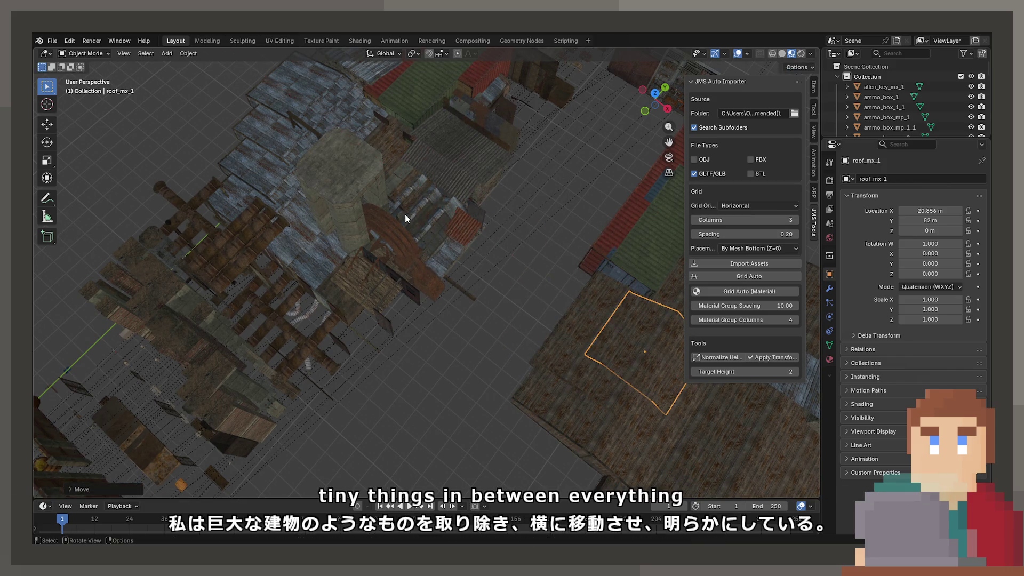
Move the roof_bx_1_corner_2 and roof_bx_1_side pieces right along X.
click(405, 213)
key(g)
key(x)
click(656, 397)
click(420, 221)
key(g)
key(x)
click(640, 394)
Slide roof panel roof_mh_4_b_1 to X 23.854 m and pan over the props.
click(408, 201)
key(g)
key(x)
click(583, 267)
mouse_move(582, 267)
shift+middle_down()
mouse_move(494, 265)
mouse_move(526, 336)
shift+middle_up()
scroll(526, 252, up, 6)
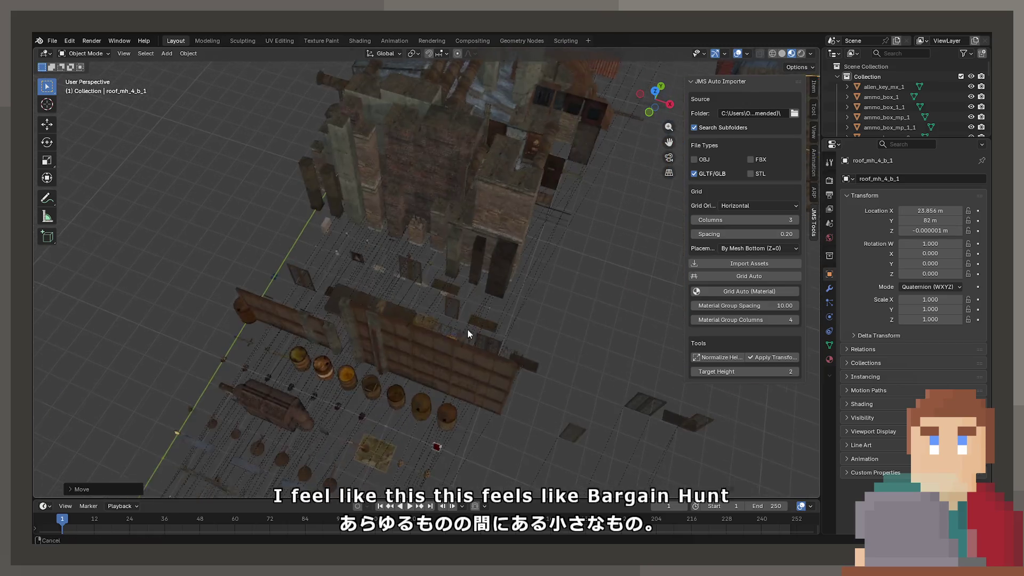
scroll(491, 301, down, 3)
shift+middle_drag(400, 261, 363, 308)
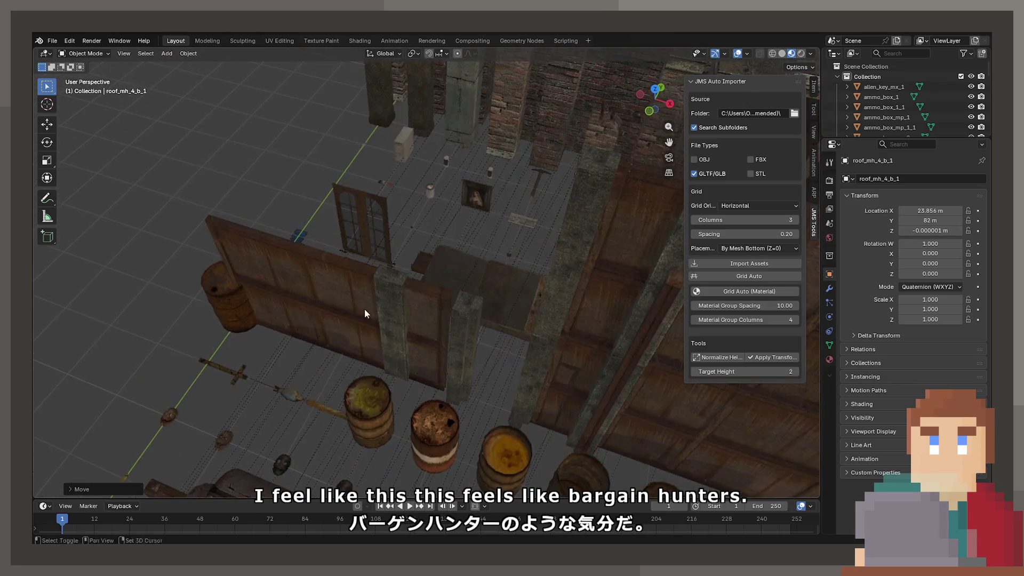
click(240, 376)
key(KP_Decimal)
mouse_move(240, 376)
middle_down()
mouse_move(586, 427)
mouse_move(474, 318)
middle_up()
click(479, 178)
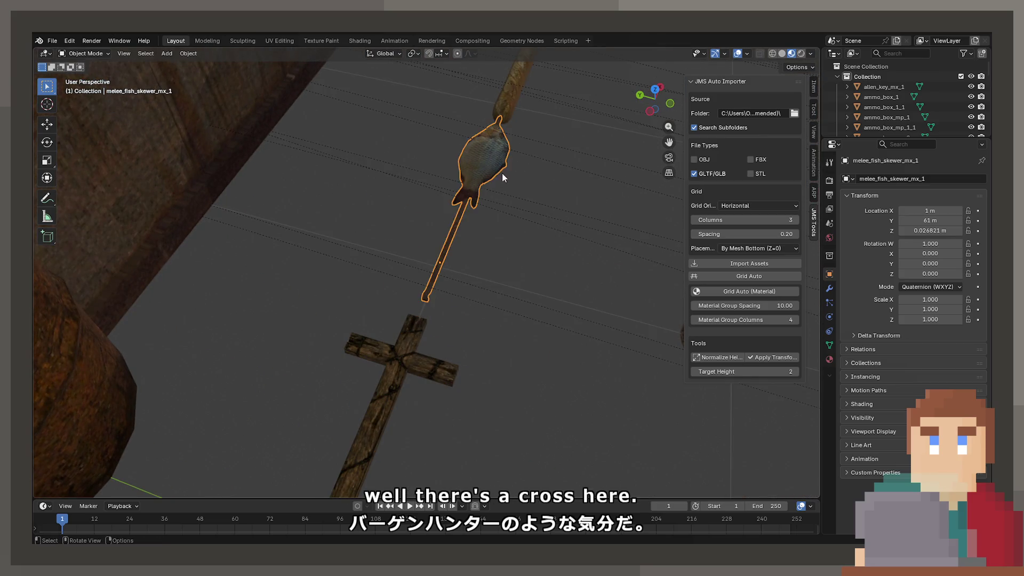
key(KP_Decimal)
click(471, 223)
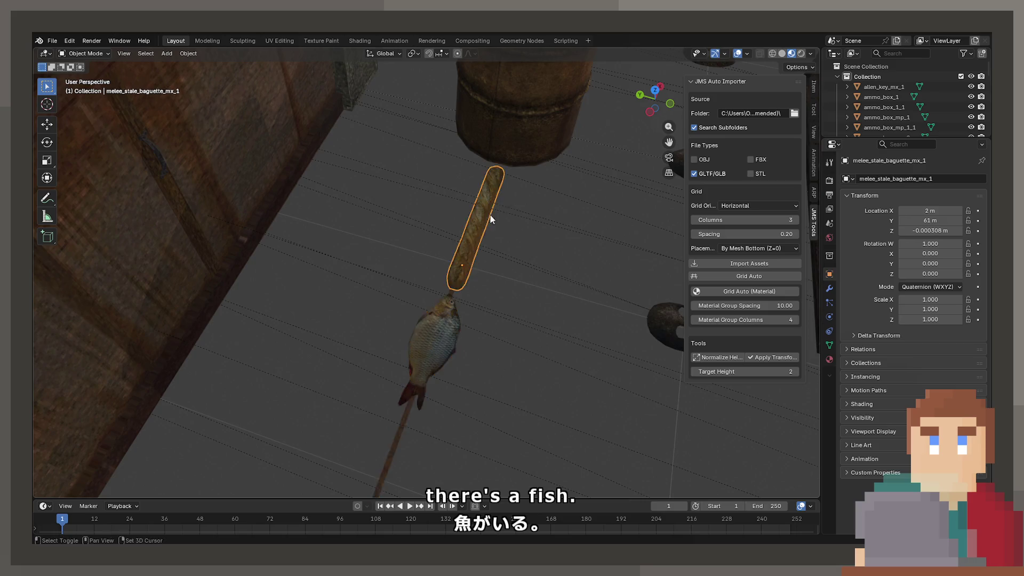
key(KP_Decimal)
mouse_move(405, 289)
middle_down()
mouse_move(343, 240)
mouse_move(349, 277)
mouse_move(456, 266)
mouse_move(609, 322)
mouse_move(381, 315)
mouse_move(560, 361)
mouse_move(546, 309)
mouse_move(437, 278)
middle_up()
scroll(552, 346, down, 1)
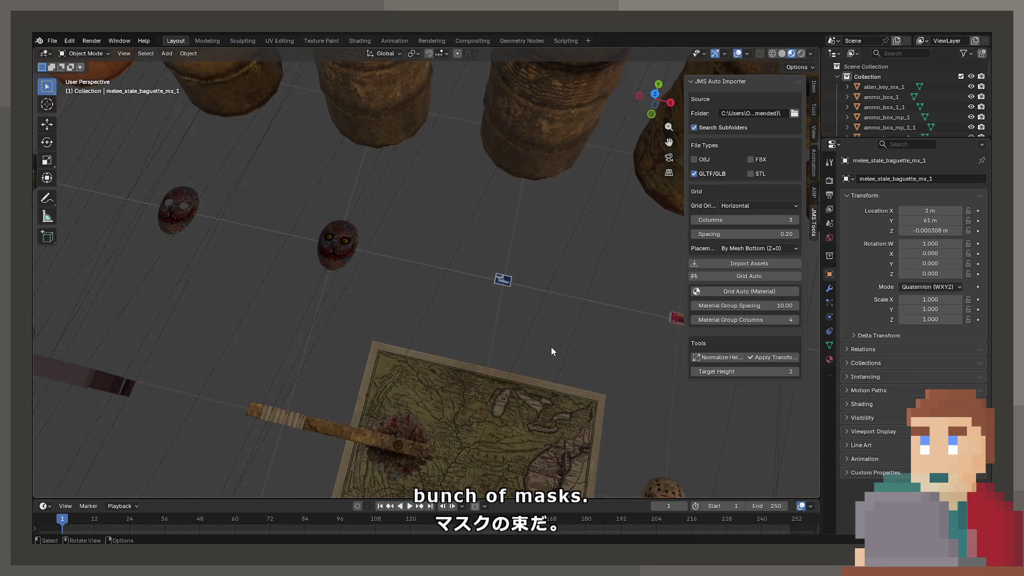
shift+middle_drag(590, 362, 577, 325)
click(507, 249)
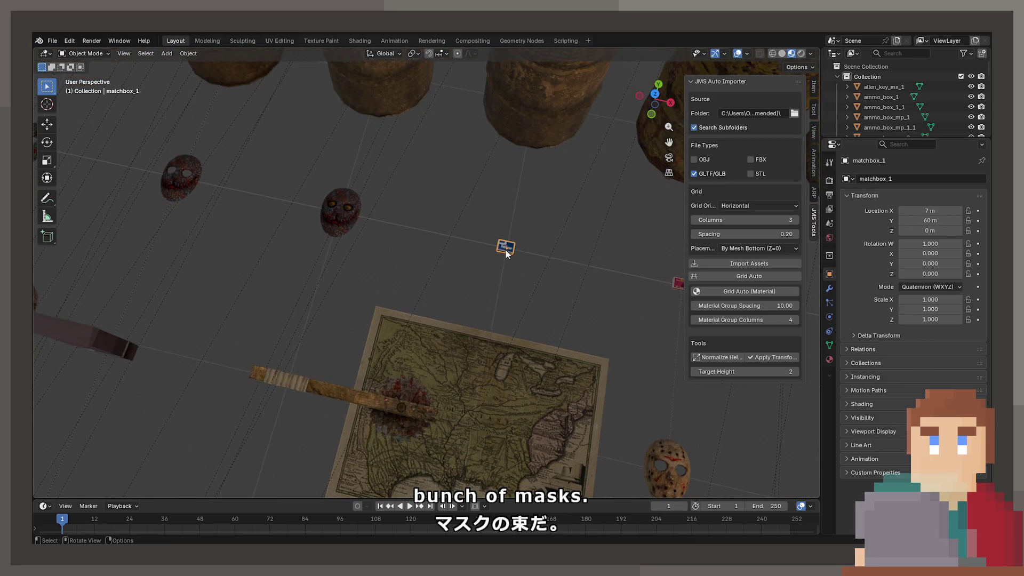
key(KP_Decimal)
scroll(470, 289, down, 3)
mouse_move(471, 289)
shift+middle_down()
mouse_move(246, 291)
mouse_move(452, 354)
mouse_move(235, 314)
mouse_move(338, 332)
shift+middle_up()
click(370, 293)
scroll(384, 317, down, 3)
scroll(419, 355, down, 3)
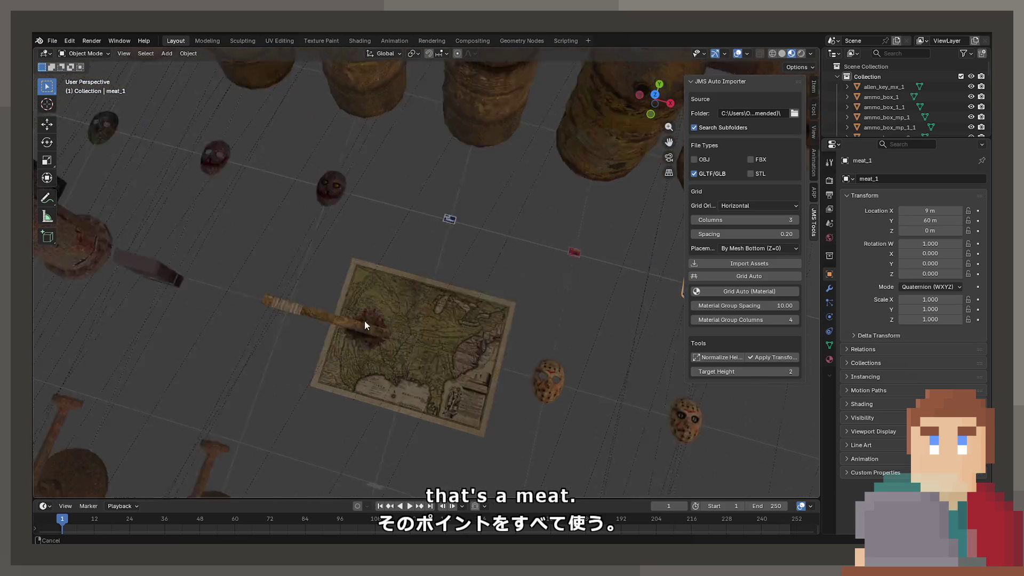
click(375, 307)
key(KP_Decimal)
mouse_move(551, 329)
middle_down()
mouse_move(475, 268)
mouse_move(384, 250)
mouse_move(479, 254)
mouse_move(479, 286)
mouse_move(468, 287)
mouse_move(495, 296)
mouse_move(482, 238)
mouse_move(491, 306)
mouse_move(368, 293)
mouse_move(405, 277)
middle_up()
click(406, 277)
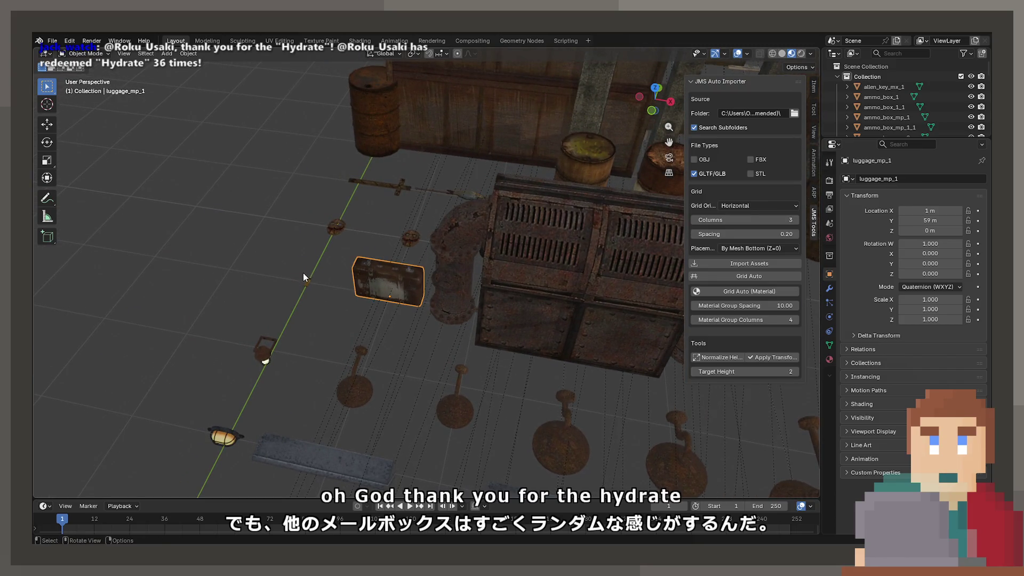
click(295, 279)
key(KP_Decimal)
scroll(301, 273, down, 8)
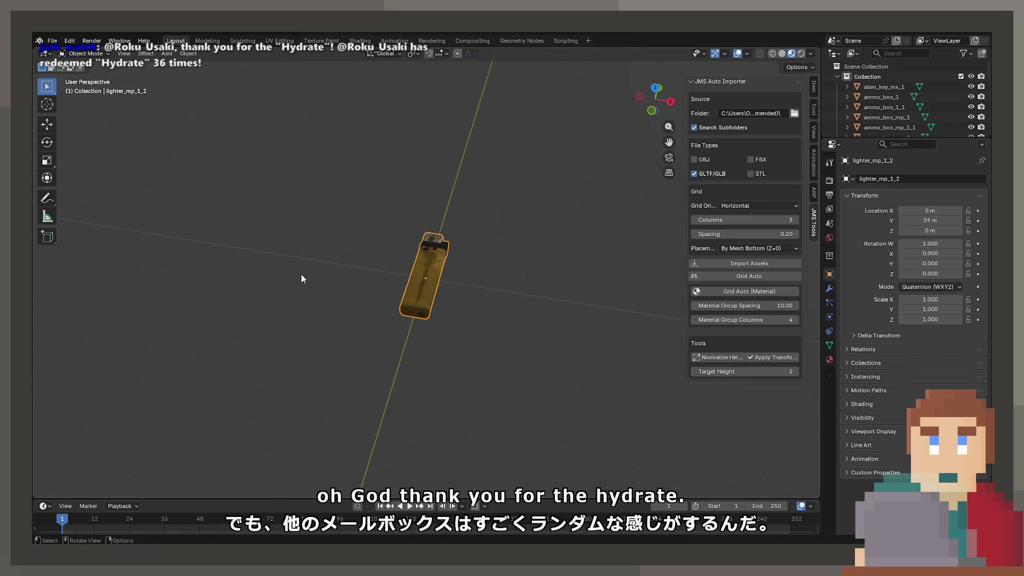
mouse_move(357, 360)
middle_down()
mouse_move(402, 266)
mouse_move(436, 270)
mouse_move(396, 246)
mouse_move(370, 253)
mouse_move(441, 251)
mouse_move(389, 309)
mouse_move(457, 270)
mouse_move(488, 285)
mouse_move(487, 272)
mouse_move(523, 262)
middle_up()
click(445, 242)
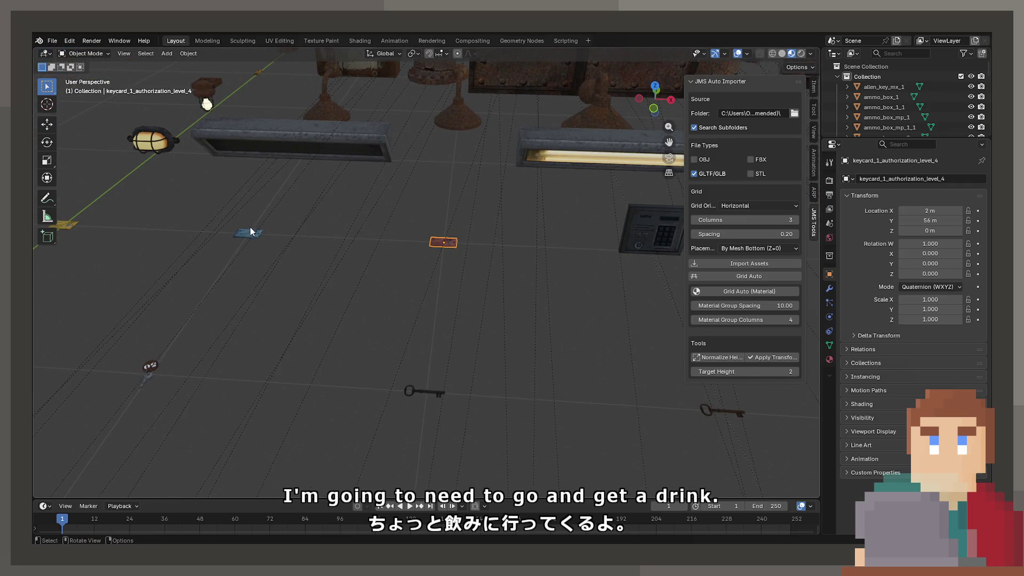
click(144, 366)
mouse_move(542, 410)
middle_down()
mouse_move(439, 367)
mouse_move(466, 359)
middle_up()
click(425, 332)
mouse_move(425, 331)
middle_down()
mouse_move(357, 354)
mouse_move(313, 351)
mouse_move(453, 337)
mouse_move(373, 323)
mouse_move(350, 299)
mouse_move(381, 265)
middle_up()
click(354, 309)
click(517, 406)
mouse_move(517, 406)
shift+middle_down()
mouse_move(487, 331)
mouse_move(410, 311)
mouse_move(402, 320)
shift+middle_up()
click(385, 322)
scroll(373, 357, up, 2)
shift+middle_drag(358, 436, 562, 406)
scroll(563, 405, down, 5)
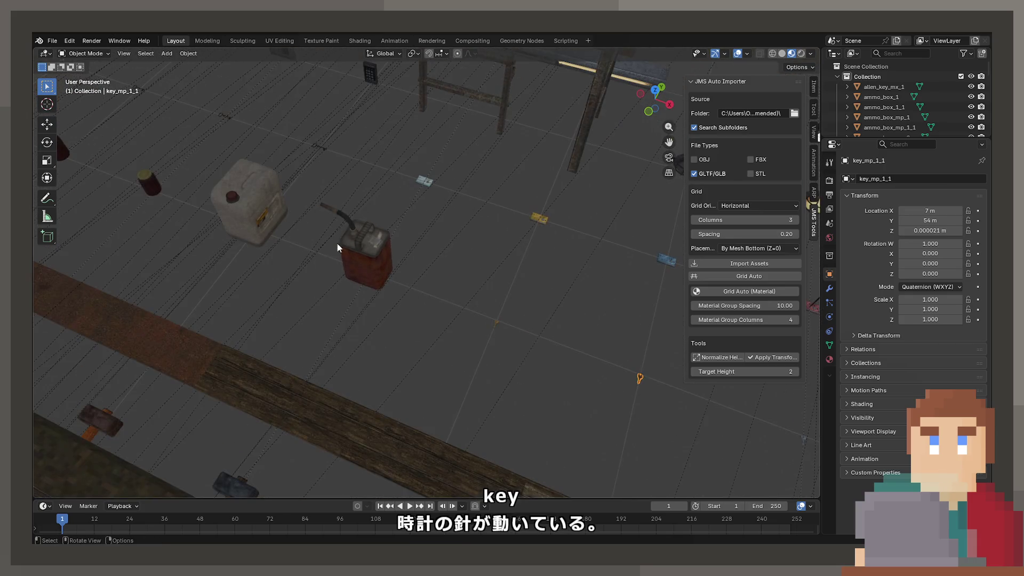
click(347, 241)
scroll(462, 302, up, 5)
scroll(417, 300, down, 5)
scroll(356, 256, up, 1)
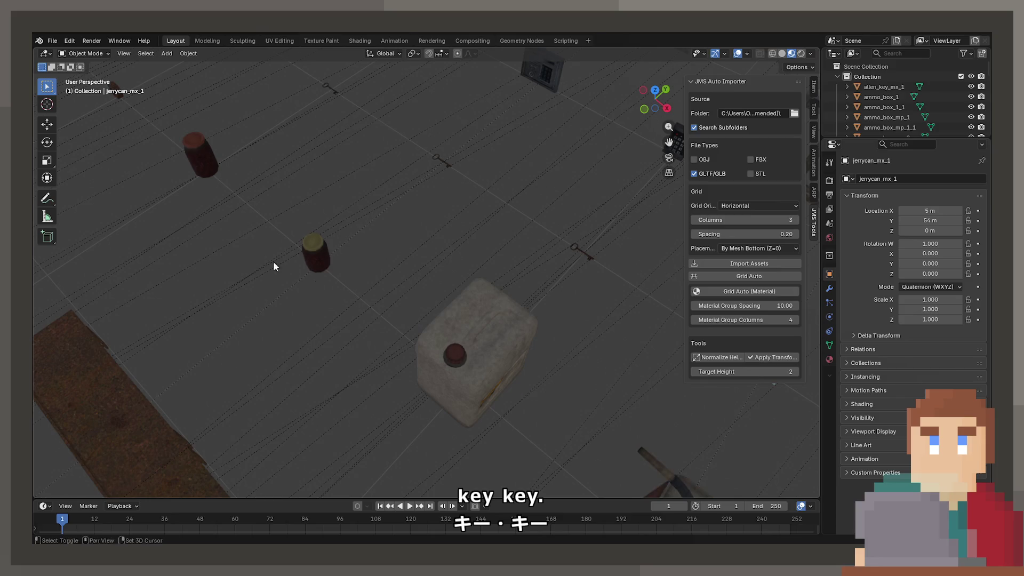
scroll(263, 256, down, 3)
middle_drag(402, 322, 333, 382)
click(334, 383)
scroll(370, 331, up, 4)
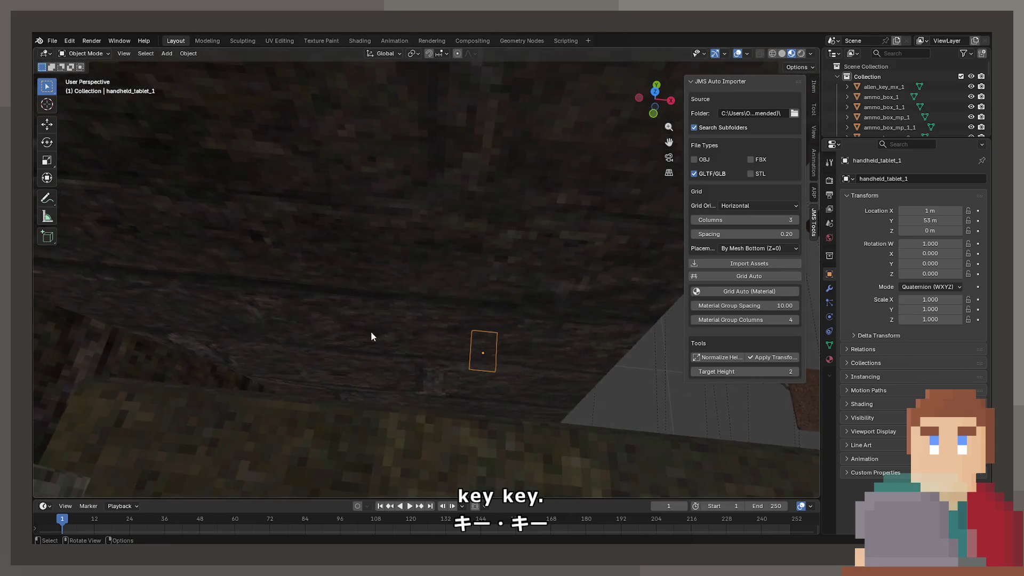
scroll(500, 322, down, 4)
middle_drag(500, 322, 495, 364)
click(499, 365)
key(KP_Decimal)
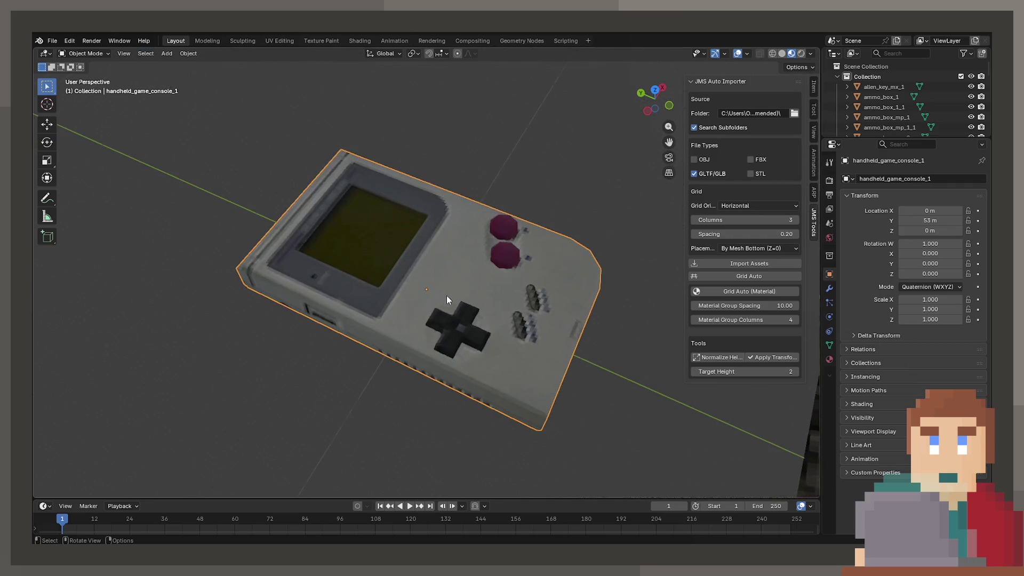
key(KP_7)
scroll(454, 301, down, 4)
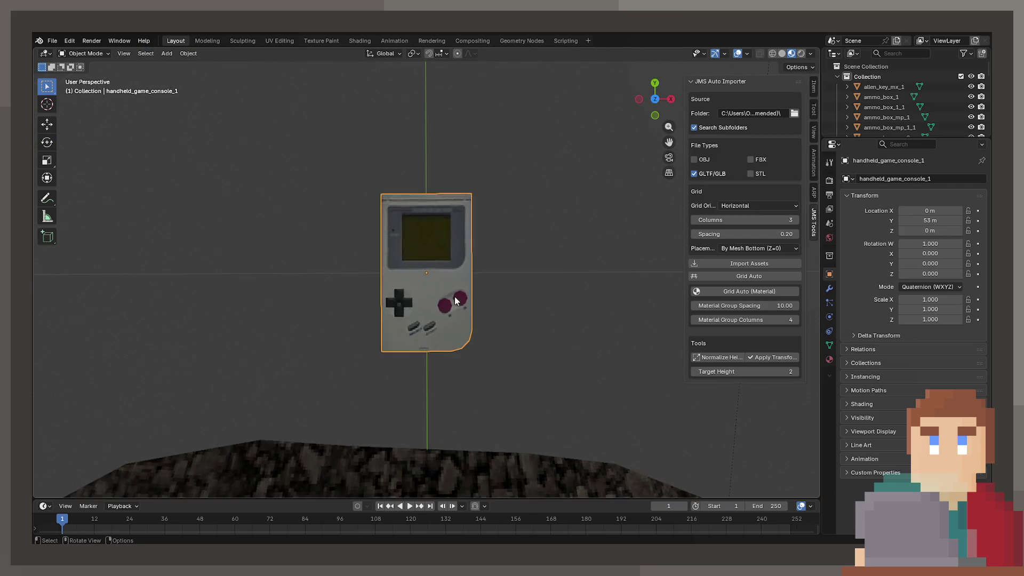
middle_drag(454, 301, 628, 241)
scroll(507, 279, down, 3)
middle_drag(507, 278, 497, 254)
click(497, 255)
mouse_move(419, 255)
middle_down()
mouse_move(325, 212)
mouse_move(598, 226)
mouse_move(623, 308)
mouse_move(542, 366)
middle_up()
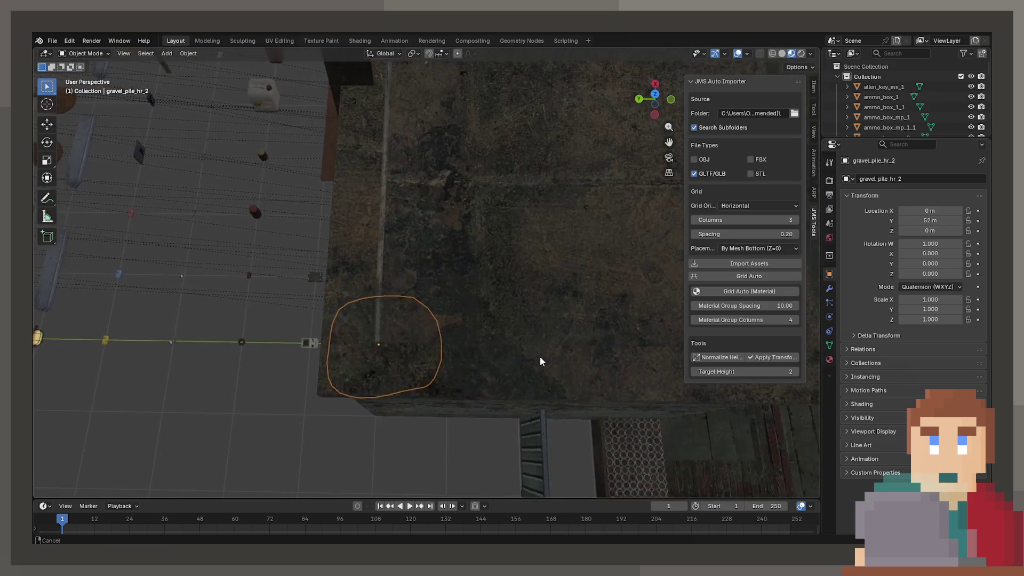
middle_drag(501, 306, 453, 267)
click(453, 266)
Move the garages block and garage_hl_1 along X.
key(g)
key(x)
click(507, 110)
click(455, 194)
key(g)
key(x)
click(458, 87)
Reposition garage_hm_1 and garage_hm_2 along X, with garage_hm_2 ending at X 36.063 m.
click(434, 175)
key(g)
key(x)
right_click(439, 82)
key(g)
key(x)
click(445, 134)
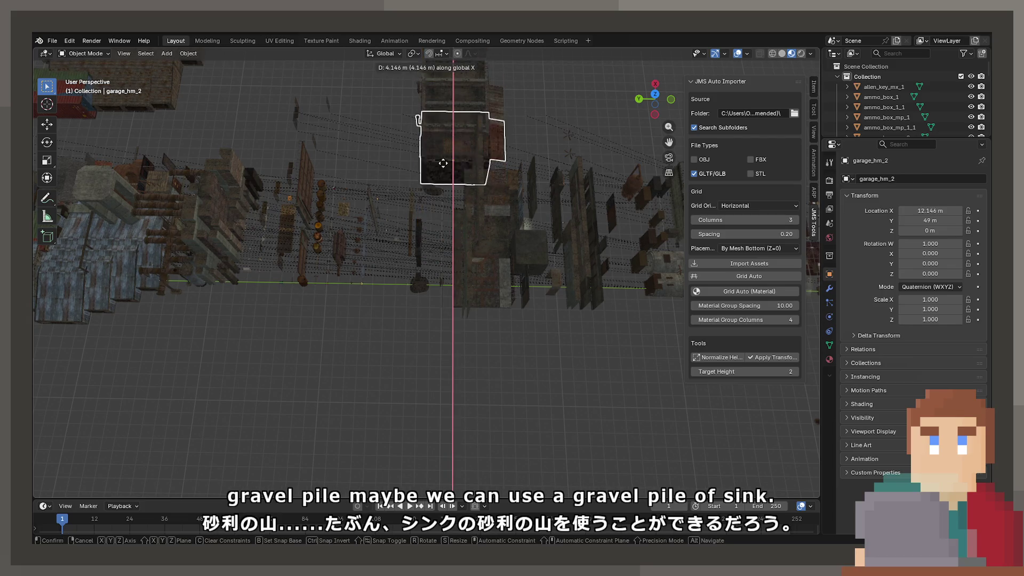
scroll(450, 178, up, 5)
mouse_move(450, 184)
middle_down()
mouse_move(532, 352)
mouse_move(468, 332)
mouse_move(466, 285)
mouse_move(379, 223)
mouse_move(500, 201)
mouse_move(445, 234)
mouse_move(449, 260)
mouse_move(386, 225)
mouse_move(451, 233)
middle_up()
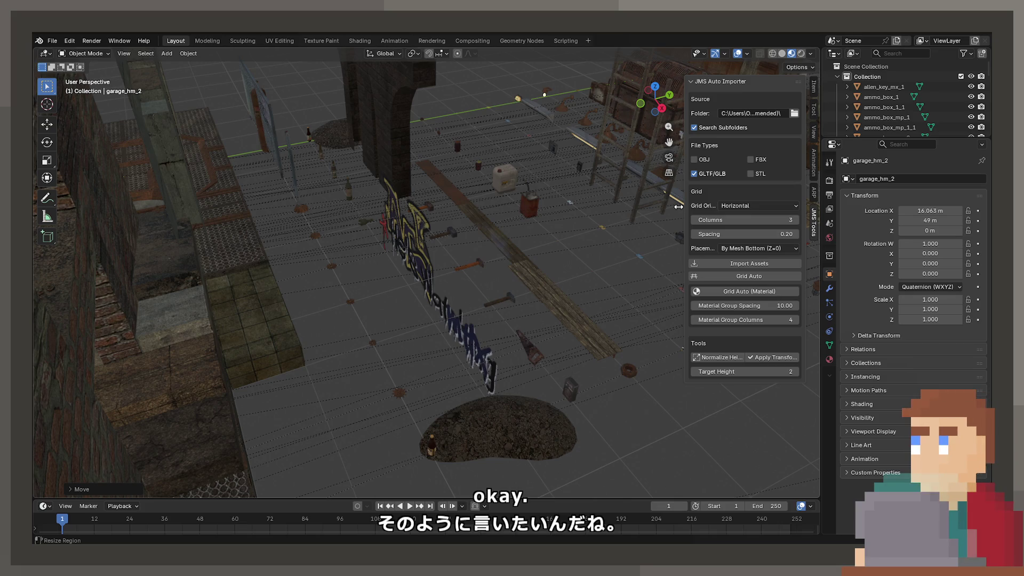
scroll(378, 325, up, 2)
scroll(379, 324, up, 4)
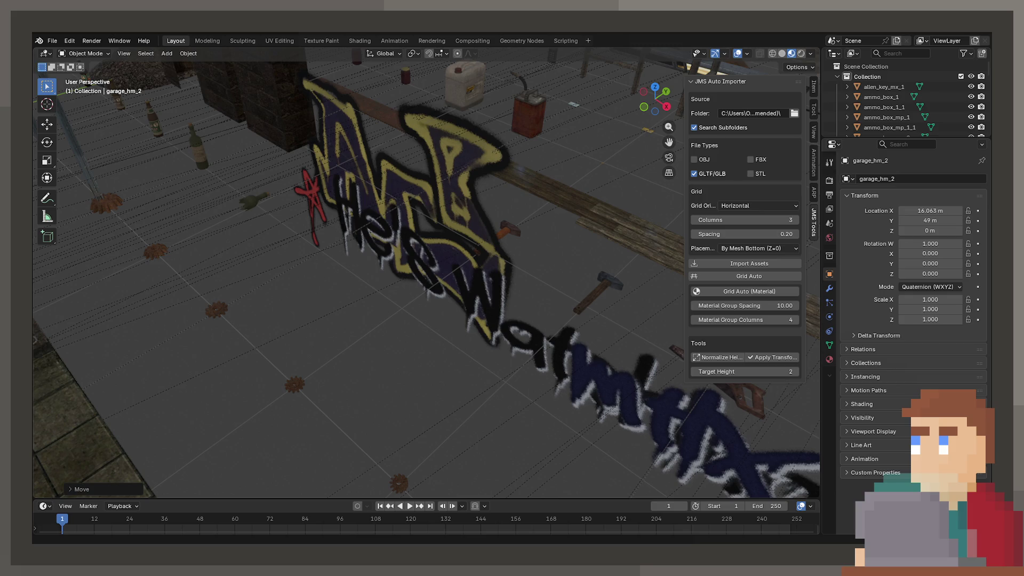
mouse_move(394, 224)
middle_down()
mouse_move(413, 255)
mouse_move(398, 283)
mouse_move(570, 430)
mouse_move(373, 261)
middle_up()
click(383, 266)
Place the slab along X, then move garage_door_frame_rg_1 and the next door frame.
key(g)
key(x)
click(413, 299)
click(411, 293)
scroll(439, 301, up, 3)
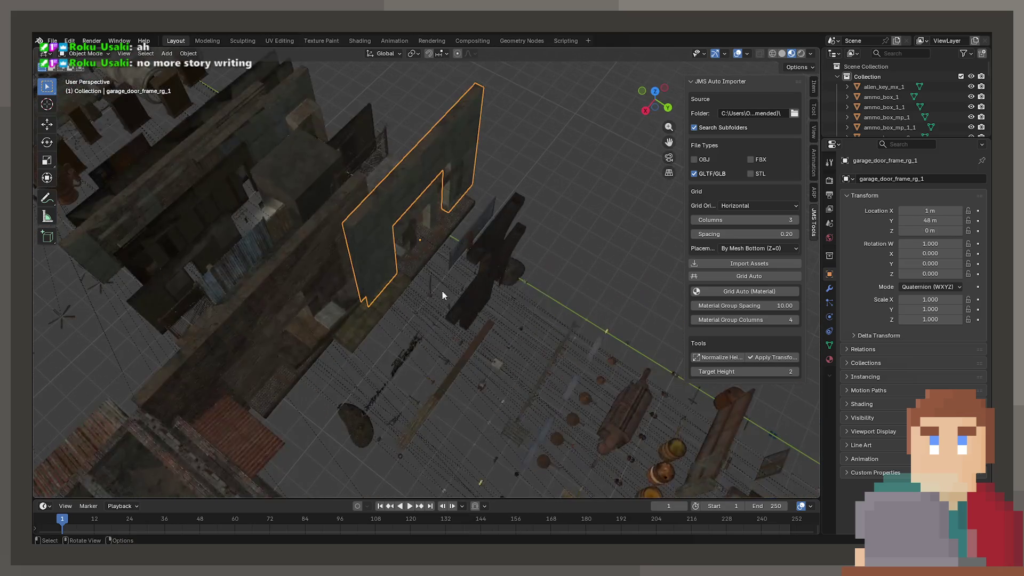
key(g)
click(422, 217)
click(422, 216)
key(g)
key(x)
click(445, 179)
click(446, 179)
Slide floor_ceiling_hr_5_m1a_1, floor_ceiling_hr_5 and floor_ceiling_hr_5_m2a_1 along the X axis.
key(g)
key(x)
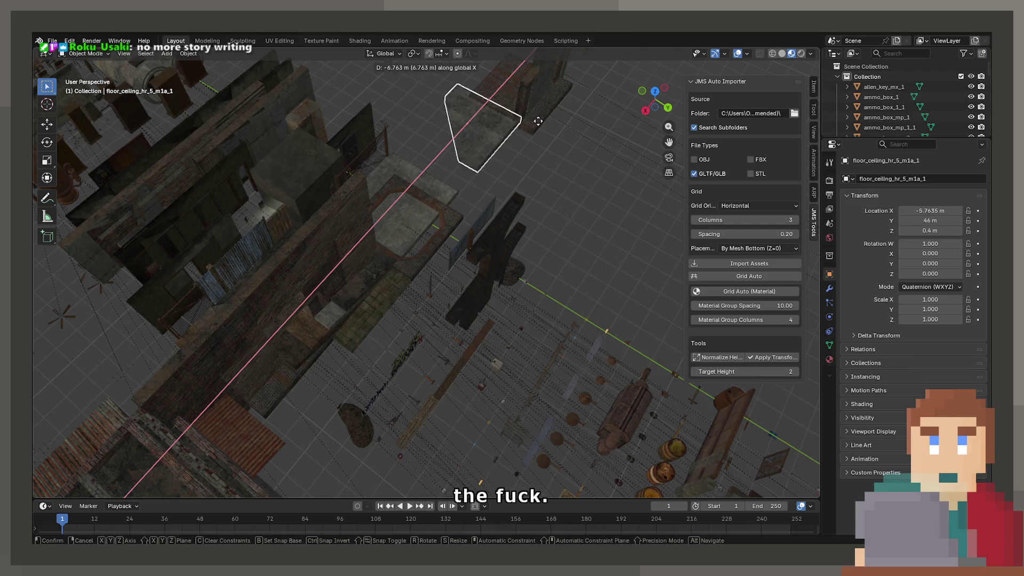
click(534, 124)
click(421, 200)
key(g)
key(x)
click(431, 205)
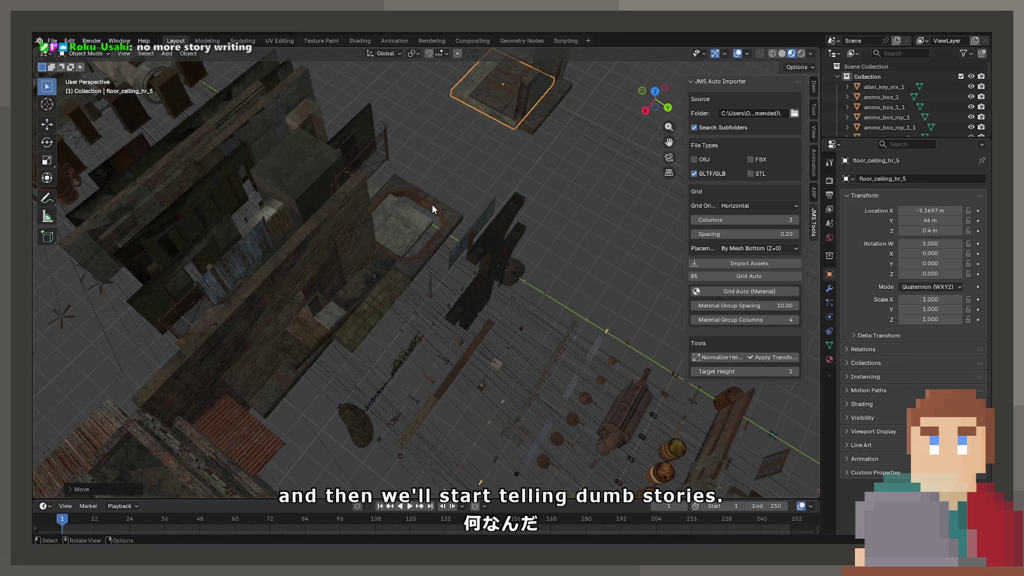
click(432, 205)
key(g)
key(x)
click(336, 247)
Slide garage_door_frame_hs_1, another door frame and garage_door_frame_hr_1 along X, the last to X -11.003 m.
click(398, 241)
key(g)
key(x)
click(574, 113)
click(324, 277)
key(g)
key(x)
click(293, 248)
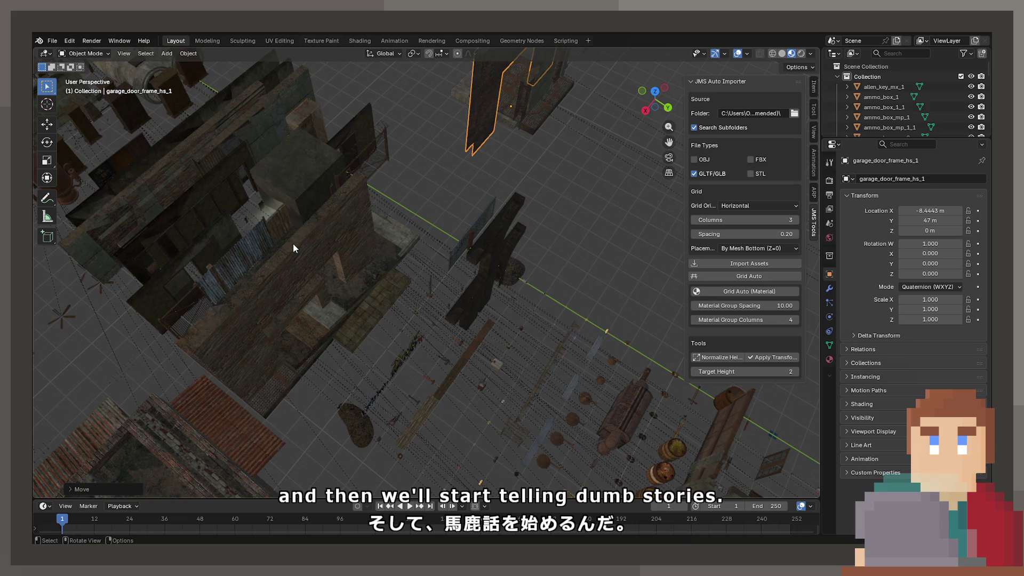
click(293, 249)
key(g)
key(x)
click(568, 49)
Check for hidden pieces in wireframe, then return to textured shading over the stacked slabs.
key(shift+z)
mouse_move(364, 376)
middle_down()
mouse_move(434, 360)
mouse_move(604, 363)
mouse_move(394, 384)
mouse_move(447, 443)
mouse_move(500, 364)
mouse_move(488, 356)
middle_up()
key(z)
click(488, 395)
mouse_move(487, 395)
middle_down()
mouse_move(489, 379)
mouse_move(592, 272)
mouse_move(404, 341)
mouse_move(521, 243)
mouse_move(457, 303)
middle_up()
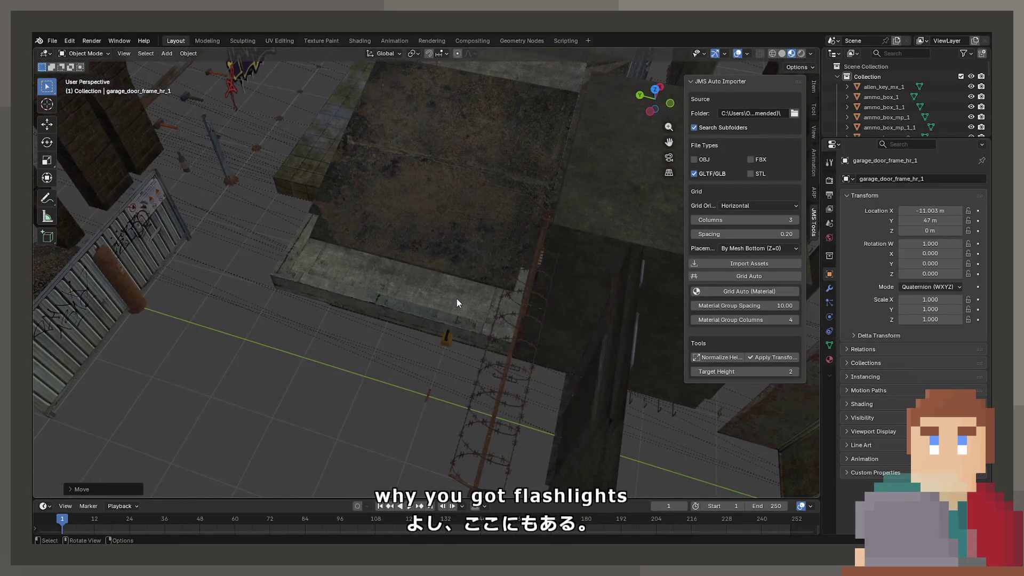
Slide floor_ceiling_hr_6, floor_ceiling_hs_1_slope and floor_ceiling_2 along the X axis.
click(456, 304)
scroll(465, 289, down, 5)
key(g)
key(x)
click(438, 316)
click(404, 286)
key(g)
key(x)
click(366, 202)
click(426, 264)
key(g)
key(x)
click(359, 481)
Slide floor_ceiling_hs_2_slope along X, and floor_ceiling_hs_3_slope to X -5.88.
click(443, 193)
key(g)
key(x)
click(441, 242)
click(453, 229)
key(g)
key(x)
key(Escape)
key(g)
key(x)
click(350, 74)
Orbit toward the flashlights and frame the first_aid_kit_hr_1 object.
scroll(450, 164, up, 5)
mouse_move(431, 316)
middle_down()
mouse_move(488, 286)
mouse_move(450, 273)
mouse_move(400, 198)
middle_up()
click(394, 203)
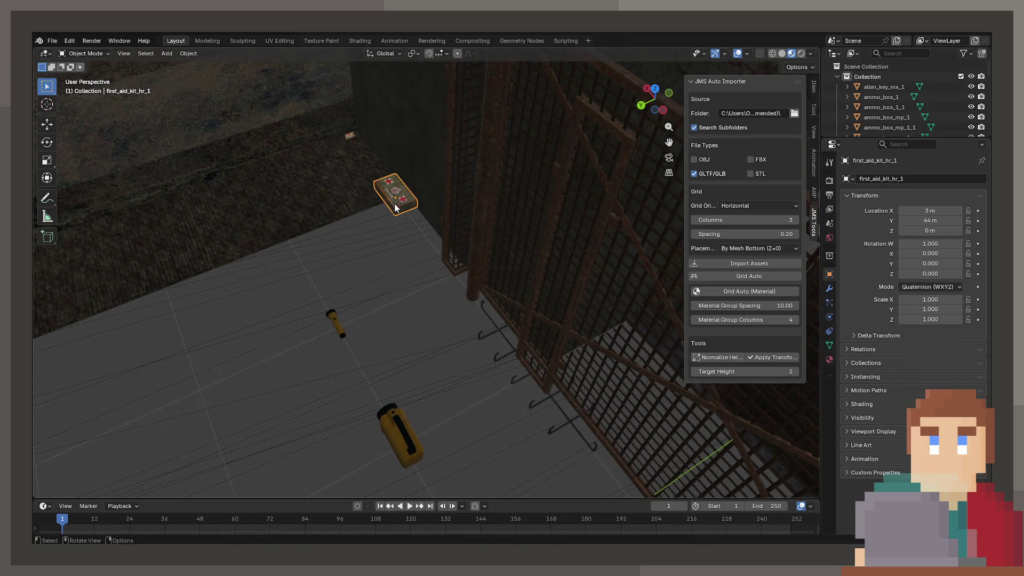
key(KP_Decimal)
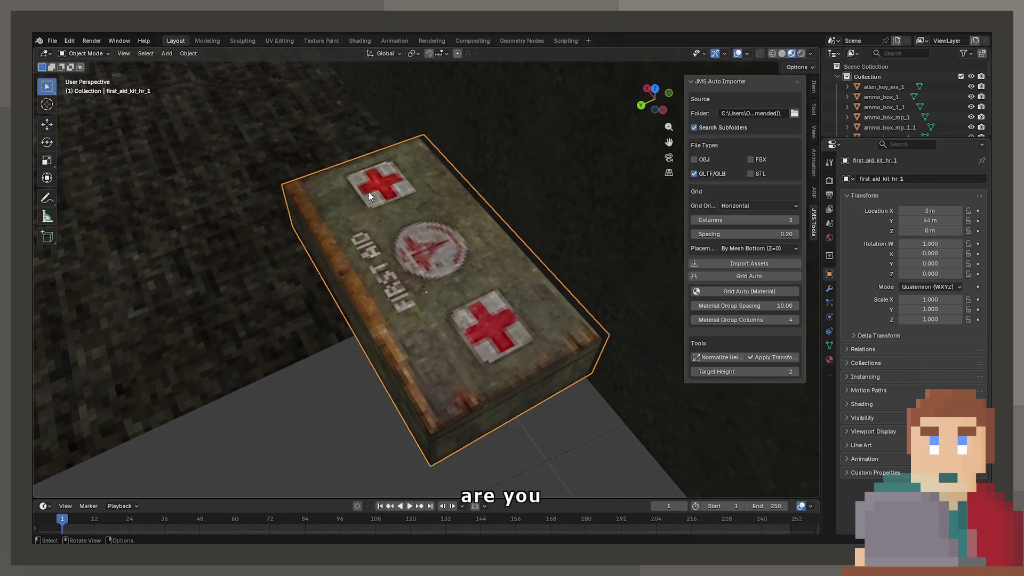
scroll(370, 194, down, 10)
Slide floor_ceiling_3, floor_ceiling_hs_4_slope and floor_ceiling_hr_2_hole along the X axis.
click(385, 164)
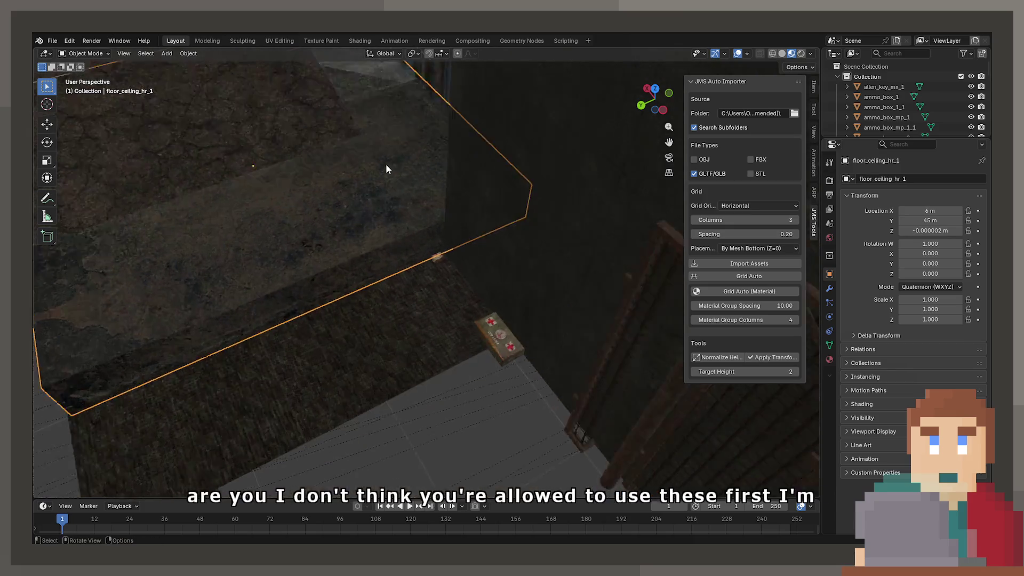
scroll(387, 168, down, 5)
click(357, 237)
key(g)
key(x)
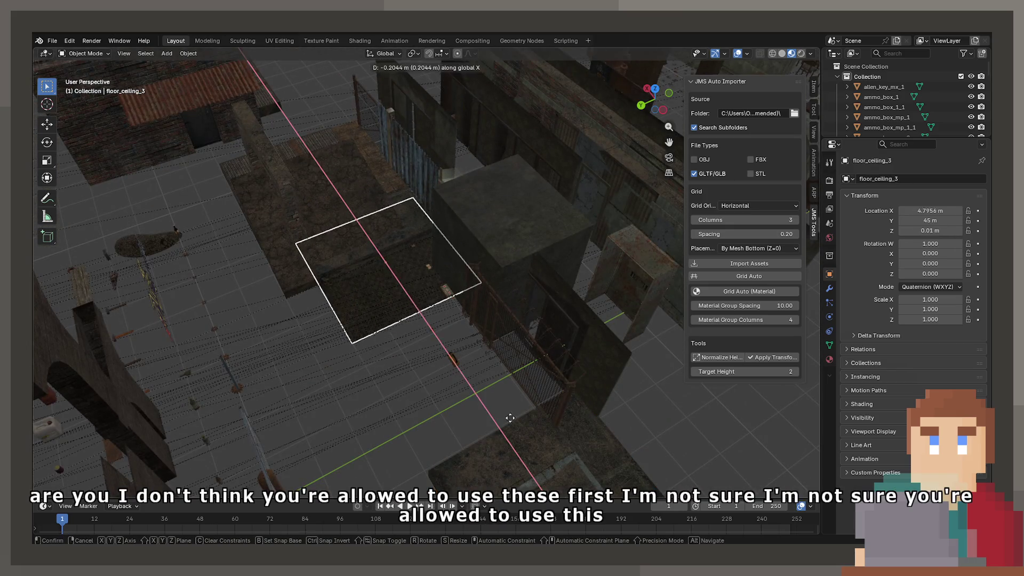
click(533, 480)
click(378, 252)
key(g)
key(x)
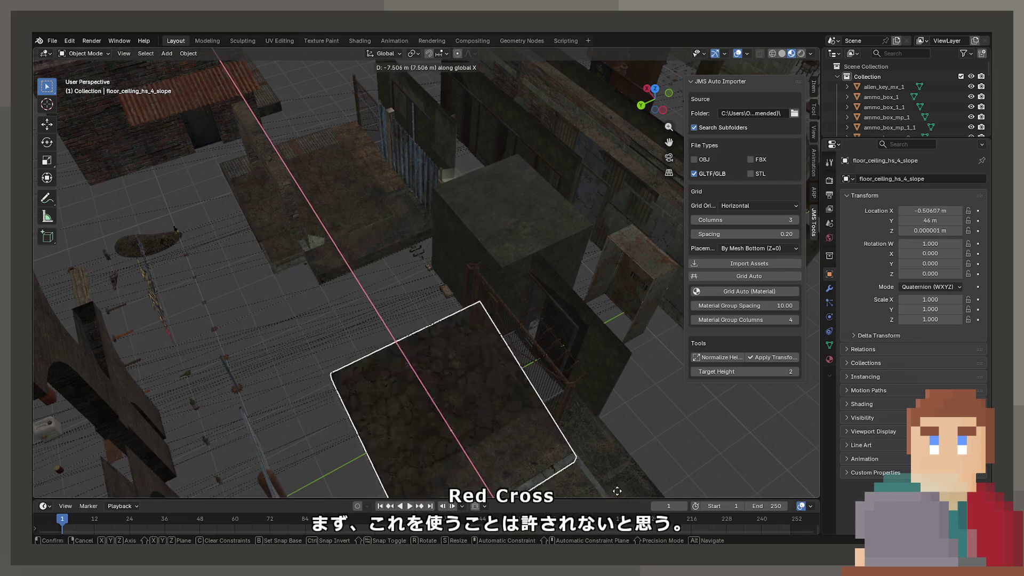
click(613, 480)
click(404, 230)
key(g)
key(x)
click(626, 464)
Slide floor_ceiling_hy_1, floor_ceiling_hr_3 and floor_ceiling_rtx_1 along the X axis.
click(327, 223)
key(g)
key(x)
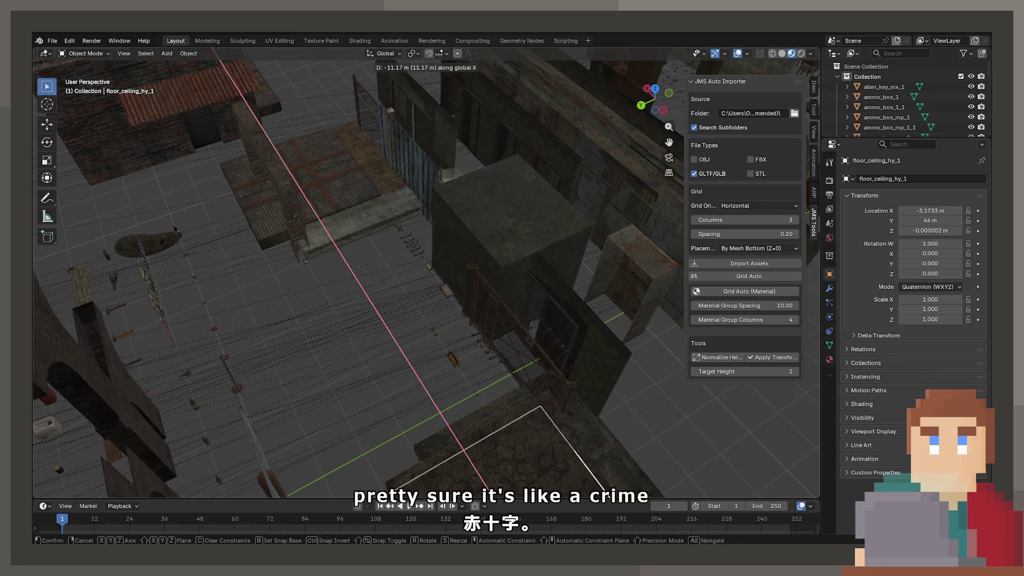
click(607, 495)
click(367, 234)
key(g)
key(x)
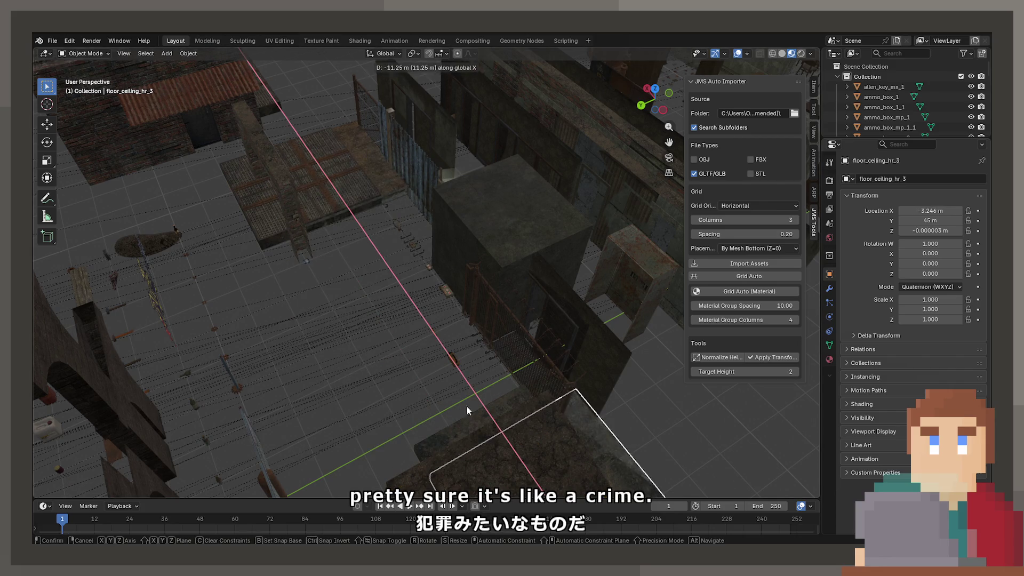
click(515, 435)
click(299, 181)
key(g)
key(x)
click(480, 442)
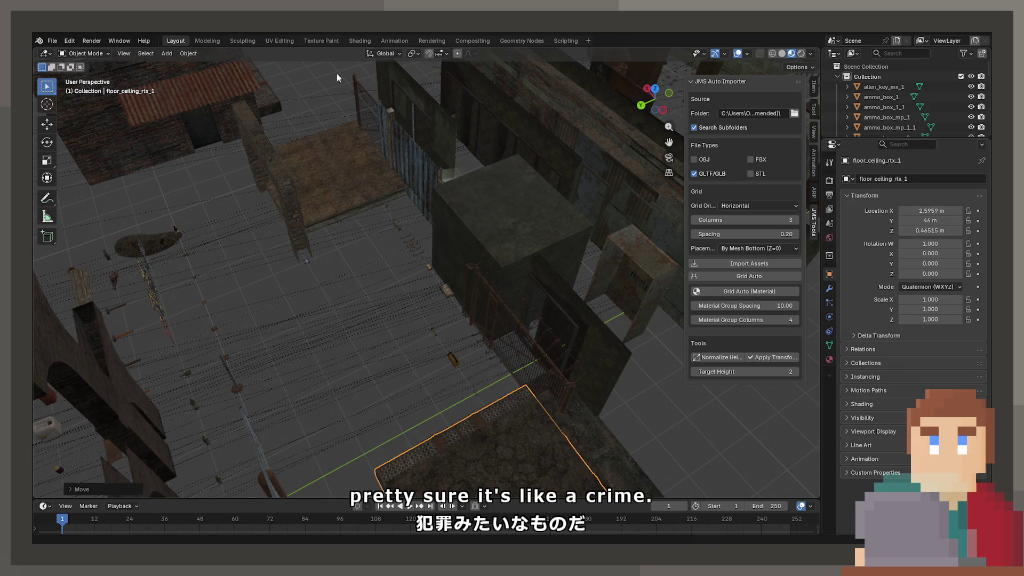
Slide the wooden platform floor_ceiling_hr_4 and garage_door_frame_hr_2 along the X axis.
click(297, 196)
key(g)
key(x)
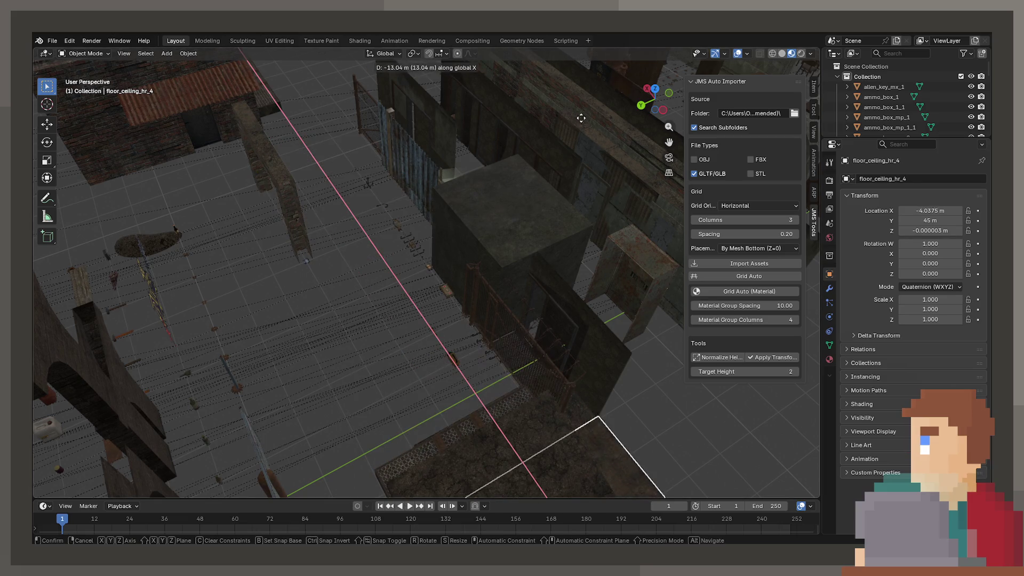
click(576, 137)
click(274, 180)
key(g)
key(x)
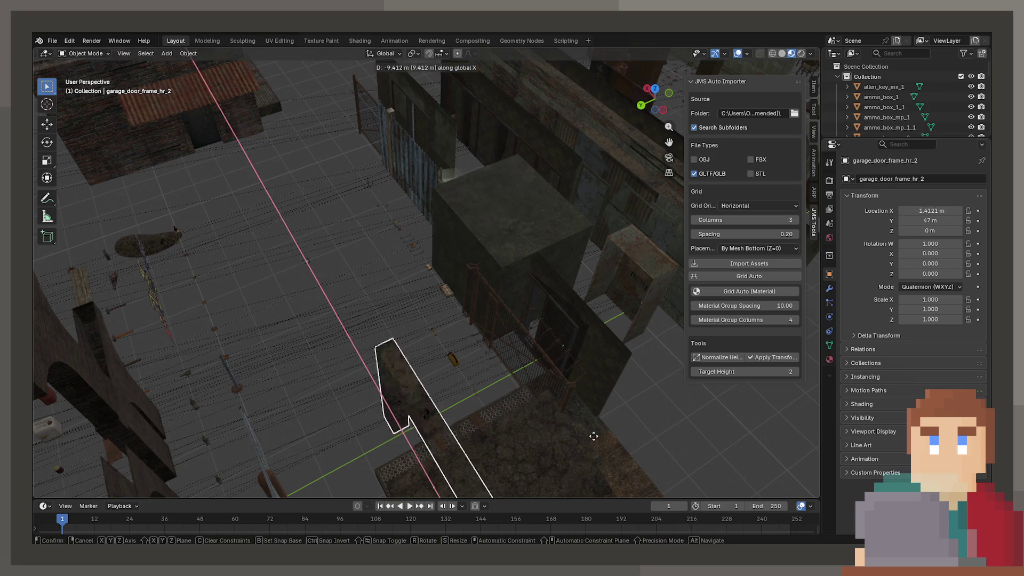
click(629, 469)
scroll(350, 280, up, 6)
Look over the assets, selecting flare_mx_1 and panning around the elevator scene.
mouse_move(348, 324)
middle_down()
mouse_move(336, 338)
mouse_move(359, 290)
mouse_move(343, 227)
mouse_move(506, 343)
mouse_move(609, 350)
mouse_move(576, 334)
mouse_move(398, 308)
mouse_move(372, 279)
middle_up()
click(447, 279)
scroll(447, 279, down, 6)
mouse_move(442, 324)
shift+middle_down()
mouse_move(441, 242)
mouse_move(478, 290)
mouse_move(366, 252)
mouse_move(421, 258)
mouse_move(245, 283)
mouse_move(338, 297)
mouse_move(407, 276)
mouse_move(274, 195)
mouse_move(315, 240)
mouse_move(292, 241)
mouse_move(256, 216)
mouse_move(274, 205)
mouse_move(361, 279)
mouse_move(375, 231)
mouse_move(286, 238)
mouse_move(466, 243)
mouse_move(210, 298)
mouse_move(240, 317)
mouse_move(492, 207)
shift+middle_up()
mouse_move(400, 295)
middle_down()
mouse_move(448, 304)
mouse_move(478, 276)
mouse_move(348, 256)
mouse_move(328, 229)
middle_up()
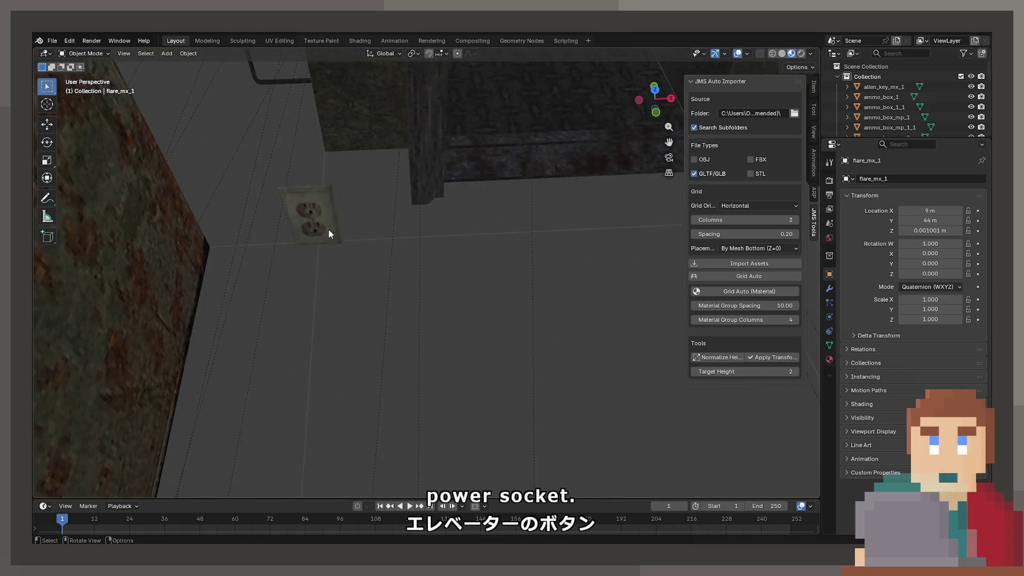
Select and frame the power socket, orbiting from front view to top-down view.
click(301, 216)
key(KP_Decimal)
scroll(420, 231, up, 3)
middle_drag(420, 232, 430, 186)
scroll(340, 258, up, 4)
middle_drag(339, 258, 464, 246)
scroll(424, 180, down, 5)
mouse_move(425, 179)
middle_down()
mouse_move(388, 239)
mouse_move(261, 334)
mouse_move(292, 281)
mouse_move(345, 247)
mouse_move(402, 320)
mouse_move(474, 296)
mouse_move(525, 238)
mouse_move(350, 180)
mouse_move(425, 194)
mouse_move(430, 295)
mouse_move(624, 302)
mouse_move(446, 274)
mouse_move(372, 286)
mouse_move(472, 193)
mouse_move(402, 244)
mouse_move(420, 160)
mouse_move(447, 269)
middle_up()
Save the scene and start a new General file.
key(ctrl+s)
click(53, 41)
mouse_move(74, 55)
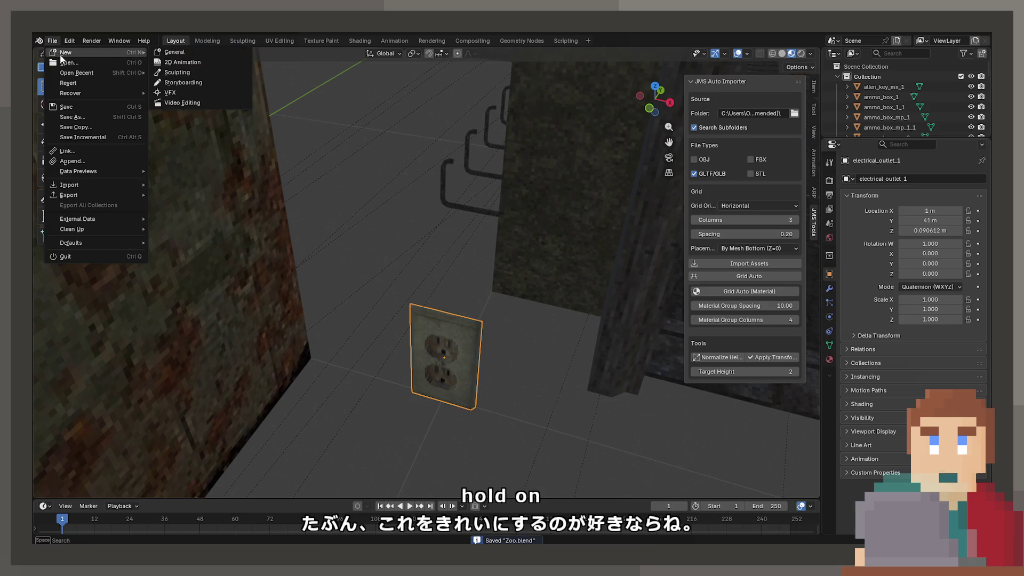
click(168, 55)
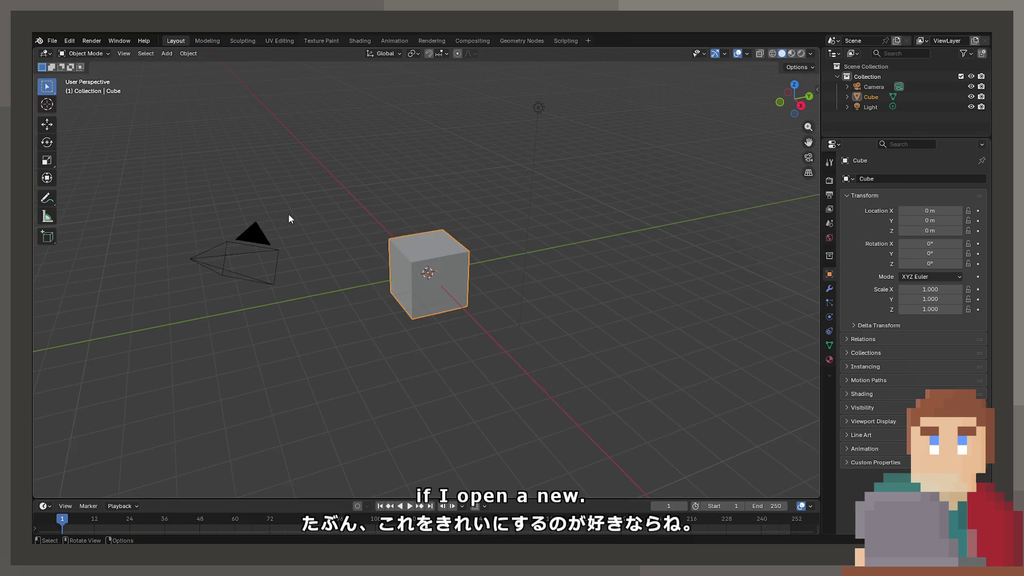
Delete the default cube, camera and light, then browse the import formats.
key(a)
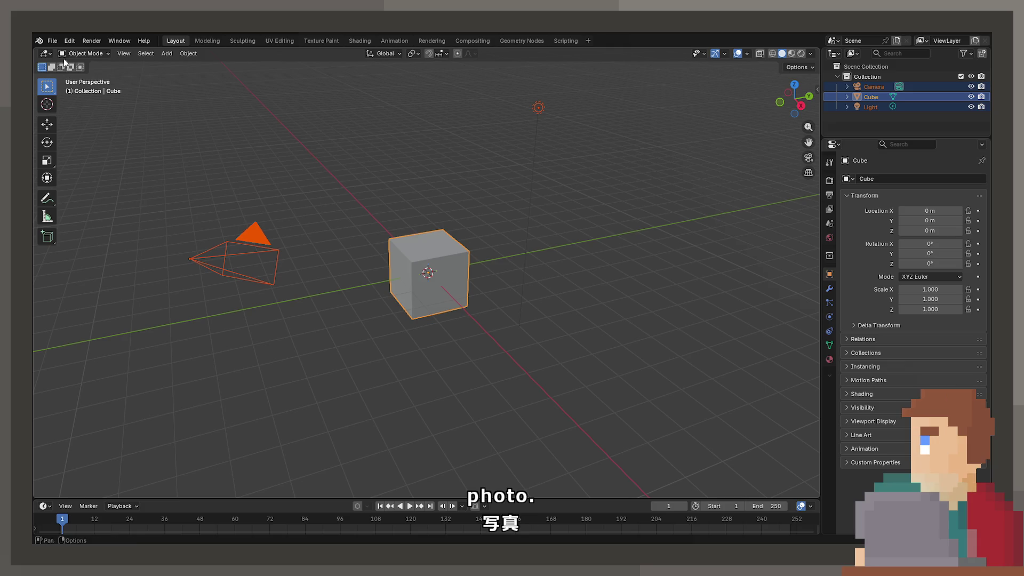
key(Delete)
click(52, 40)
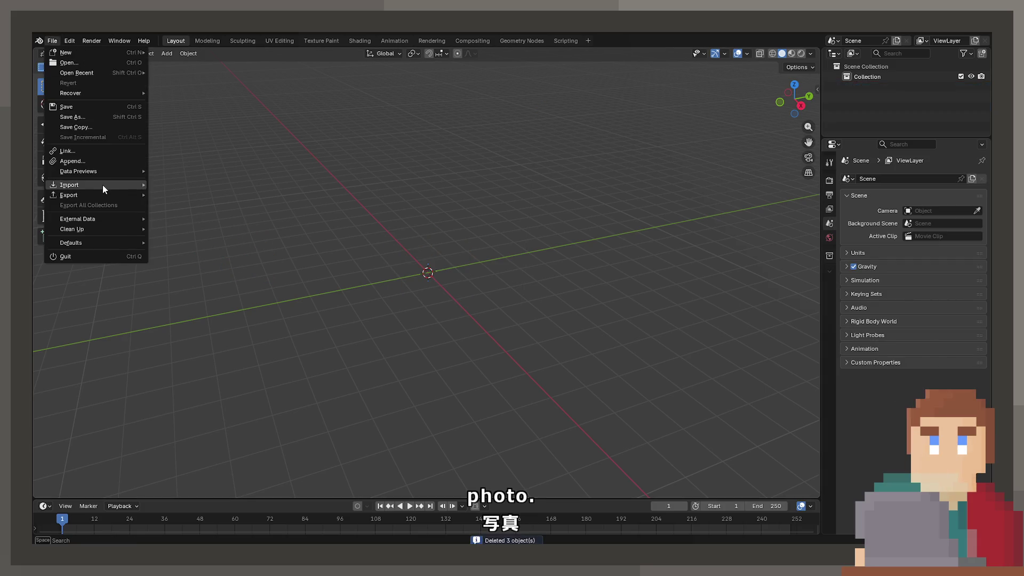
mouse_move(104, 185)
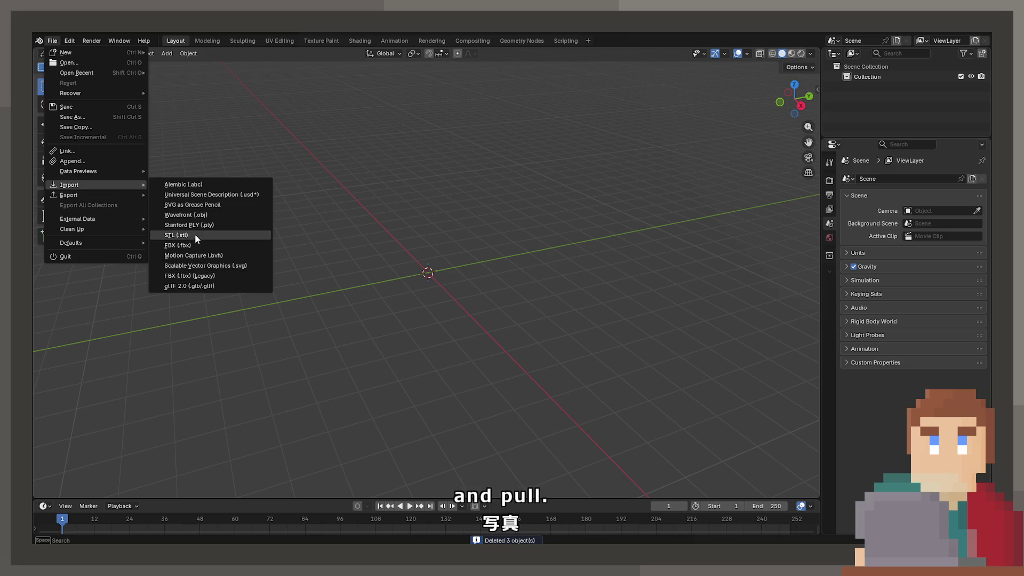
key(Escape)
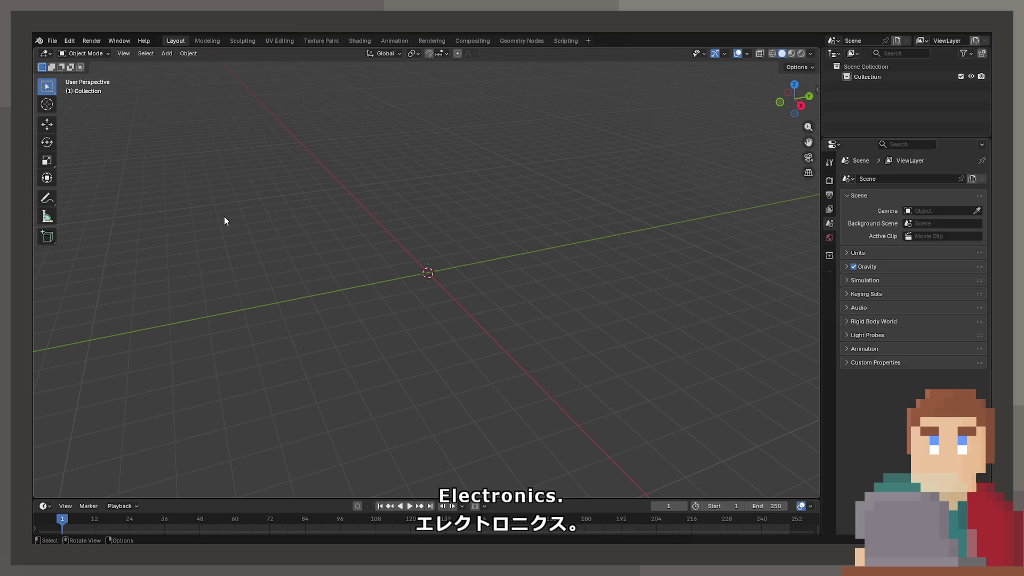
scroll(418, 265, up, 10)
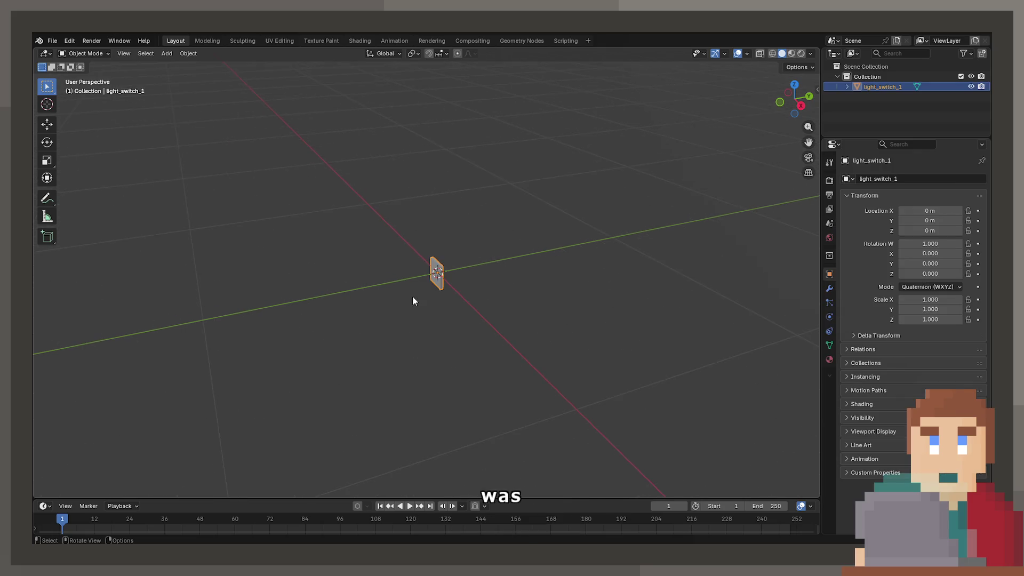
Show the light switch in Material Preview and orbit to face it front-on.
middle_drag(439, 300, 355, 279)
key(z)
click(351, 364)
mouse_move(350, 363)
middle_down()
mouse_move(446, 327)
mouse_move(474, 337)
mouse_move(404, 321)
middle_up()
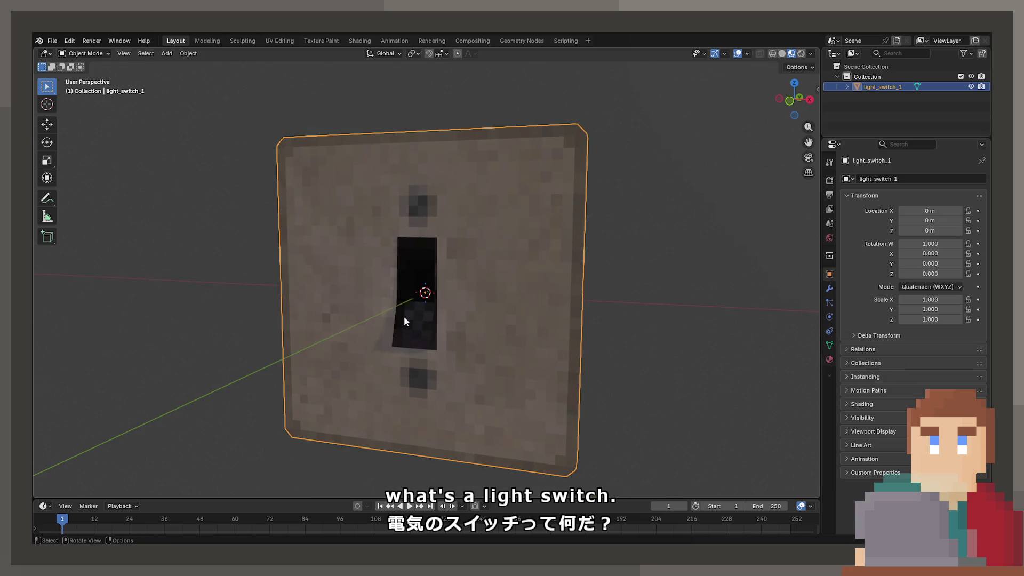
Browse the File import and export options without choosing anything.
click(51, 42)
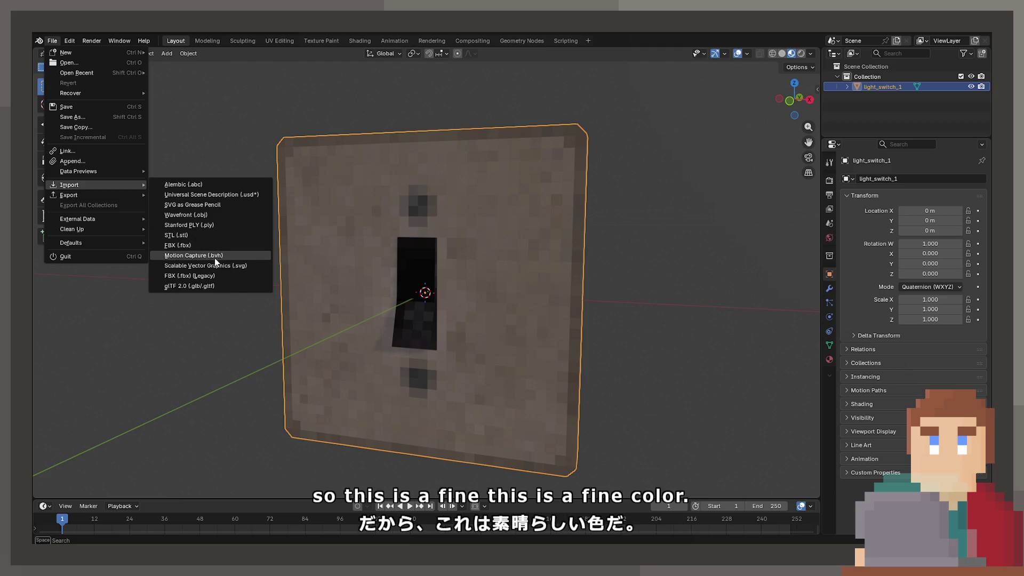
key(Escape)
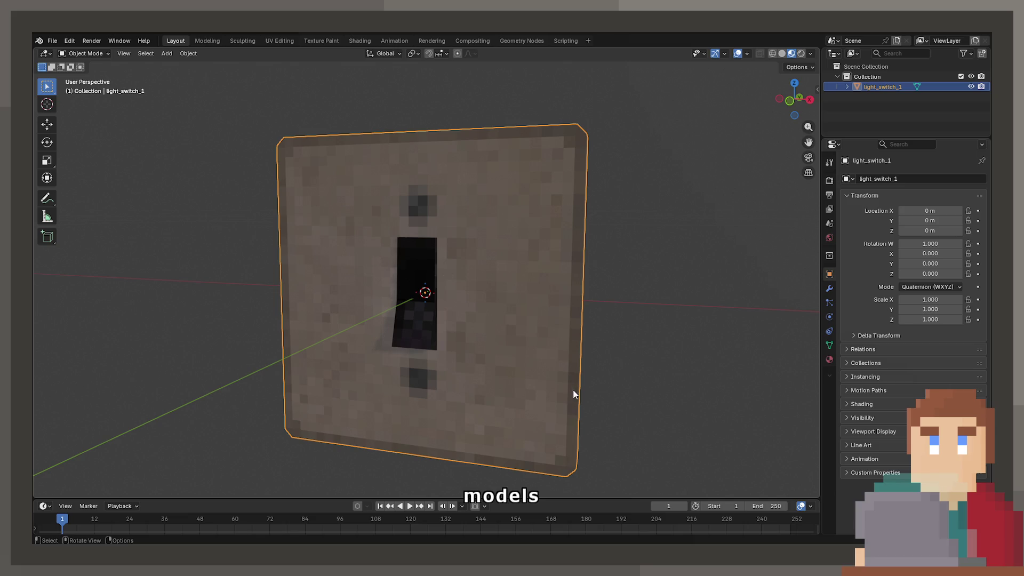
click(52, 42)
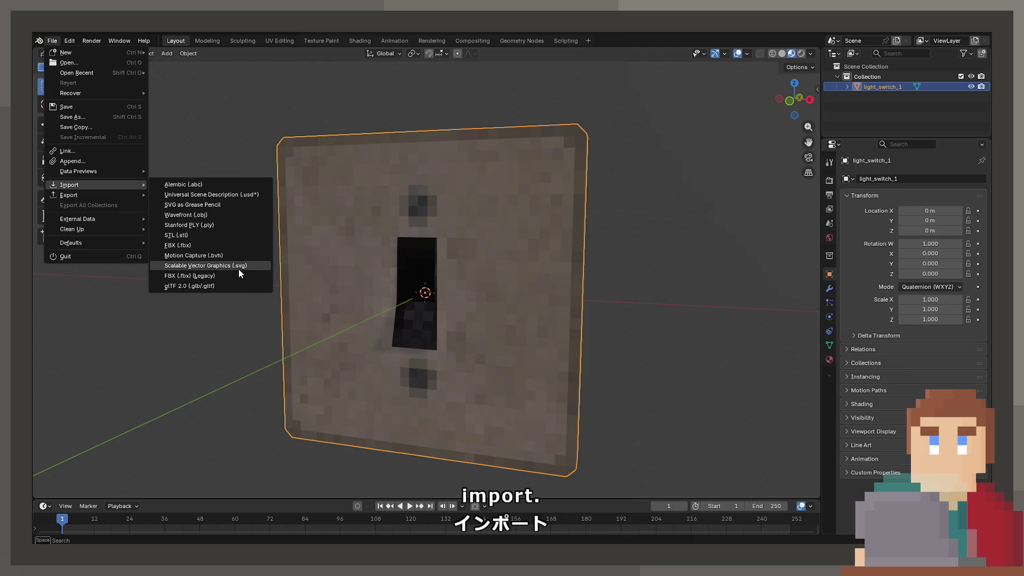
key(Escape)
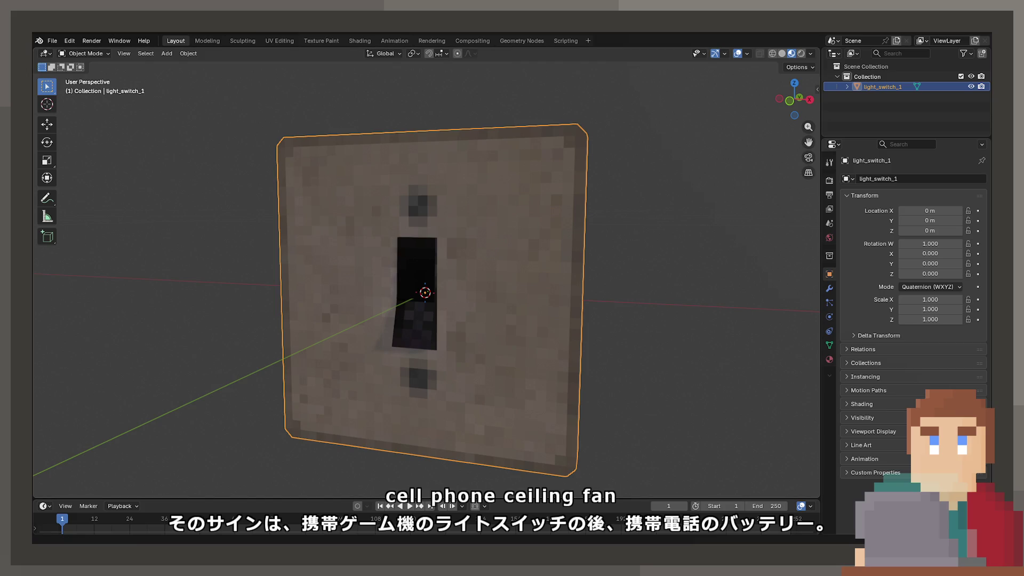
Reopen Zoo.blend from Open Recent.
click(52, 40)
mouse_move(107, 72)
click(192, 76)
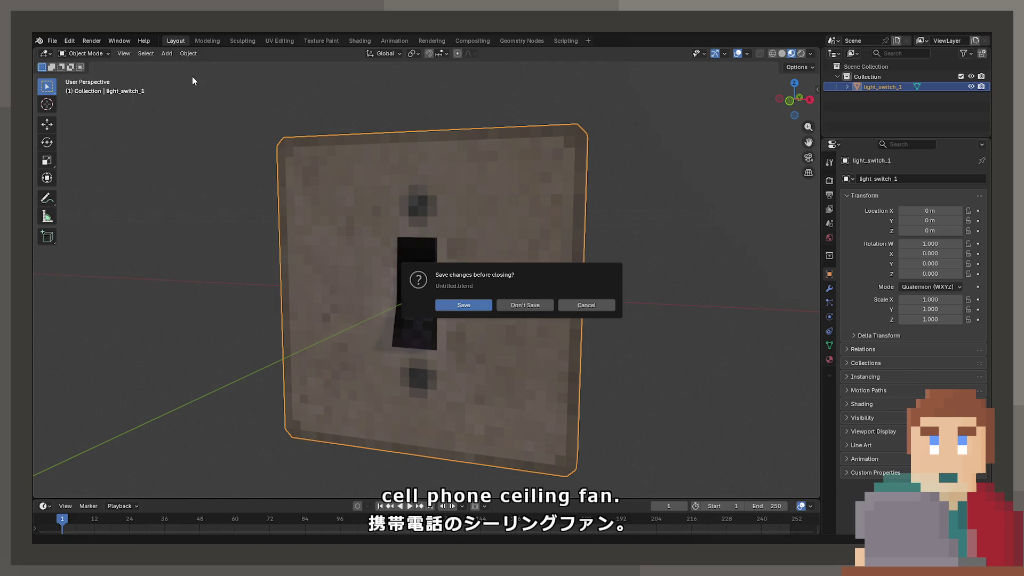
Start a new General scene, discarding the unsaved changes to Zoo.
click(529, 305)
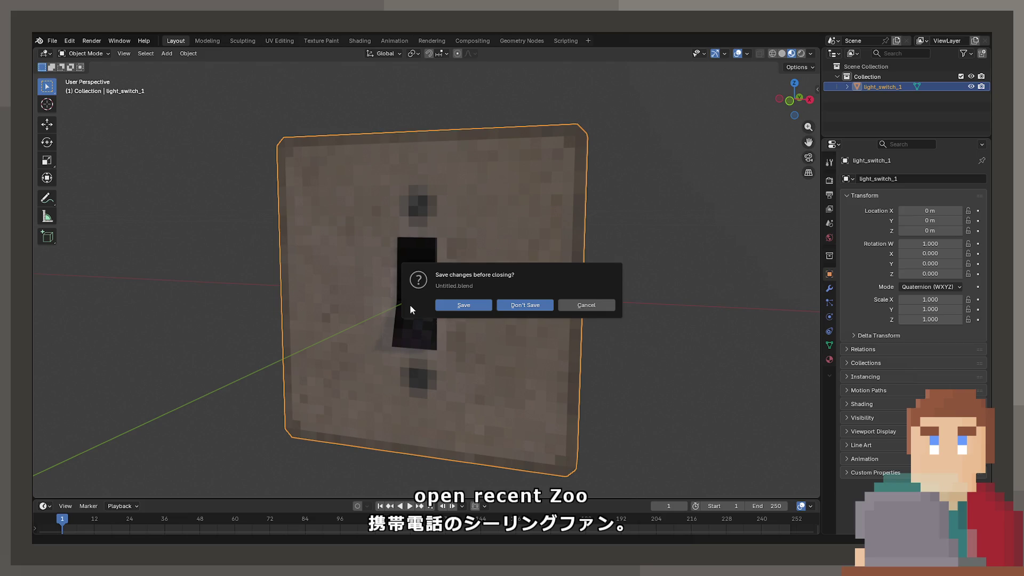
scroll(440, 334, up, 2)
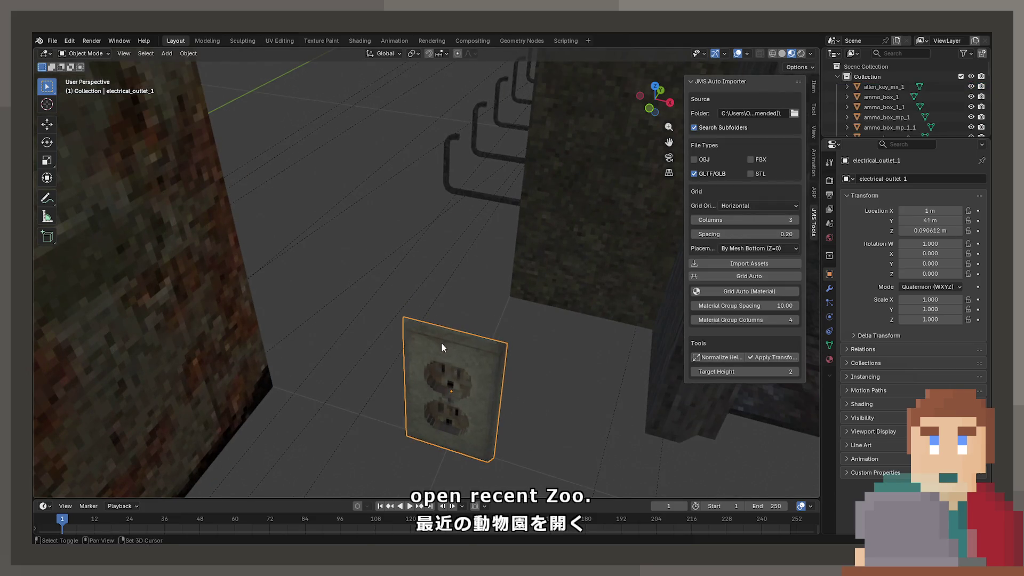
click(903, 179)
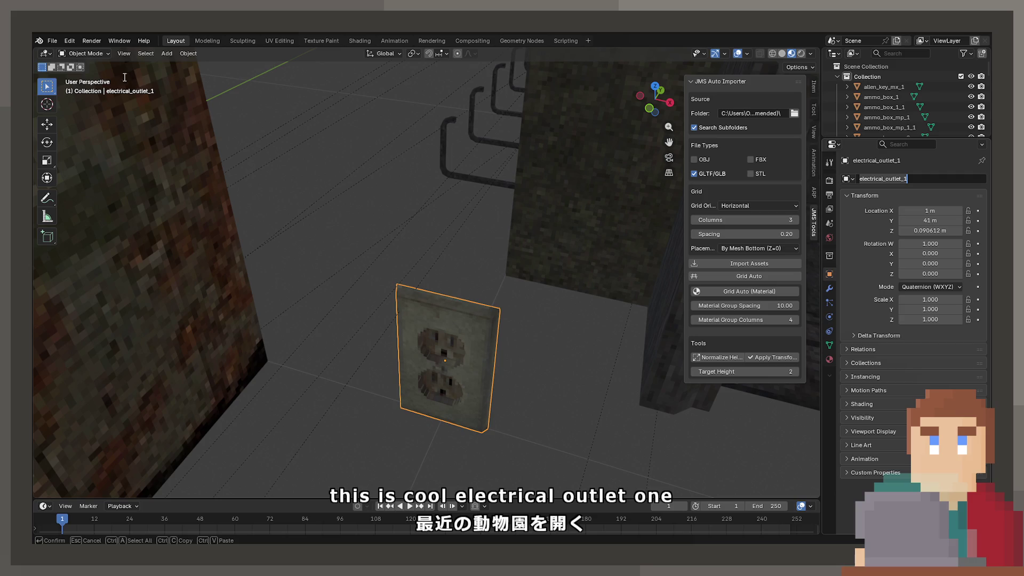
click(56, 41)
mouse_move(71, 49)
click(182, 53)
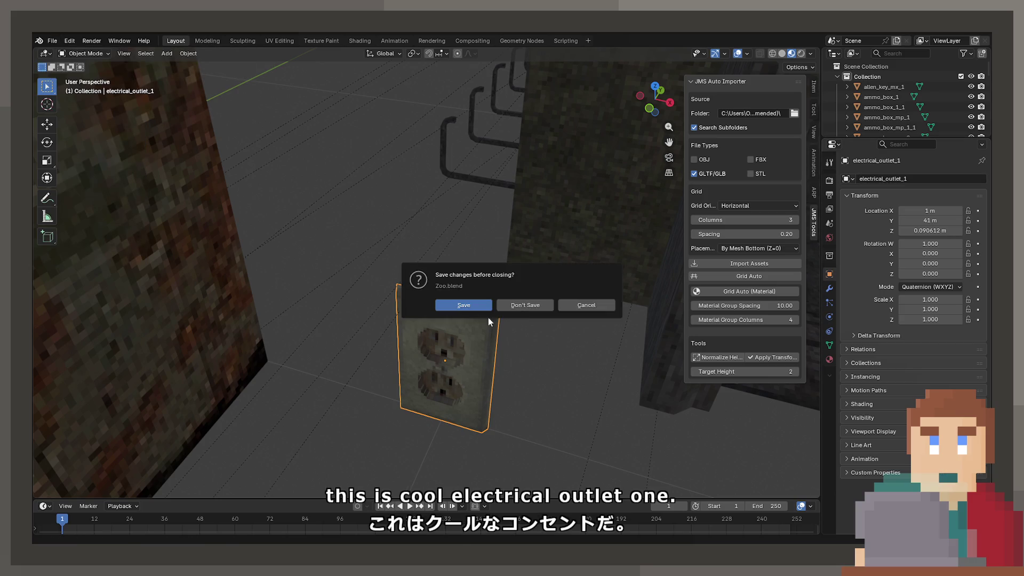
click(515, 309)
Select all three default objects and delete them.
key(a)
key(Delete)
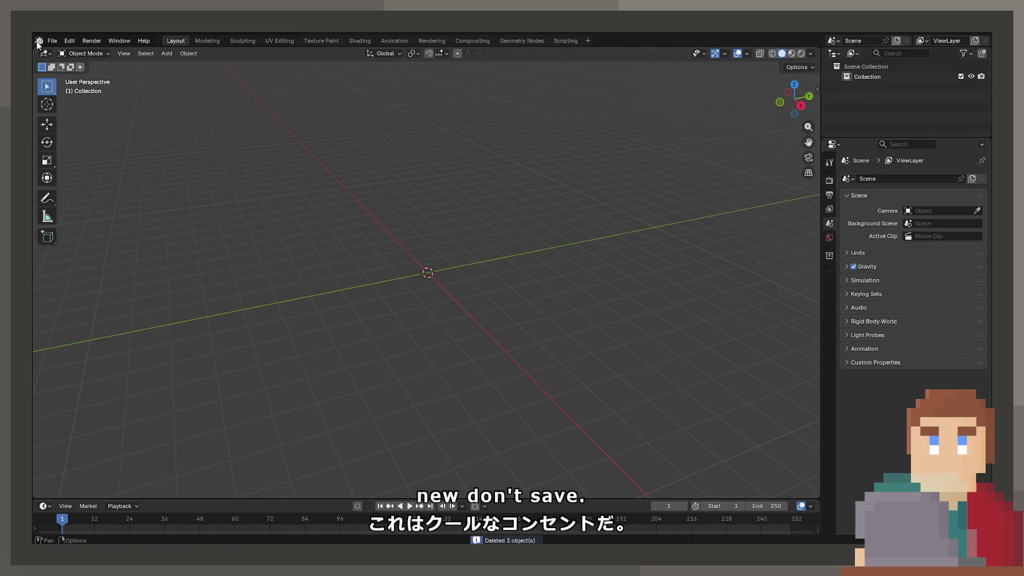
click(52, 41)
Import the electrical outlet glTF model and view it in Material Preview shading.
mouse_move(81, 182)
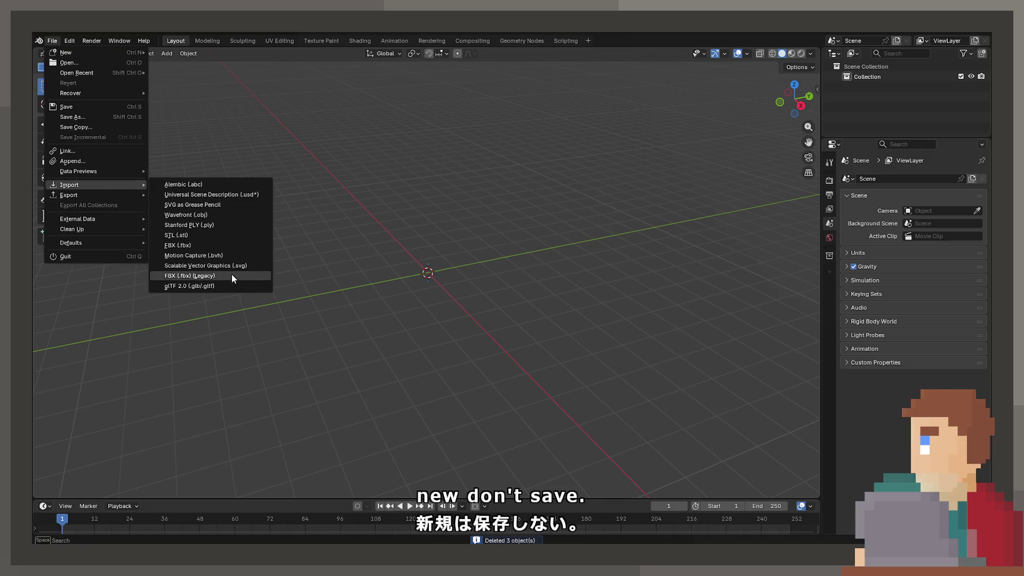
click(203, 286)
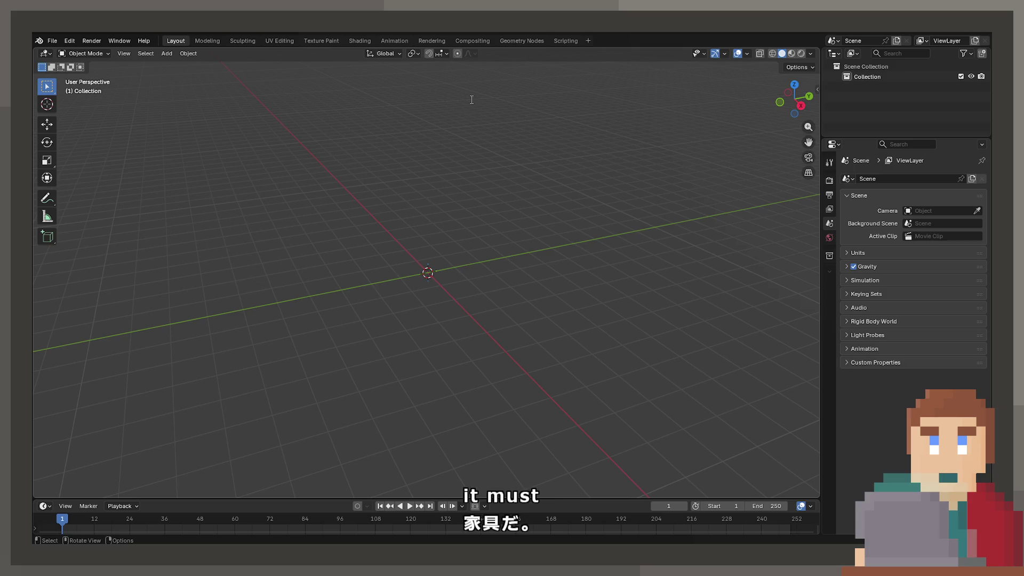
key(z)
click(422, 368)
scroll(457, 370, up, 5)
mouse_move(457, 370)
middle_down()
mouse_move(306, 370)
mouse_move(528, 290)
mouse_move(506, 282)
middle_up()
Show the outlet's material settings and turn the view to face the outlet.
click(828, 359)
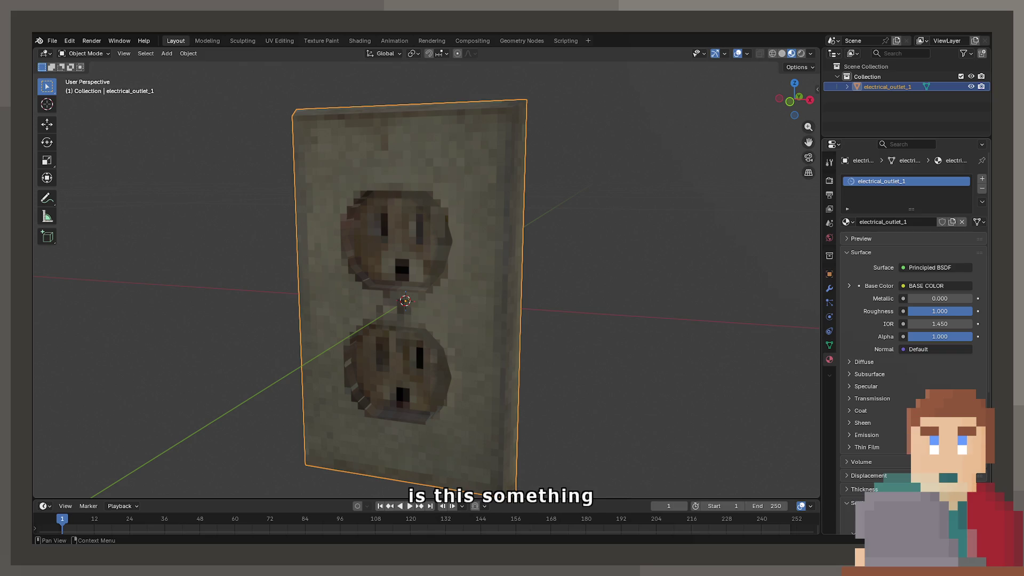
middle_drag(416, 341, 448, 352)
mouse_move(448, 243)
middle_down()
mouse_move(484, 258)
mouse_move(484, 238)
mouse_move(648, 262)
middle_up()
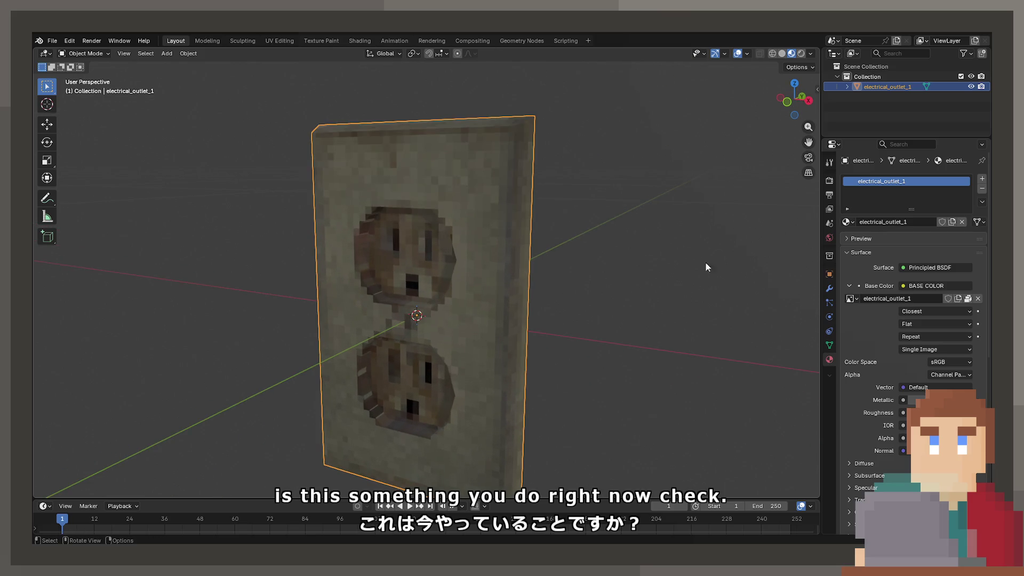
click(300, 40)
Zoom in on the outlet, check it in wireframe, then return to textured shading.
scroll(274, 288, up, 5)
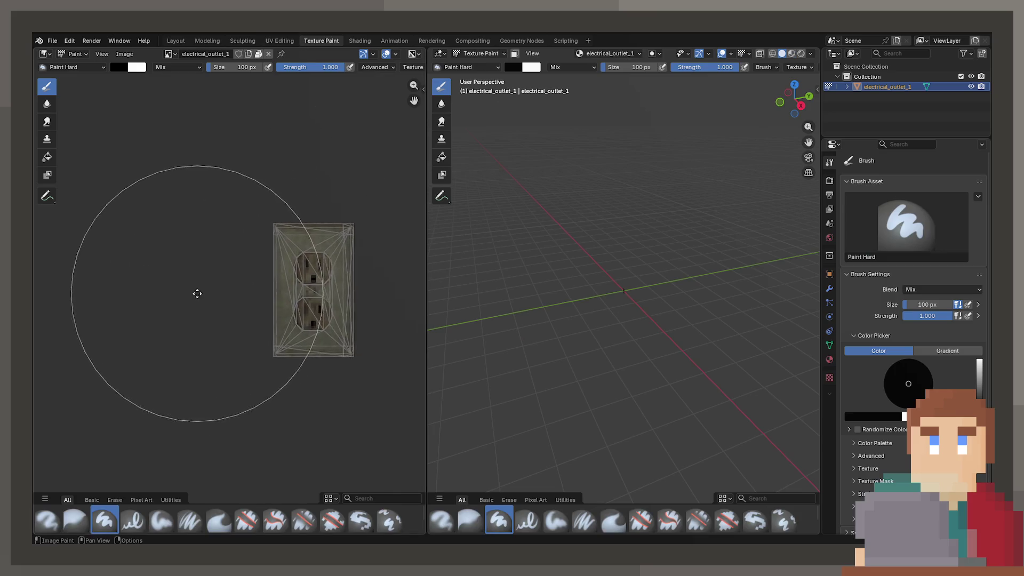
scroll(375, 244, up, 5)
scroll(627, 281, up, 5)
scroll(663, 366, up, 4)
key(z)
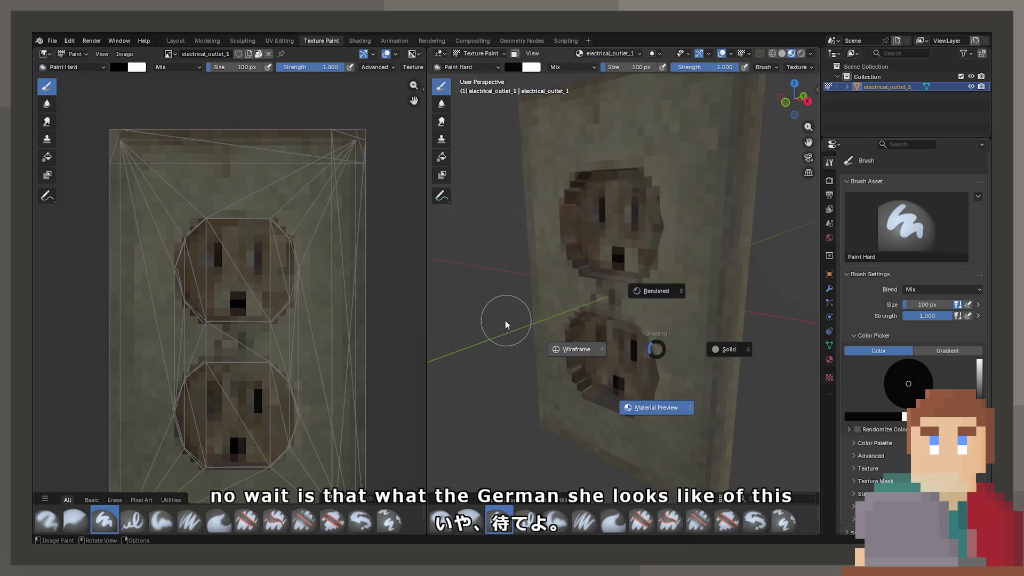
click(506, 324)
middle_drag(562, 320, 633, 304)
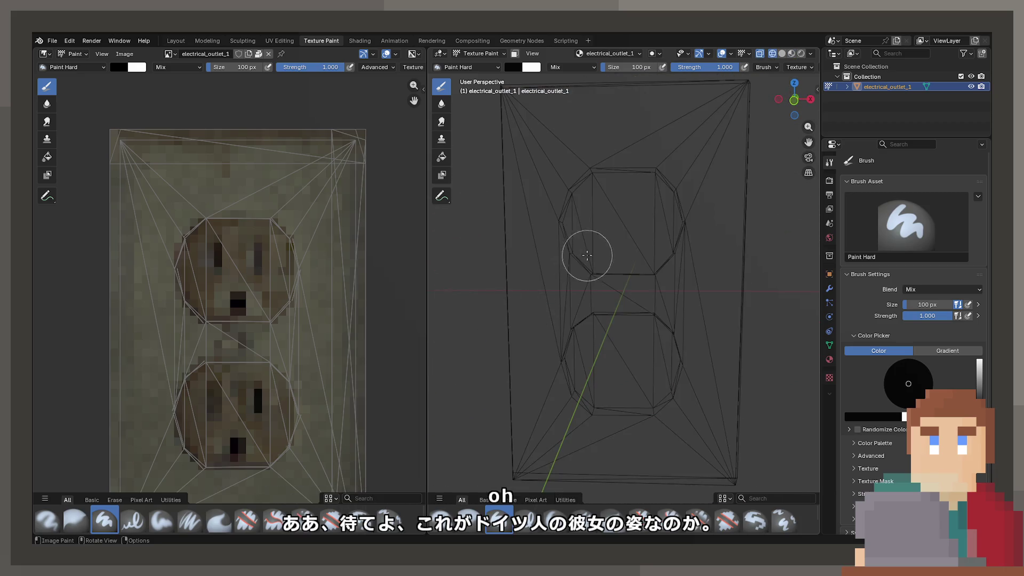
key(shift+z)
mouse_move(564, 327)
middle_down()
mouse_move(539, 341)
mouse_move(632, 301)
middle_up()
scroll(194, 299, down, 2)
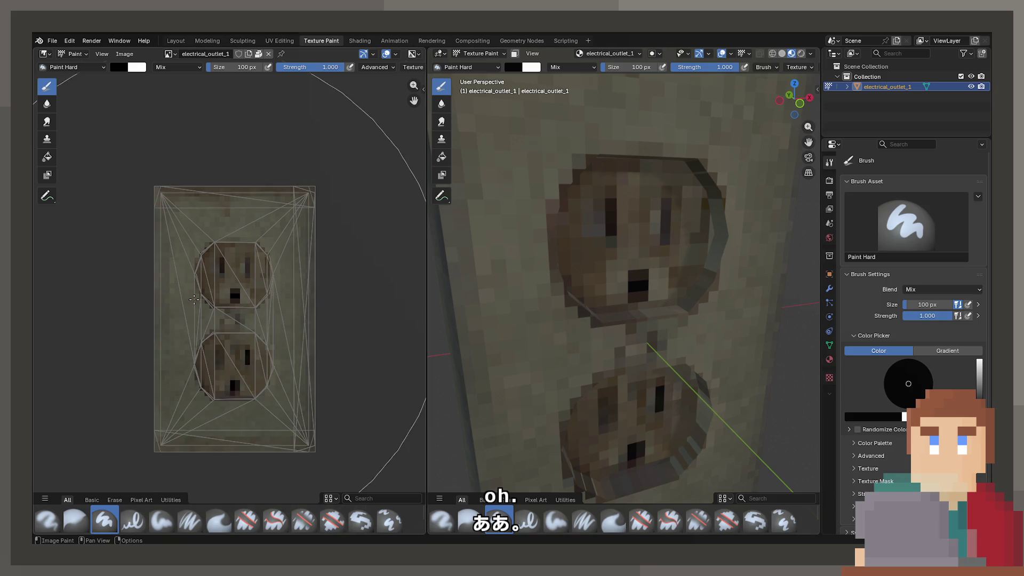
scroll(194, 300, up, 1)
scroll(481, 291, down, 4)
Recentre the outlet texture in the image view and save the electrical_outlet_1.png image.
middle_drag(567, 297, 485, 341)
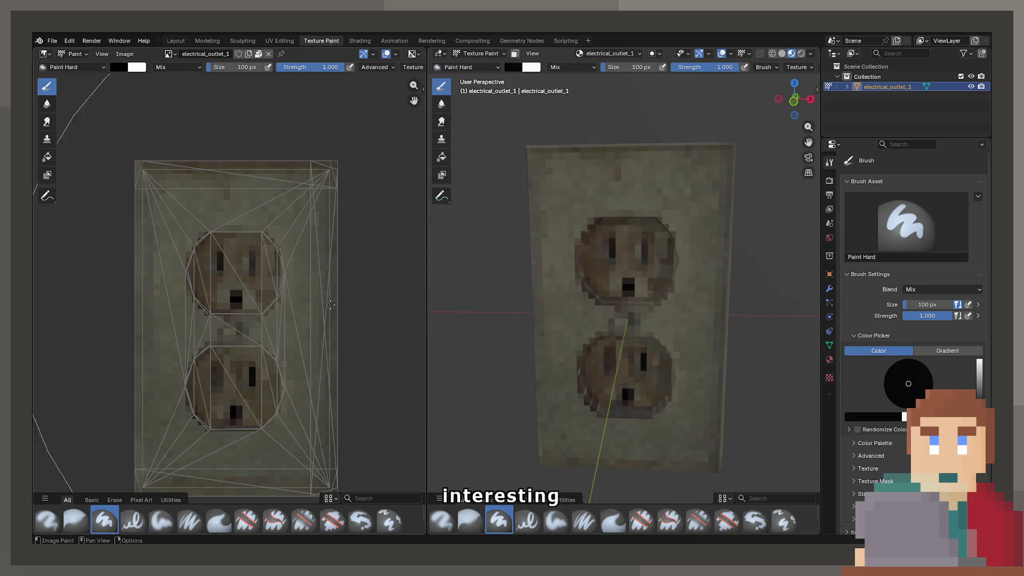
scroll(286, 312, down, 1)
scroll(286, 312, up, 2)
scroll(286, 312, down, 1)
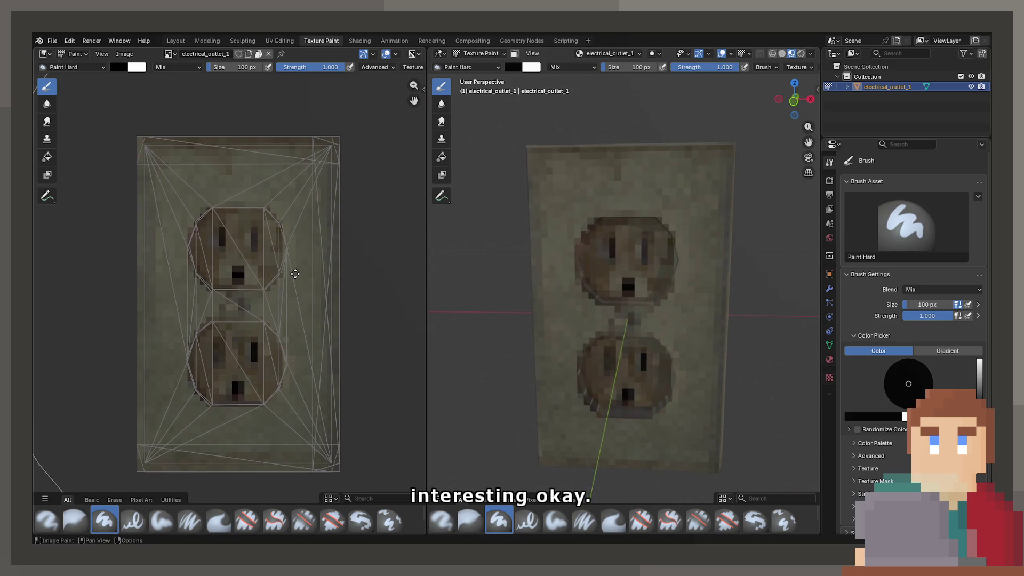
middle_drag(291, 297, 292, 274)
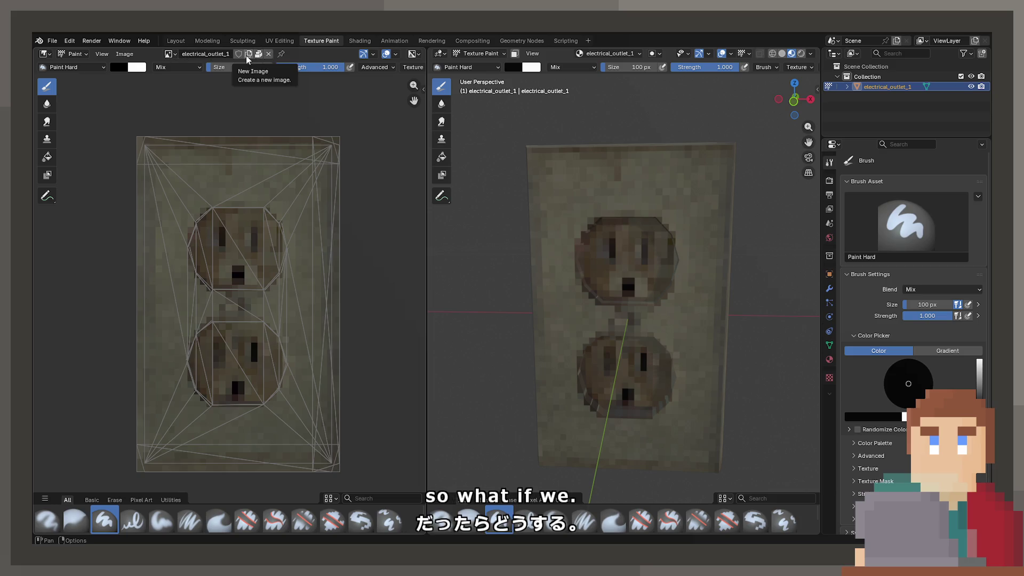
click(133, 54)
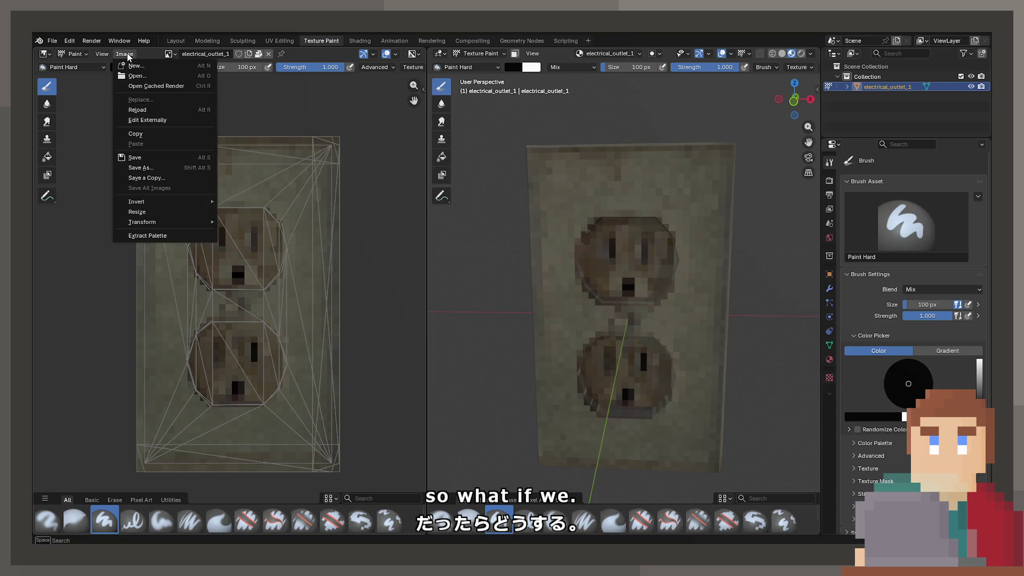
click(168, 168)
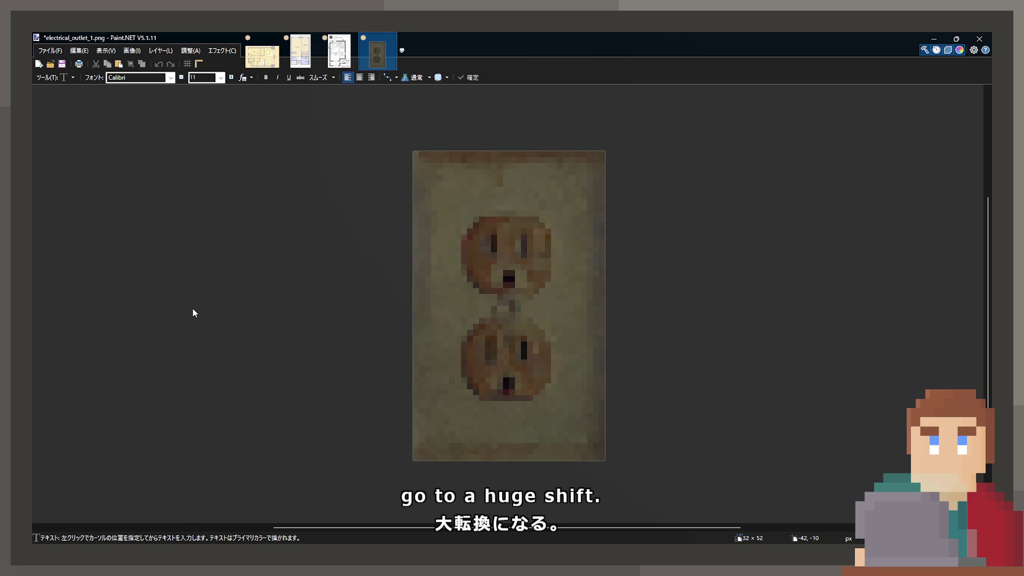
Undo the orange tint, reapply the brightening, then undo it to restore the original colours.
key(ctrl+z)
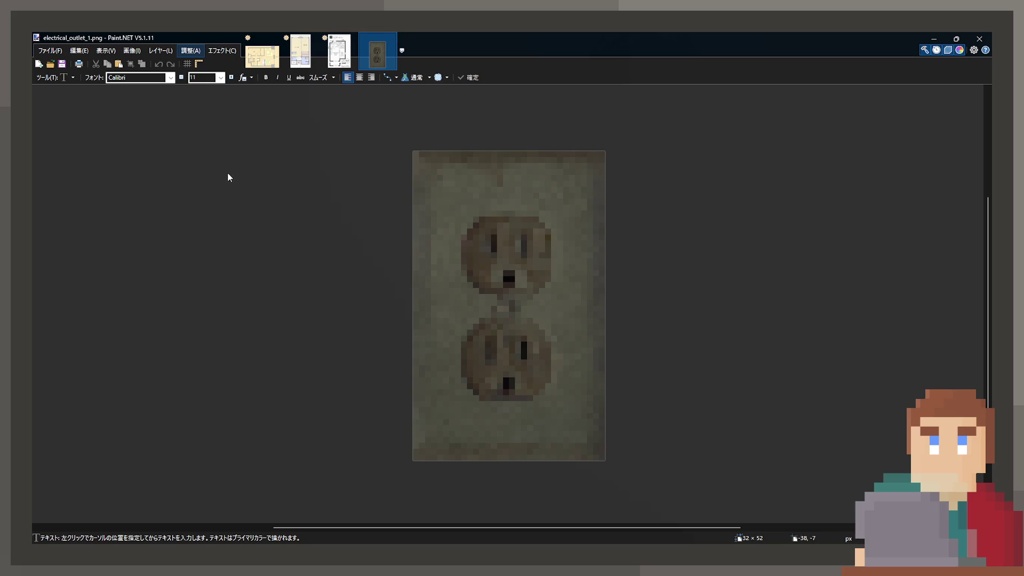
key(ctrl+shift+l)
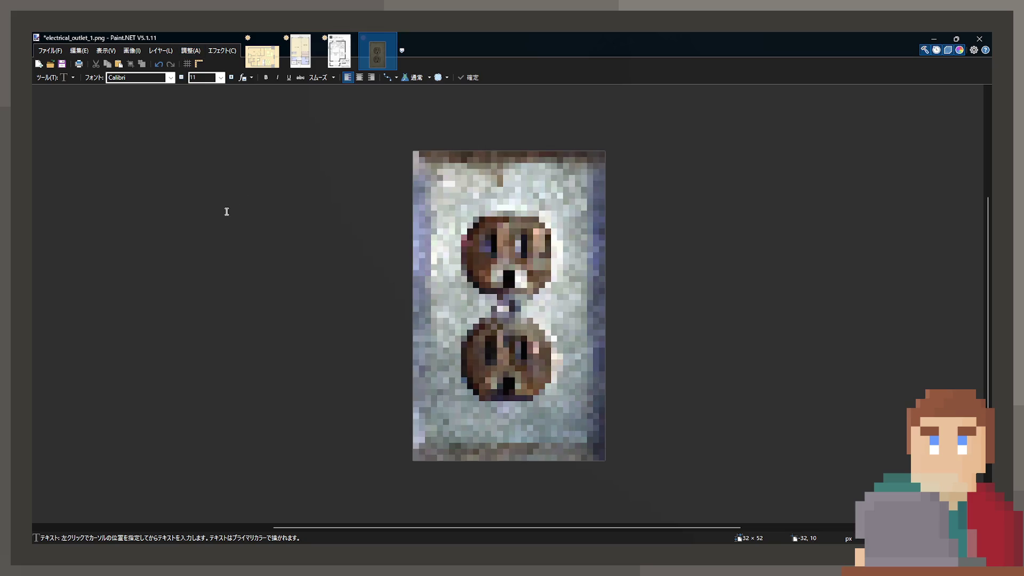
key(ctrl+z)
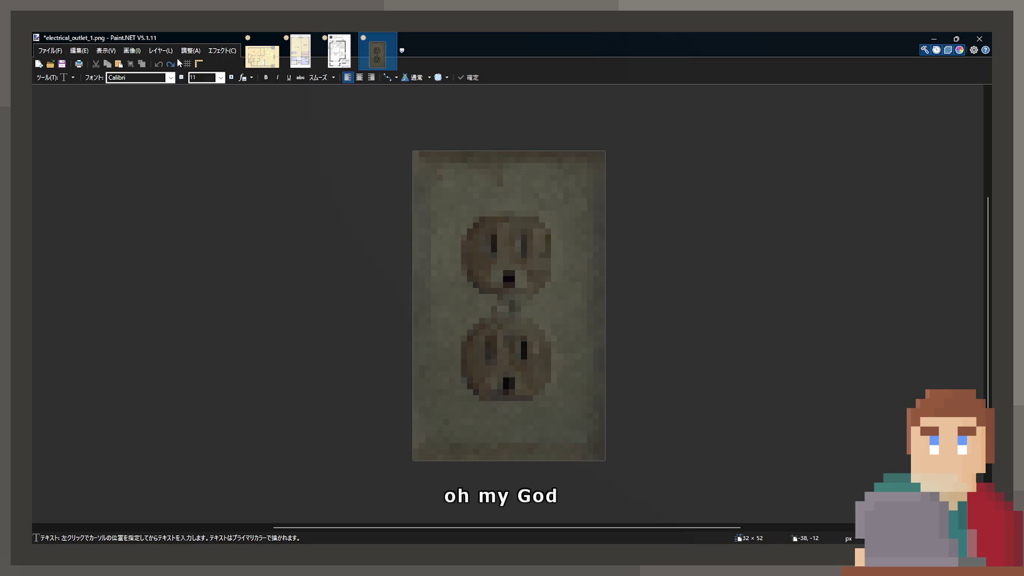